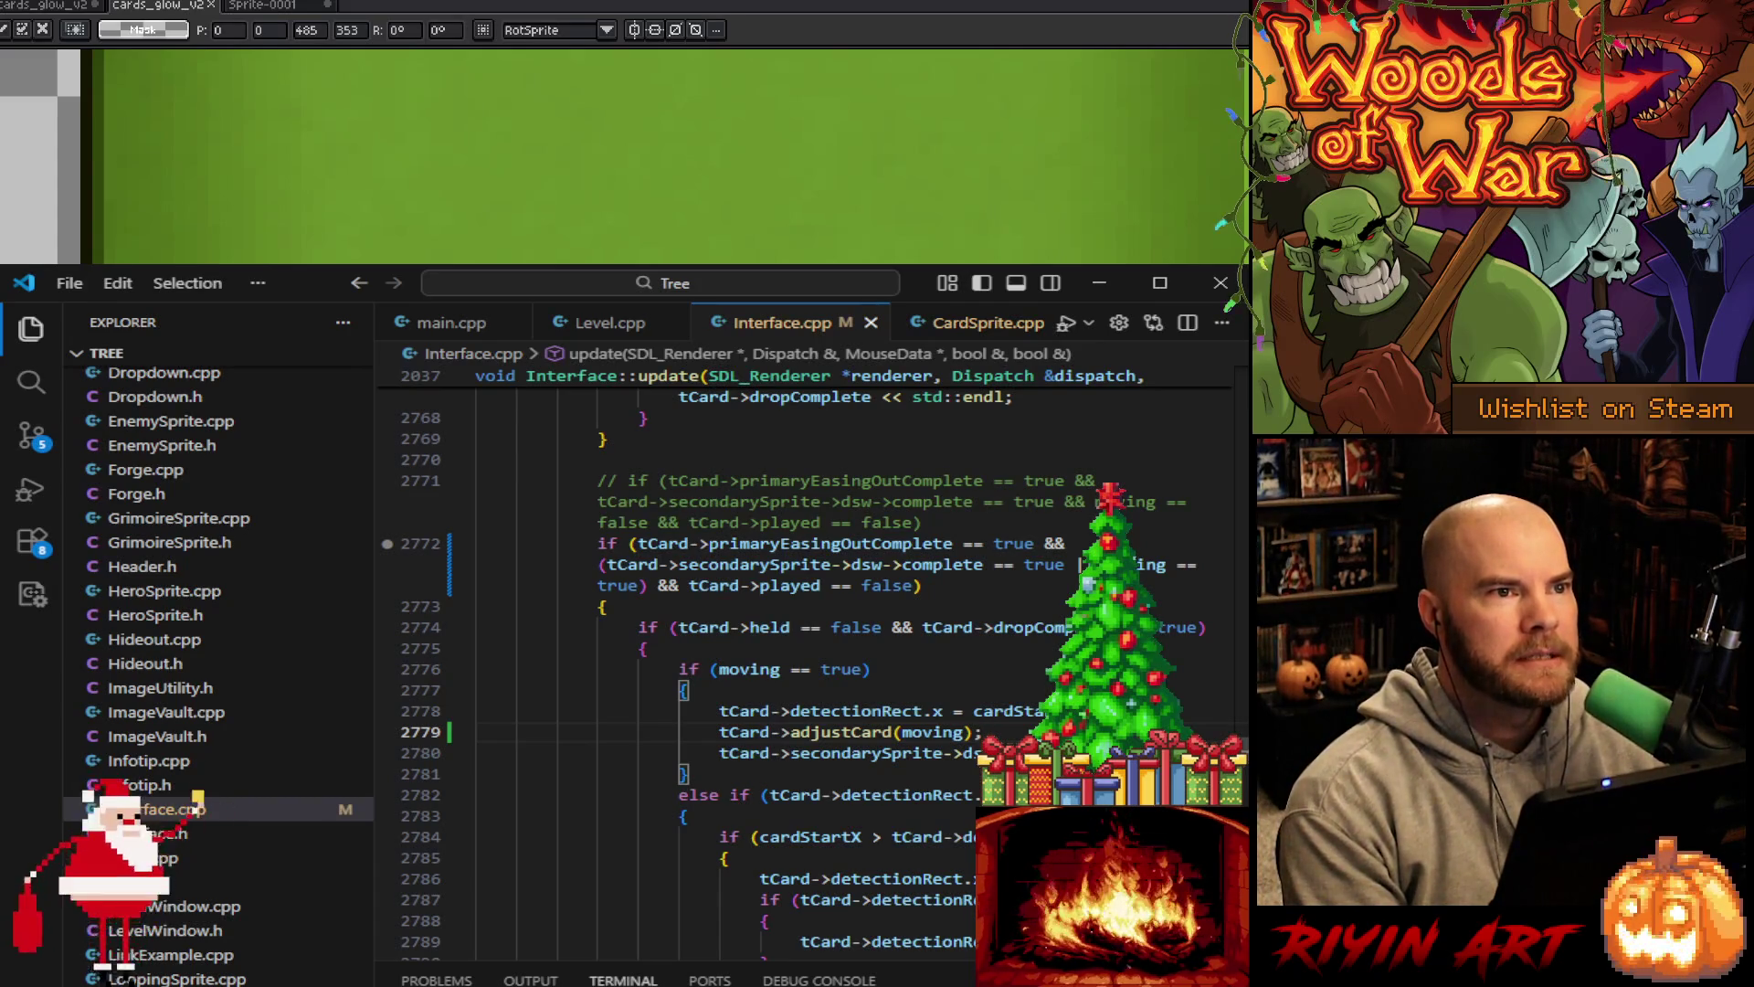
Inspect lines 2778–2780 of the update code and jump to where cardStartX is used
{"action": "scroll", "coordinate": [793, 675], "scroll_direction": "down", "scroll_amount": 1}
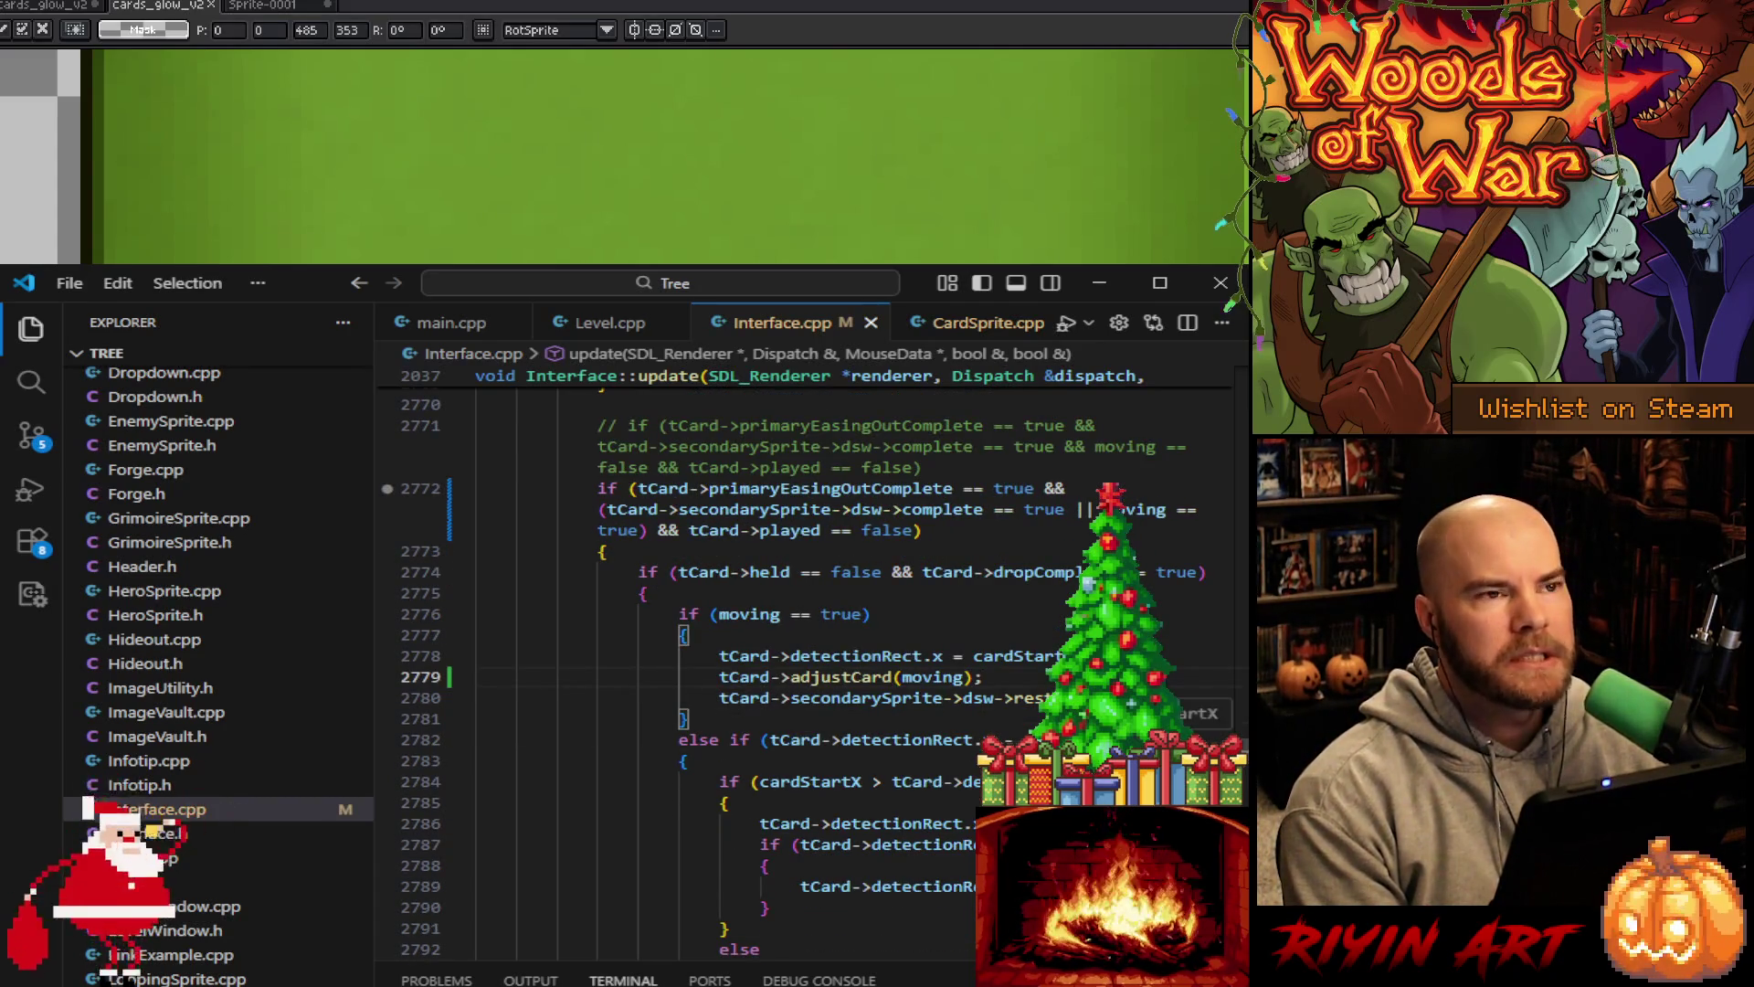
{"action": "left_click", "coordinate": [982, 656]}
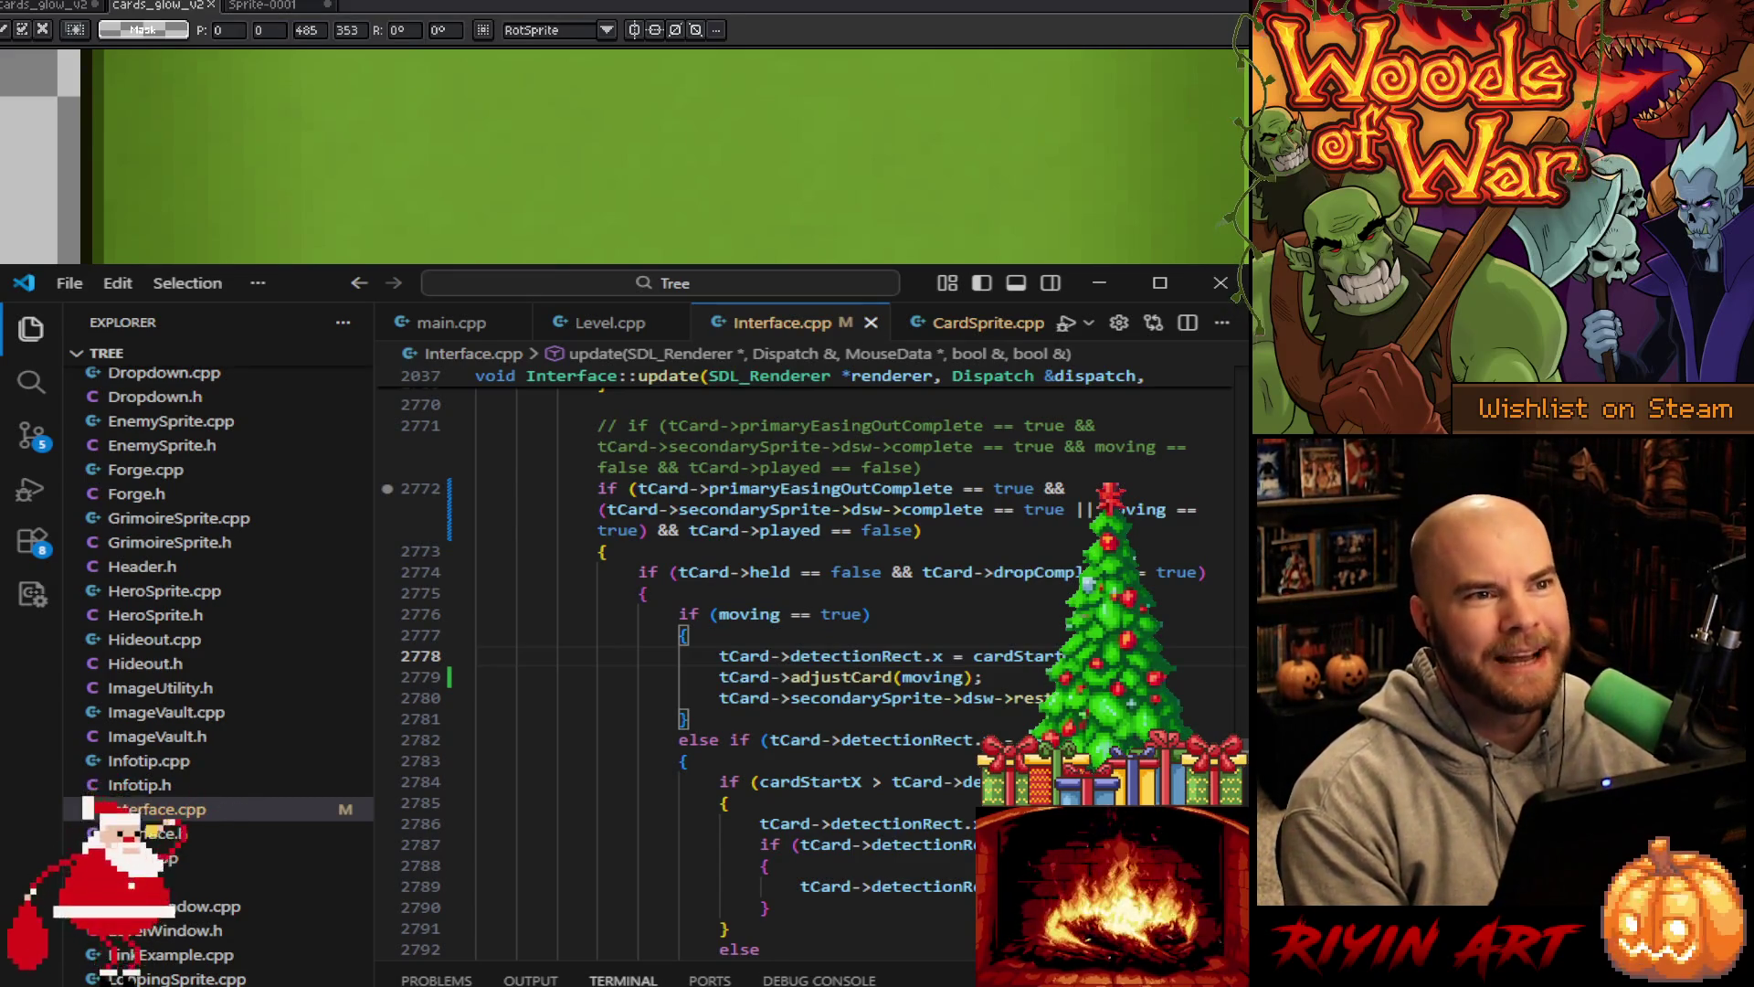
{"action": "left_click", "coordinate": [982, 677]}
{"action": "key", "text": "Down"}
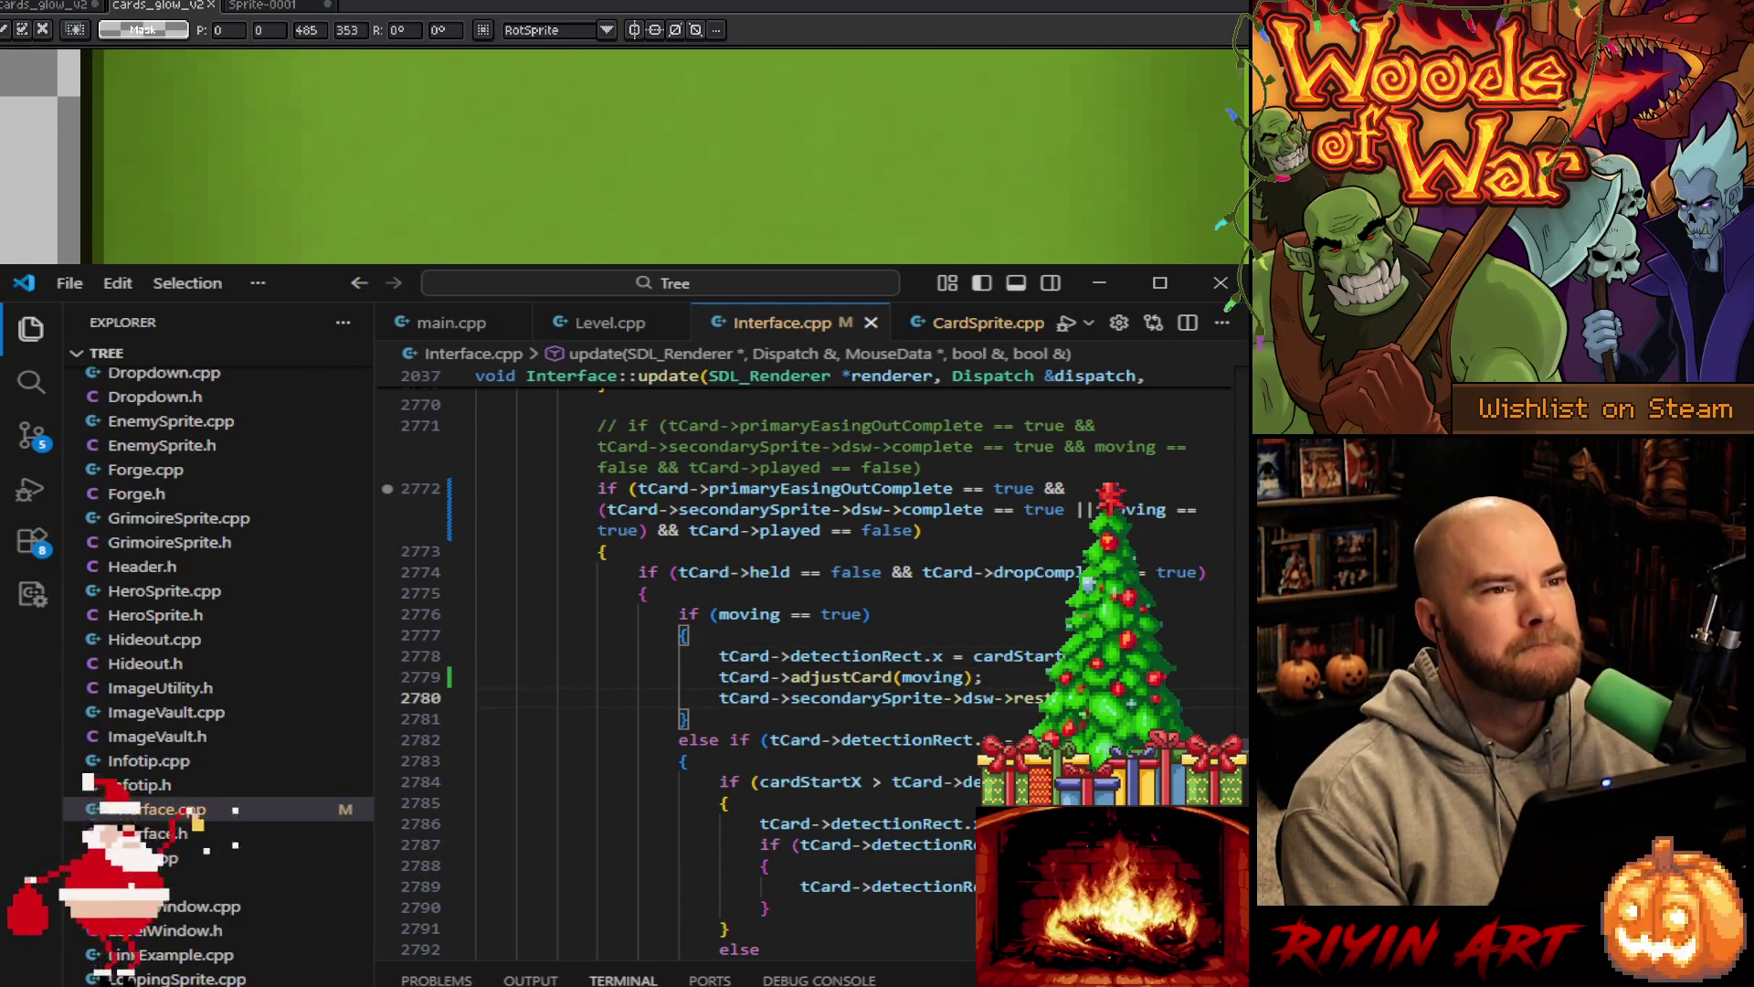
{"action": "scroll", "coordinate": [793, 674], "scroll_direction": "down", "scroll_amount": 1}
{"action": "scroll", "coordinate": [792, 674], "scroll_direction": "up", "scroll_amount": 1}
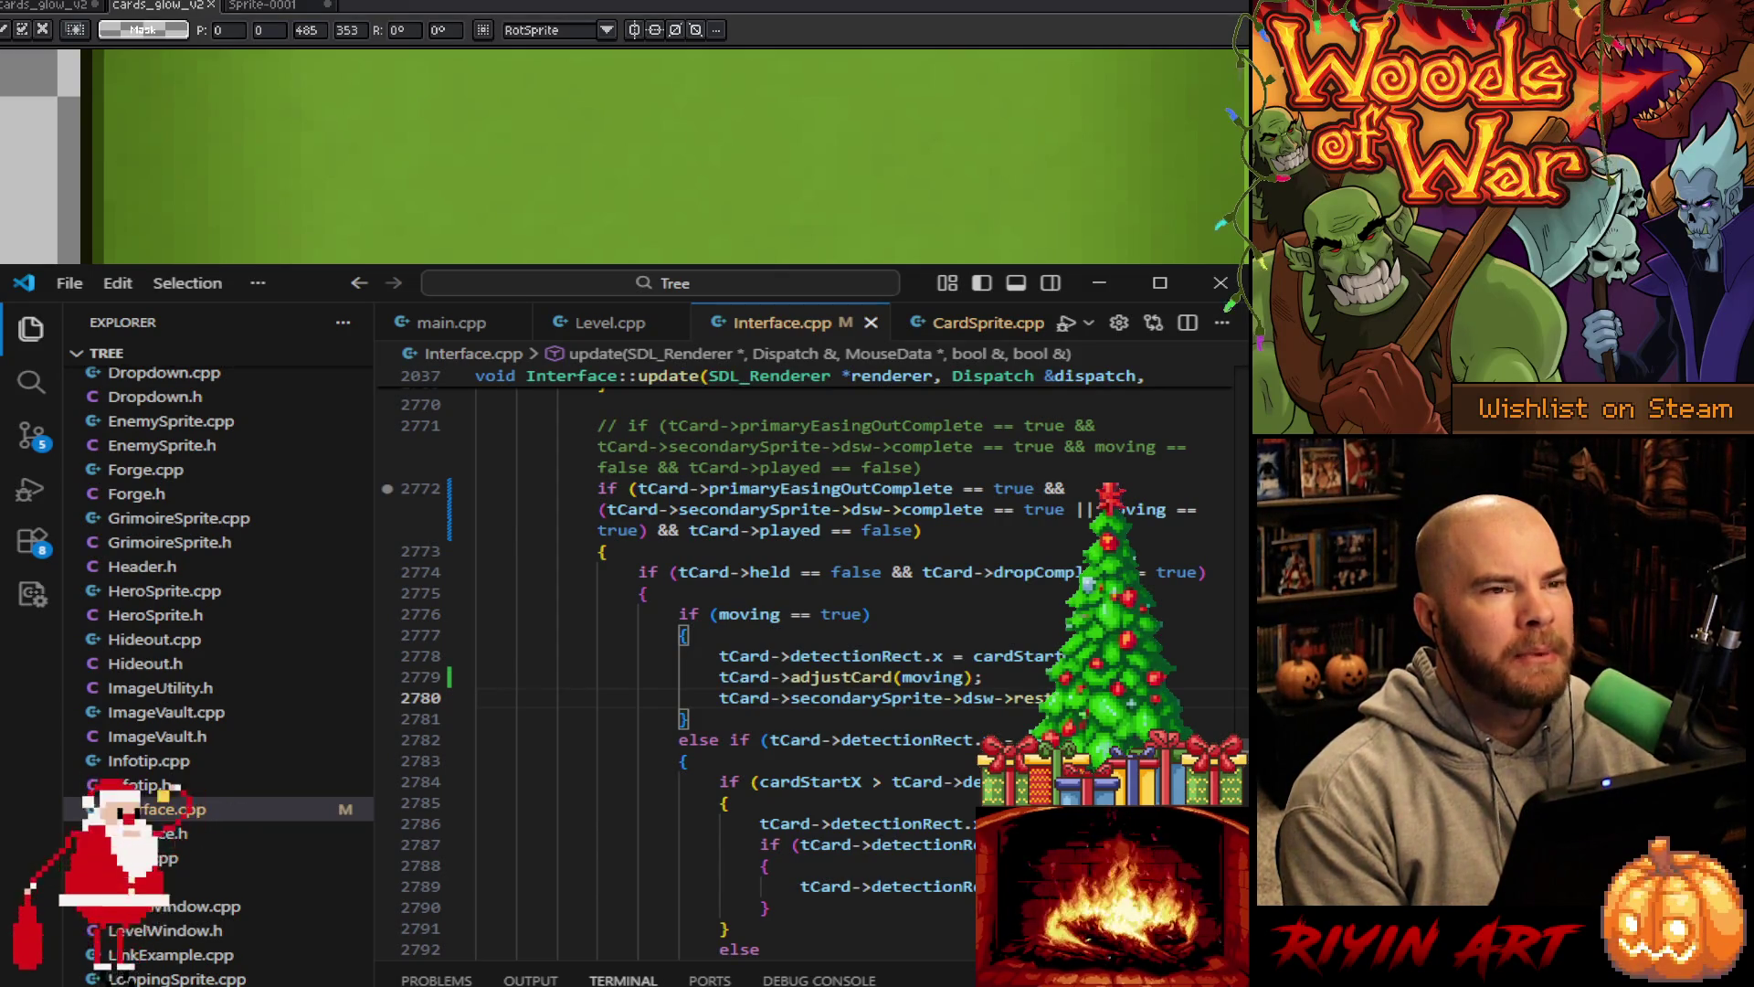
{"action": "left_click", "coordinate": [1014, 656]}
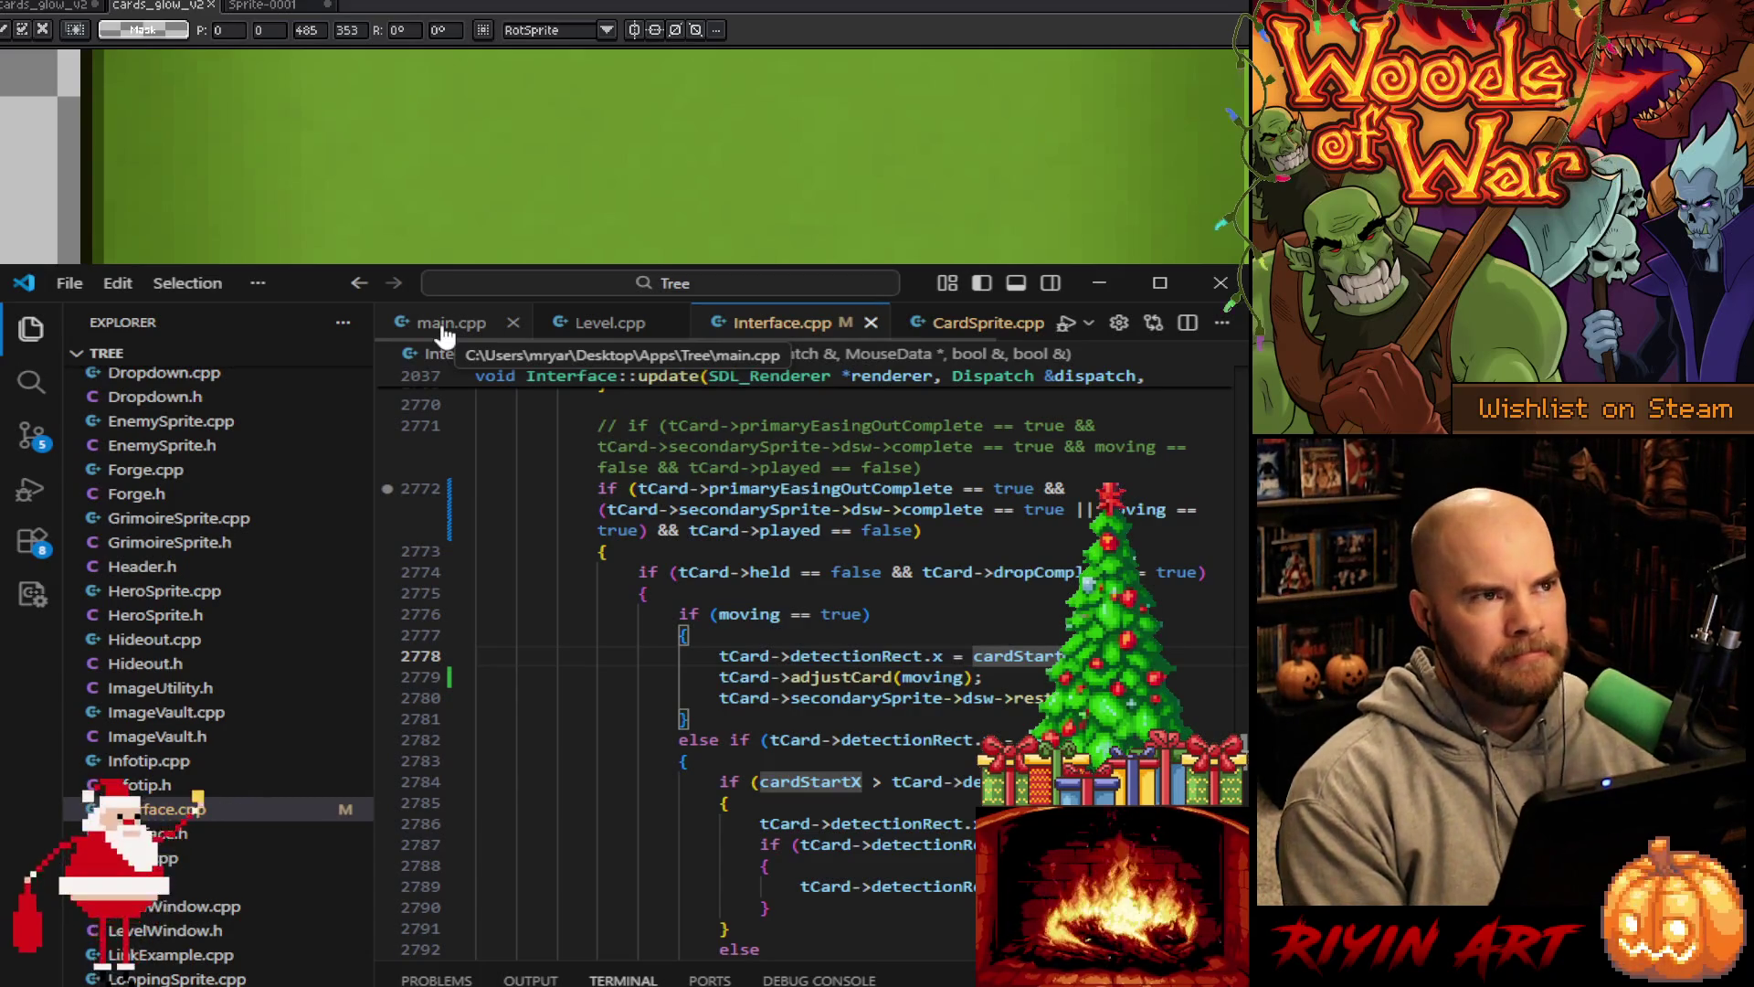
Move from main.cpp and Interface.cpp to adjustCard() in CardSprite.cpp, then minimize the code editor
{"action": "left_click", "coordinate": [445, 327]}
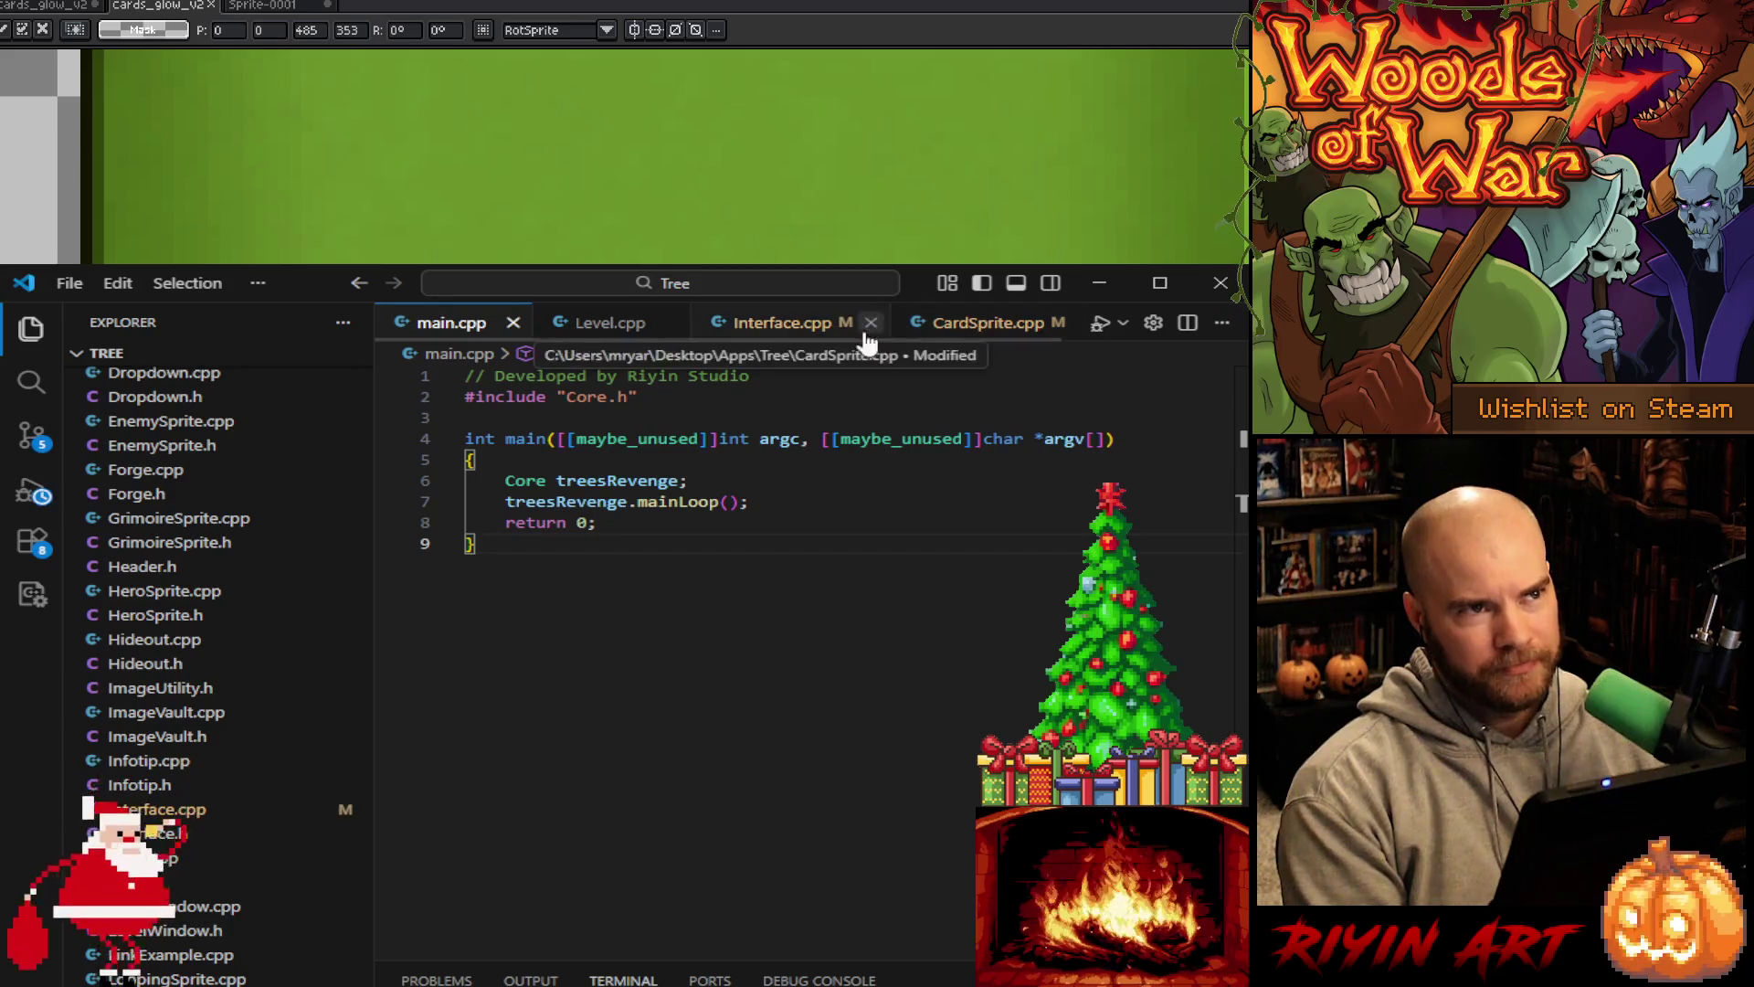
{"action": "left_click", "coordinate": [772, 327]}
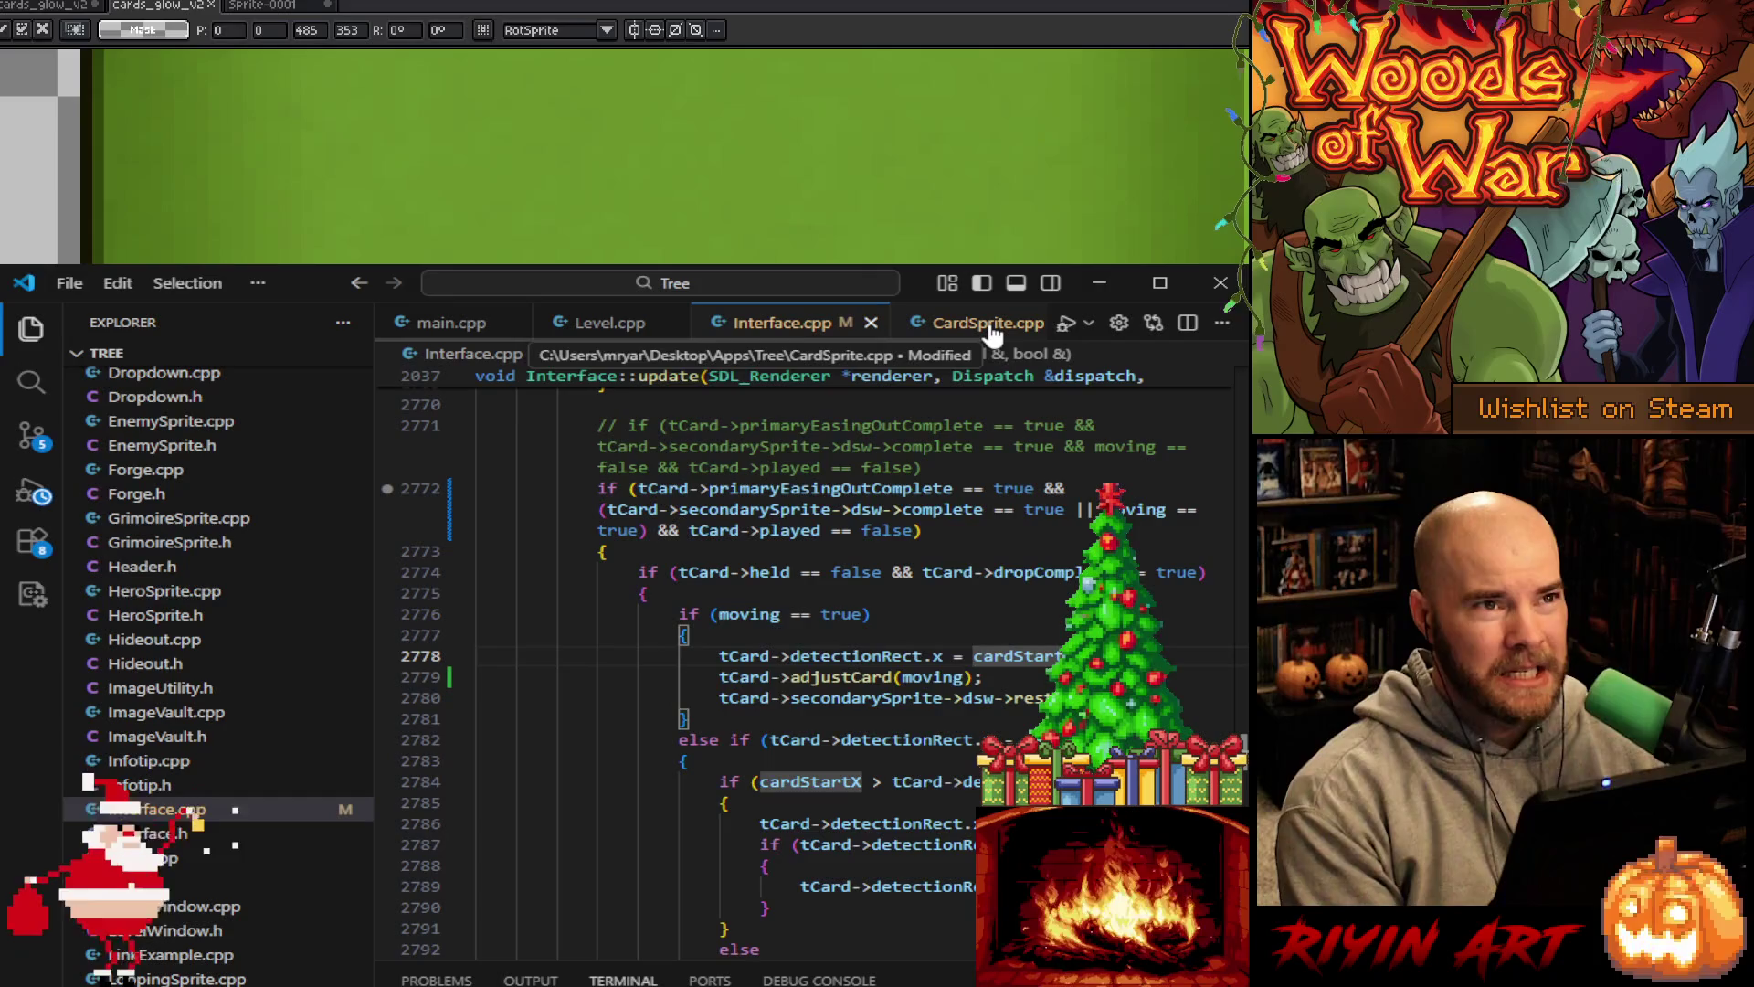
{"action": "left_click", "coordinate": [991, 329]}
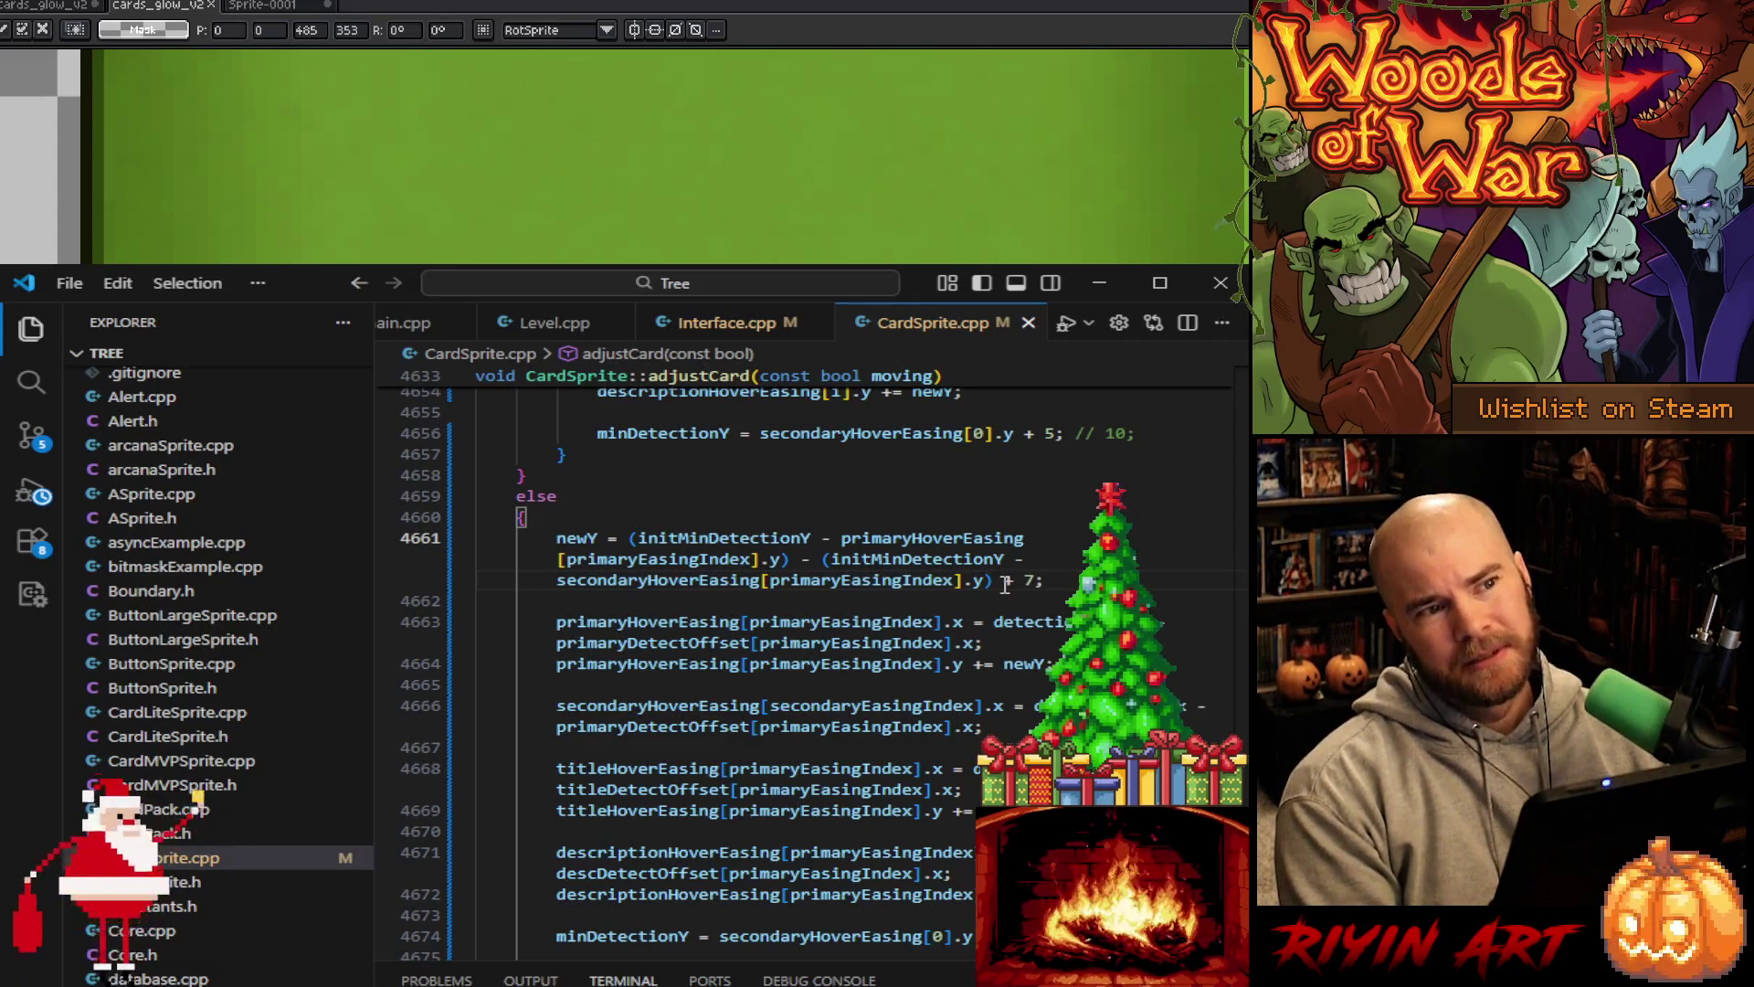
{"action": "scroll", "coordinate": [1005, 584], "scroll_direction": "down", "scroll_amount": 2}
{"action": "scroll", "coordinate": [996, 576], "scroll_direction": "up", "scroll_amount": 2}
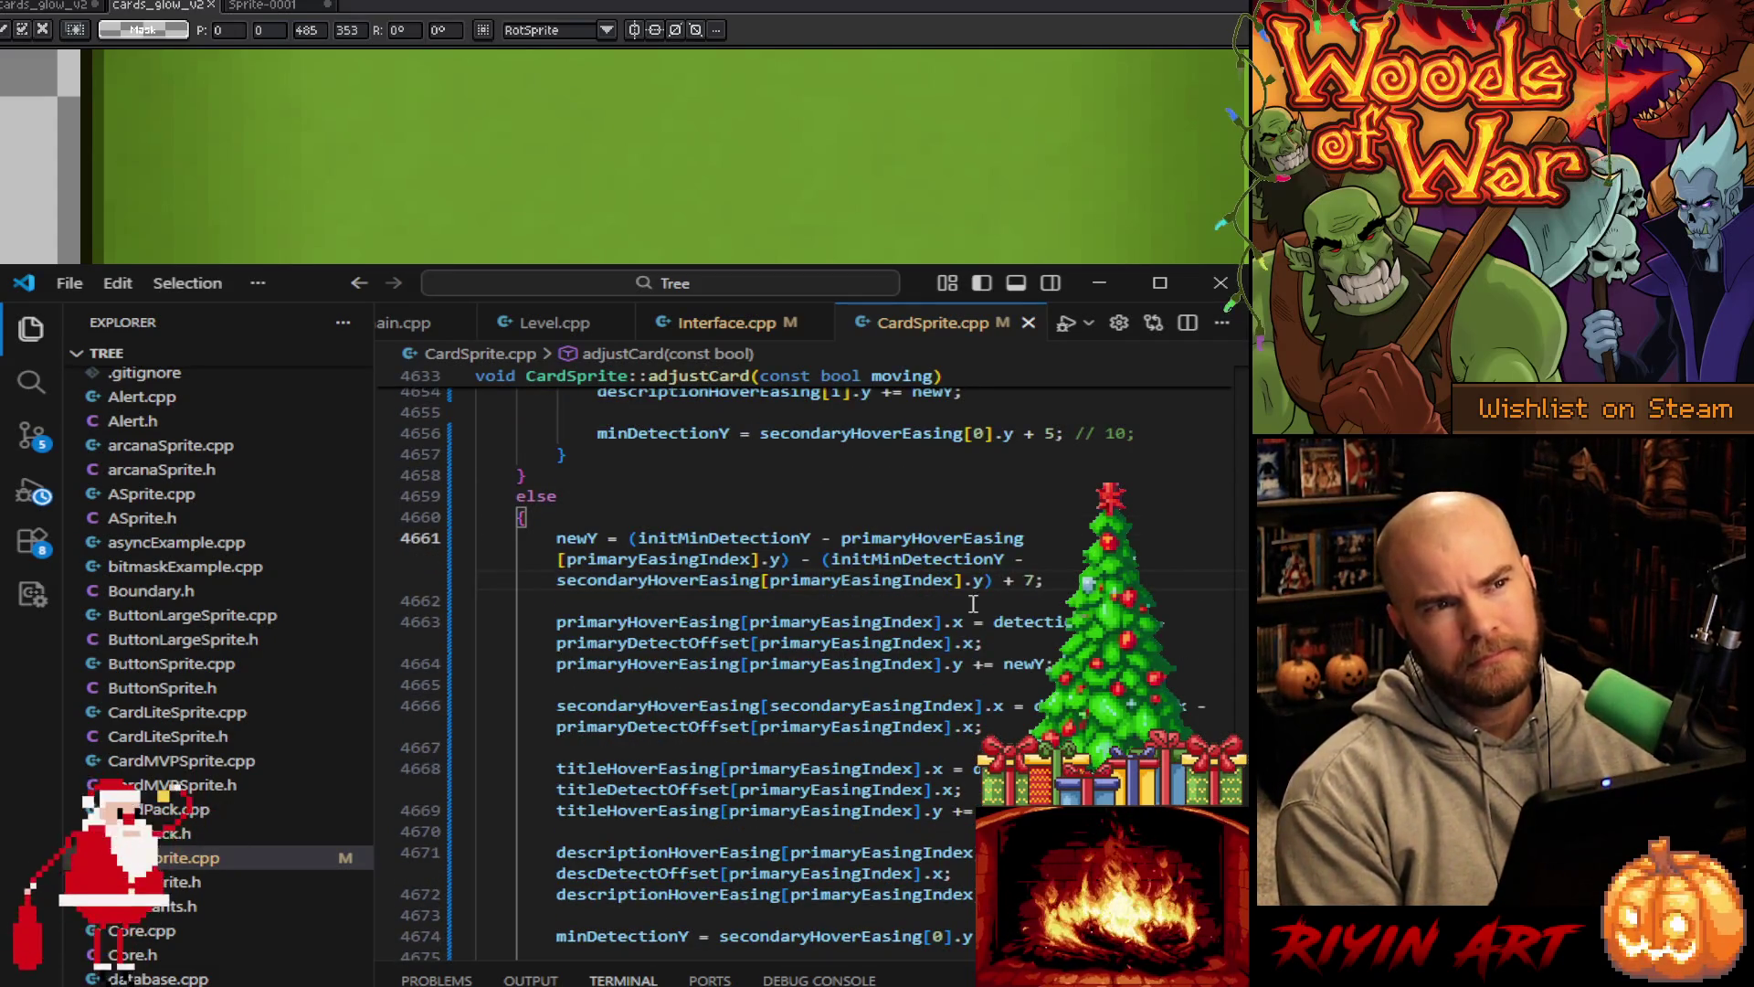
{"action": "scroll", "coordinate": [974, 543], "scroll_direction": "down", "scroll_amount": 1}
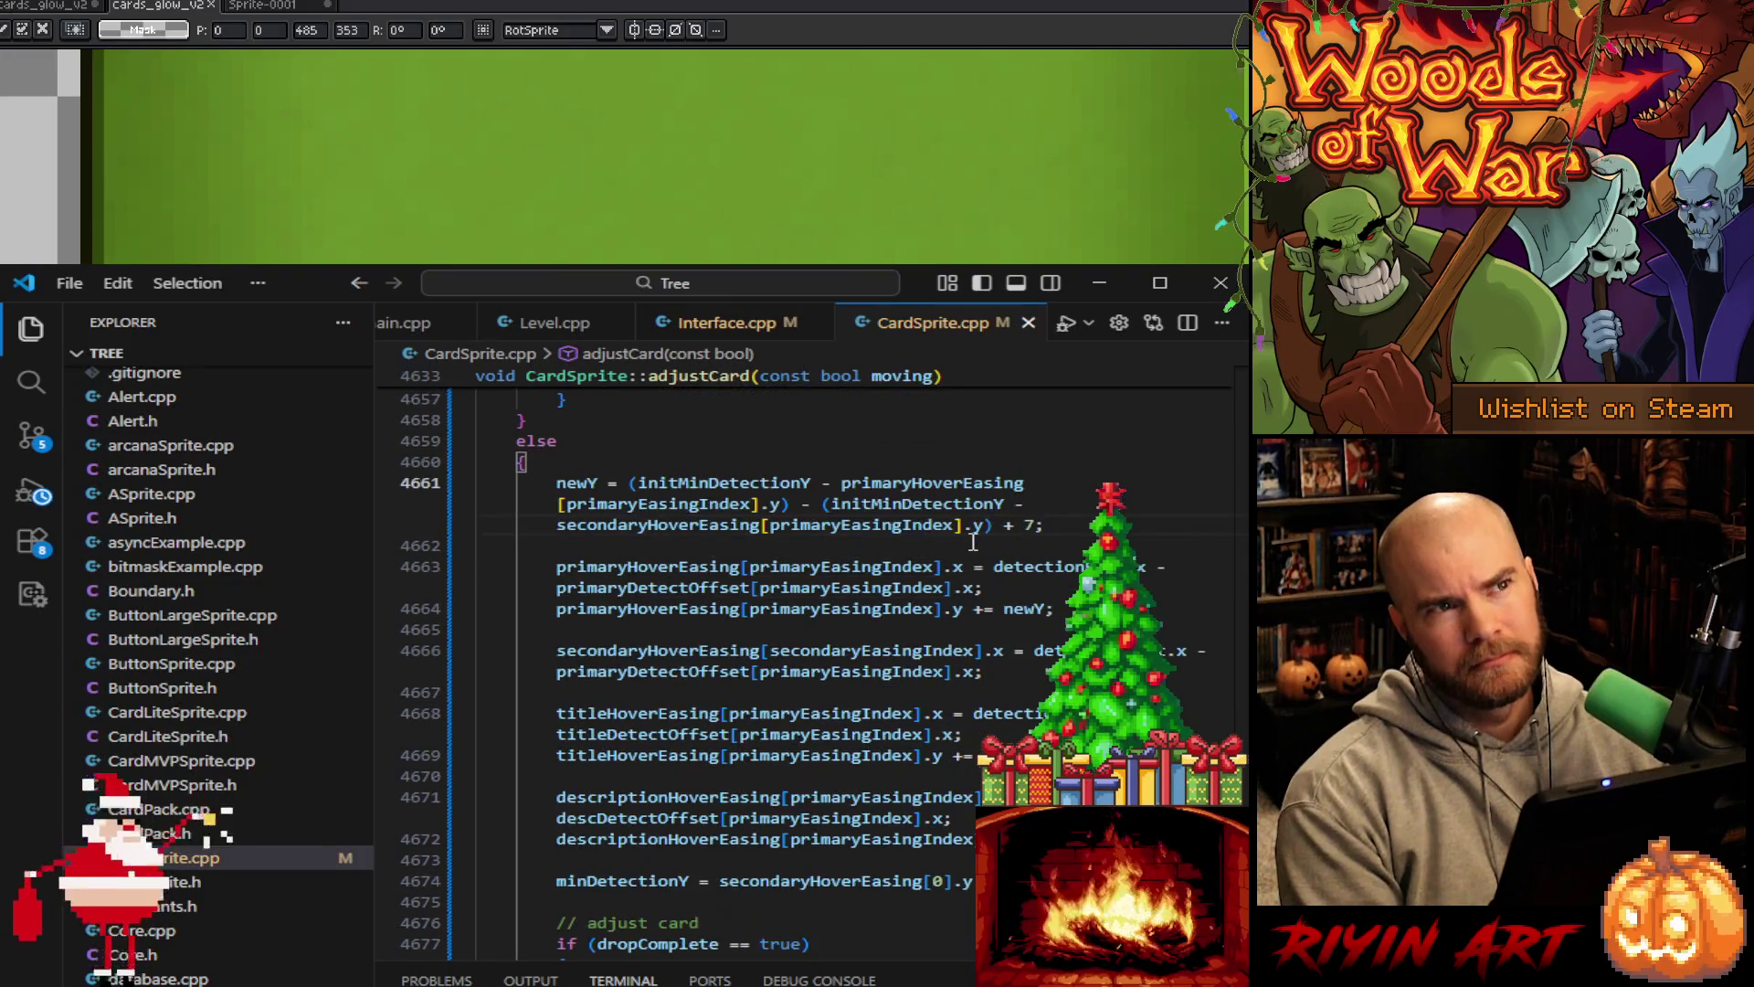
{"action": "left_click", "coordinate": [1098, 285]}
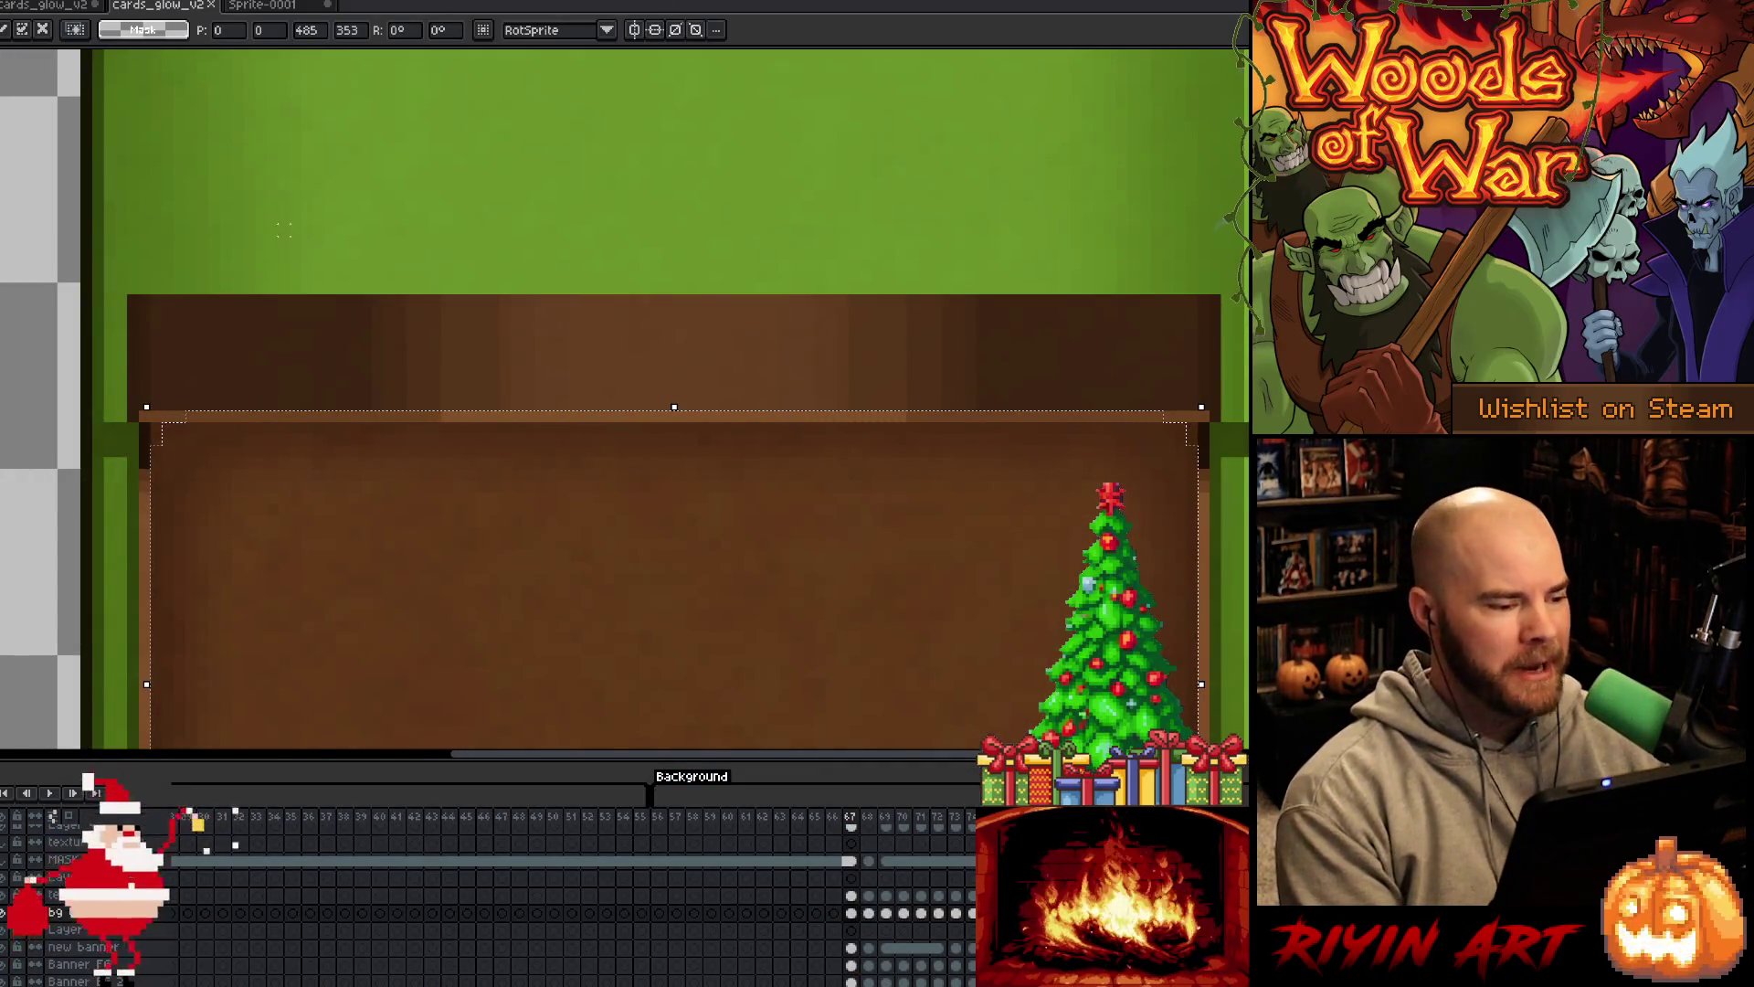
Step to frame 68, compare it with the Sprite-0001 card artwork, and return to cards_glow_v2
{"action": "scroll", "coordinate": [567, 499], "scroll_direction": "down", "scroll_amount": 3}
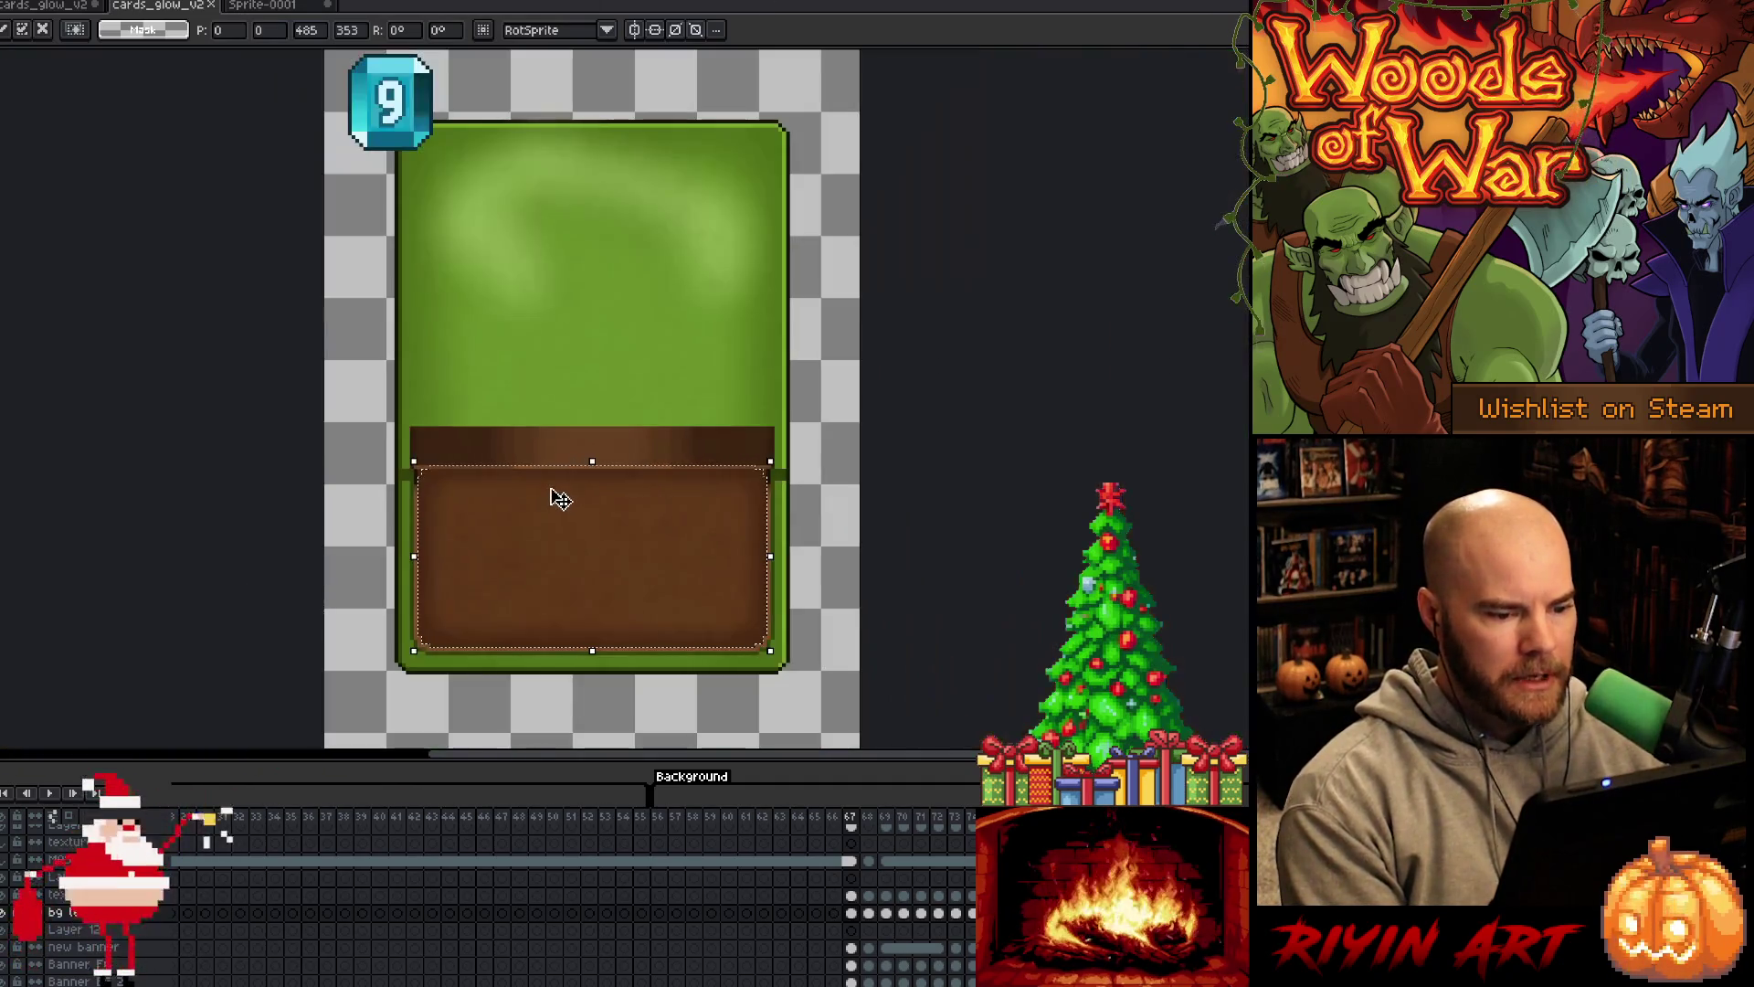
{"action": "scroll", "coordinate": [560, 499], "scroll_direction": "up", "scroll_amount": 1}
{"action": "scroll", "coordinate": [560, 499], "scroll_direction": "down", "scroll_amount": 1}
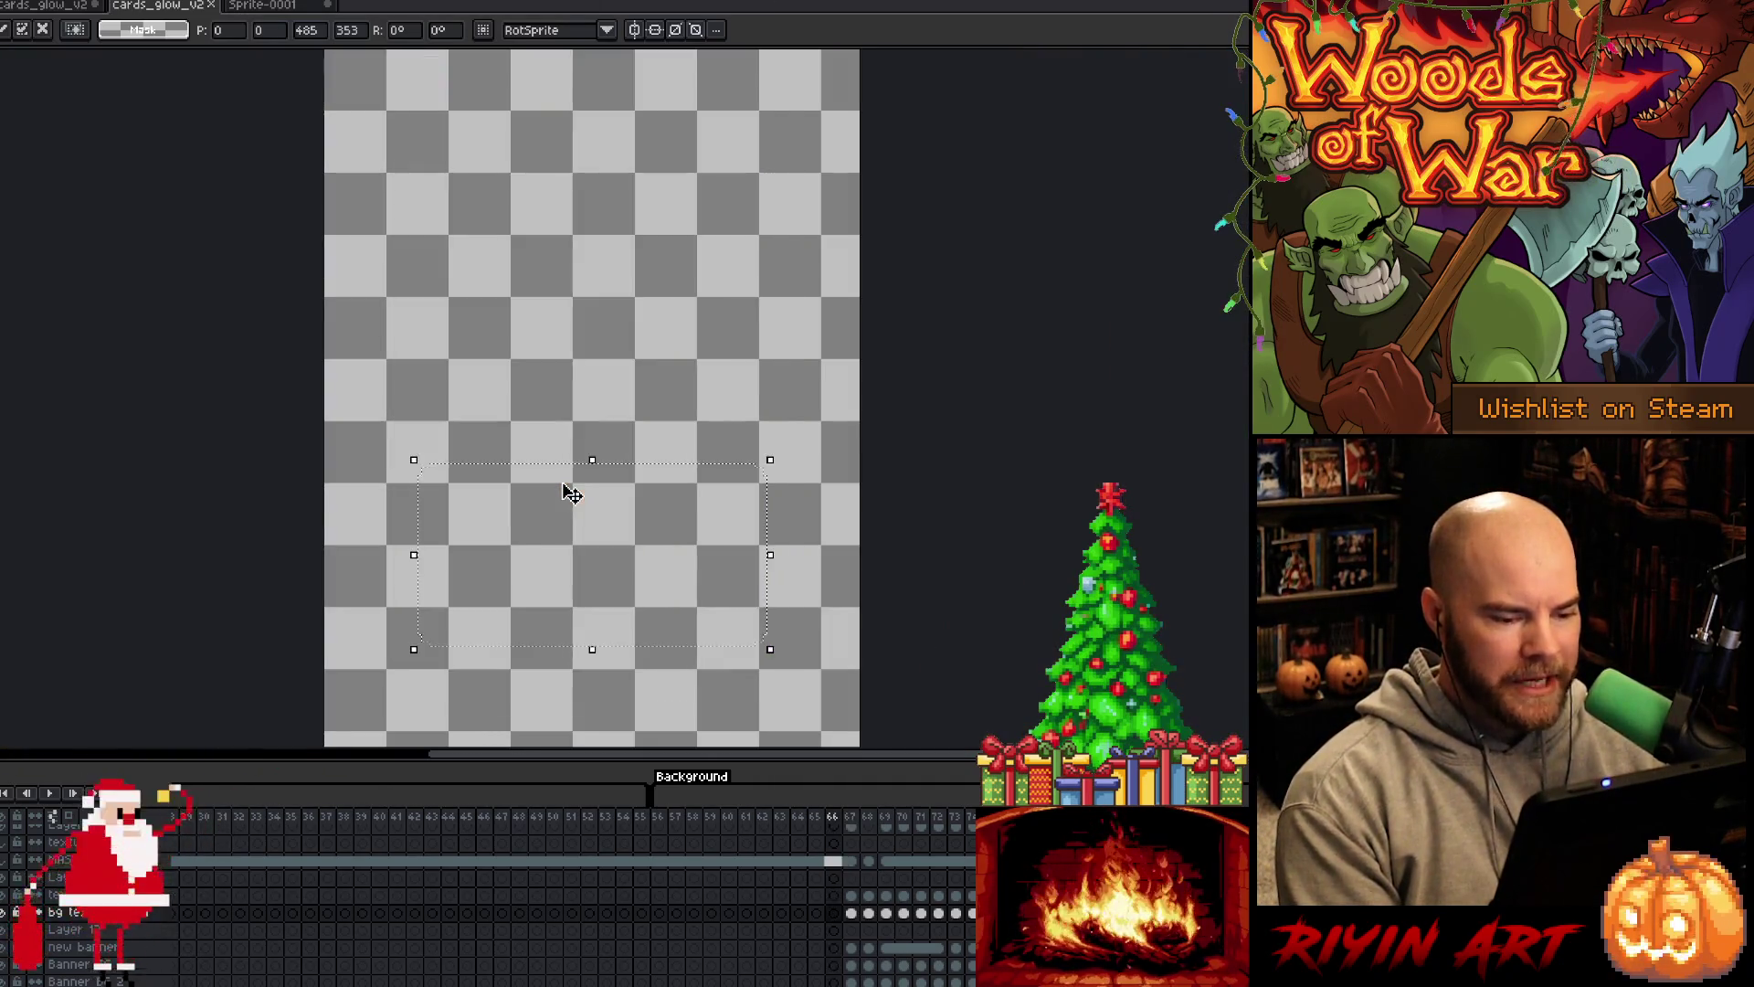
{"action": "key", "text": "period"}
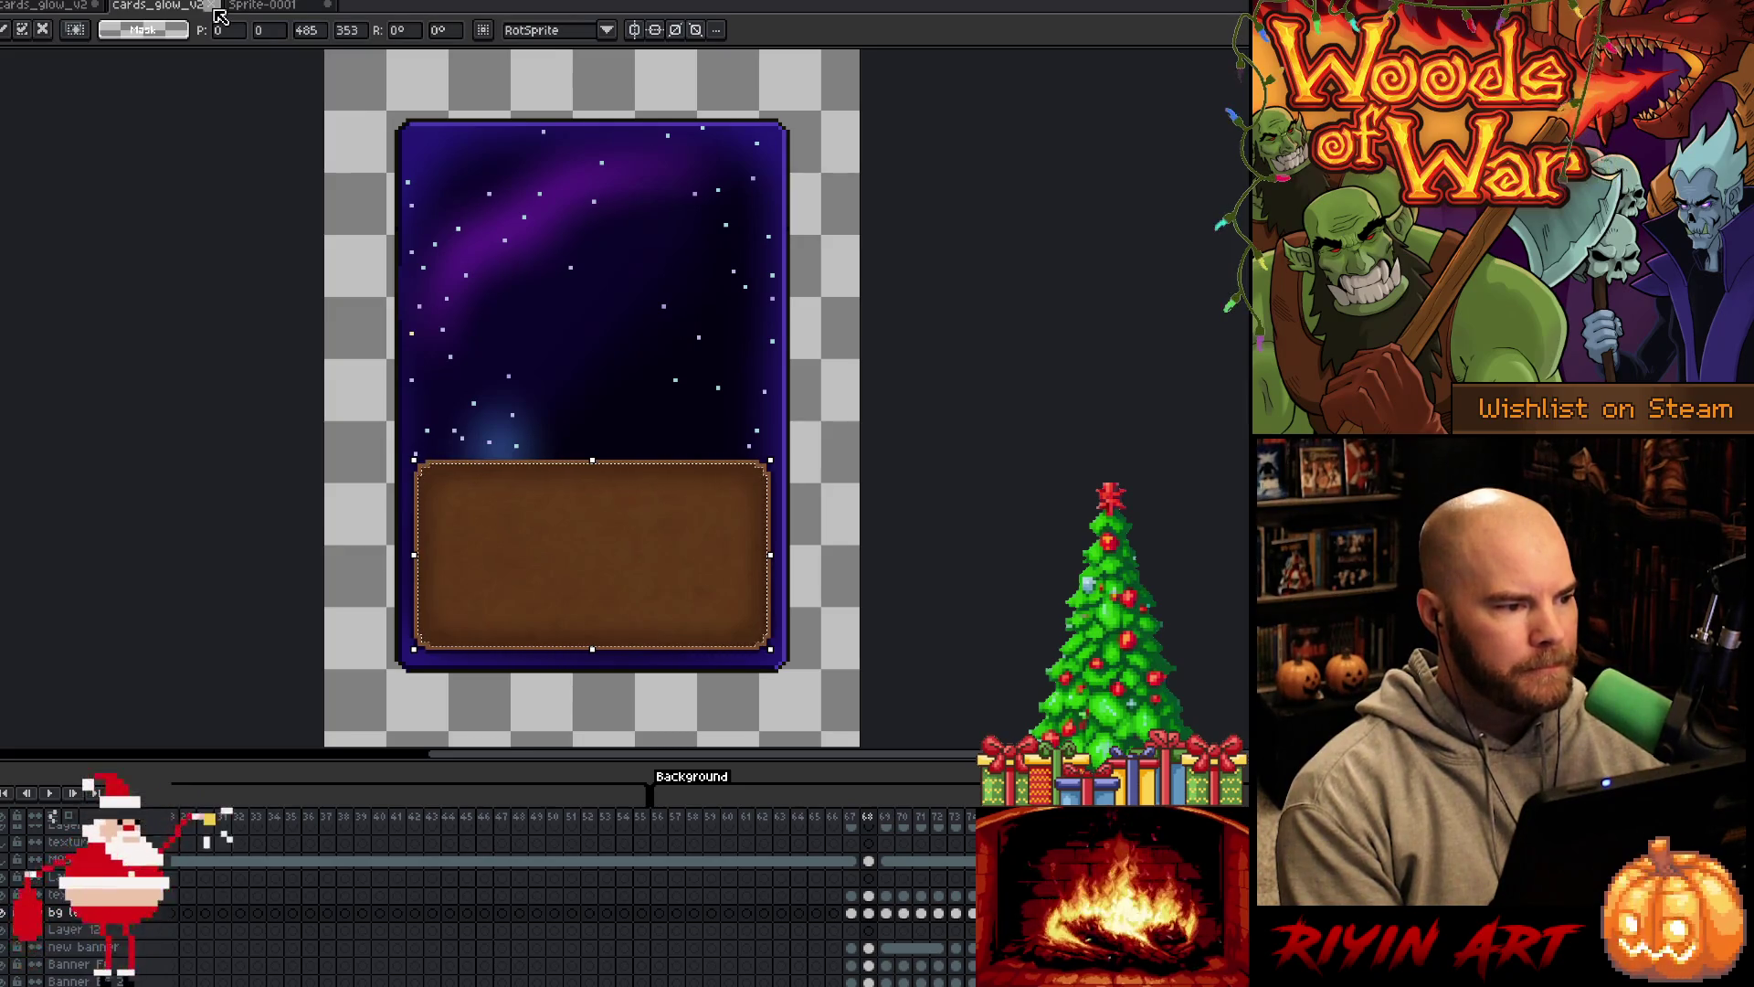
{"action": "left_click", "coordinate": [215, 6]}
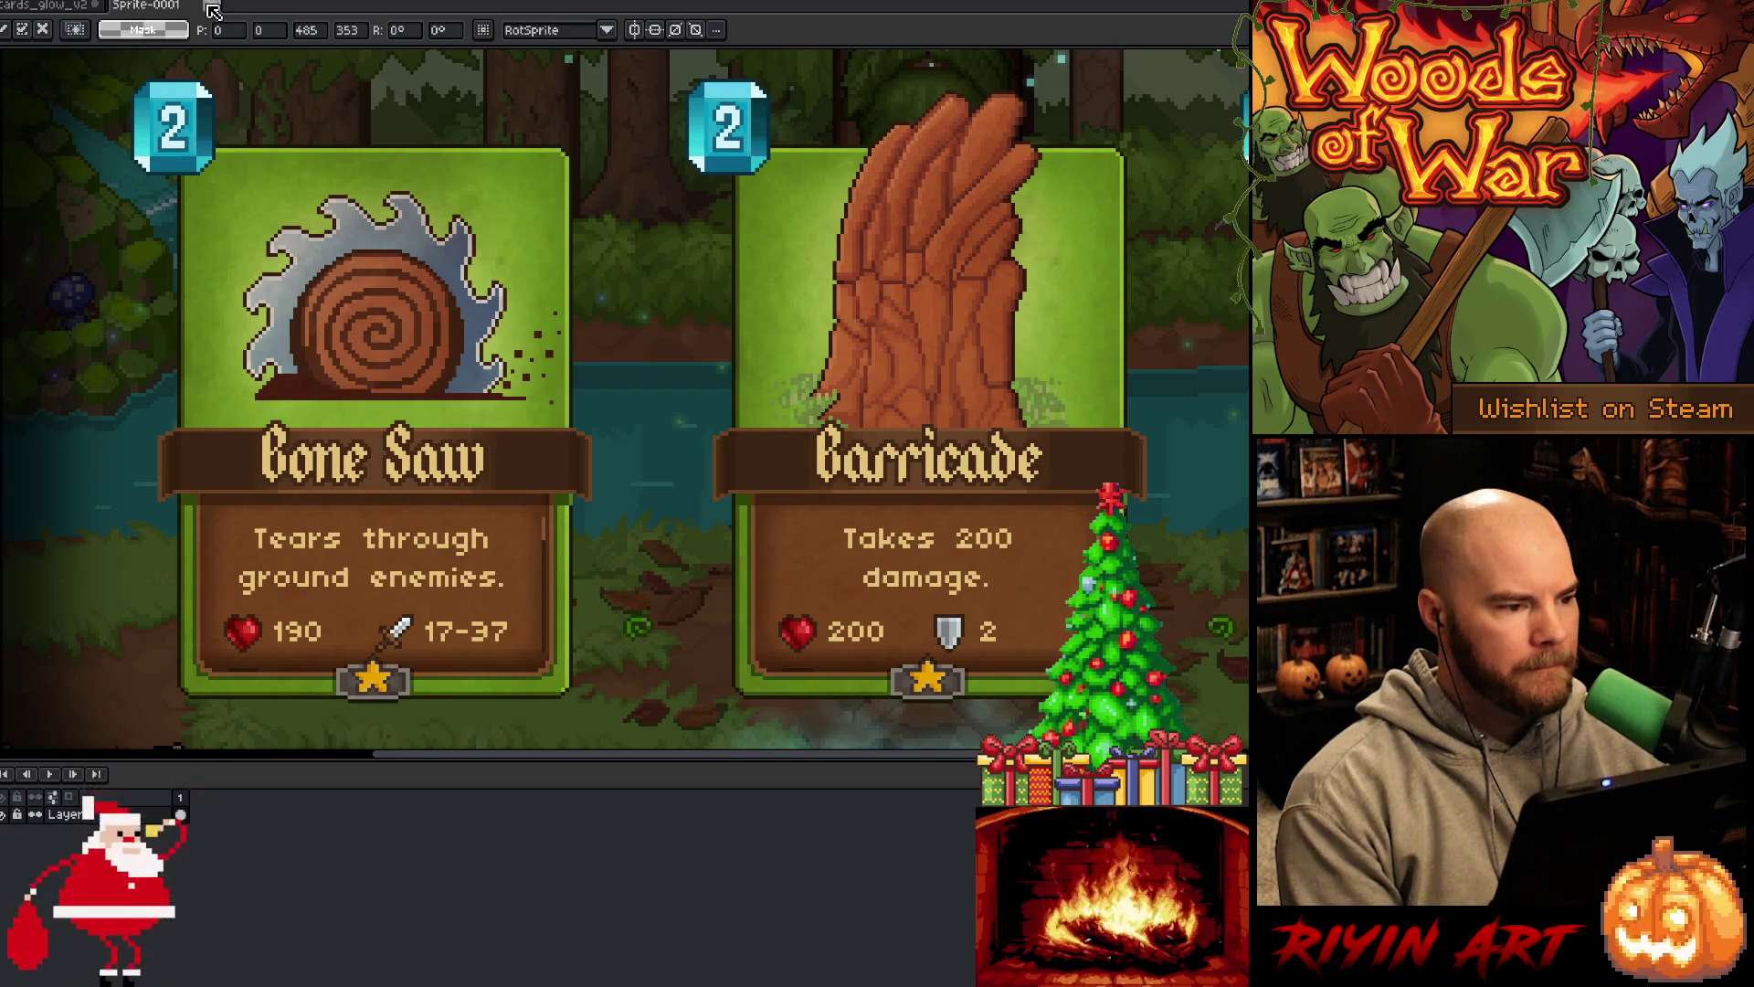
{"action": "left_click", "coordinate": [80, 5]}
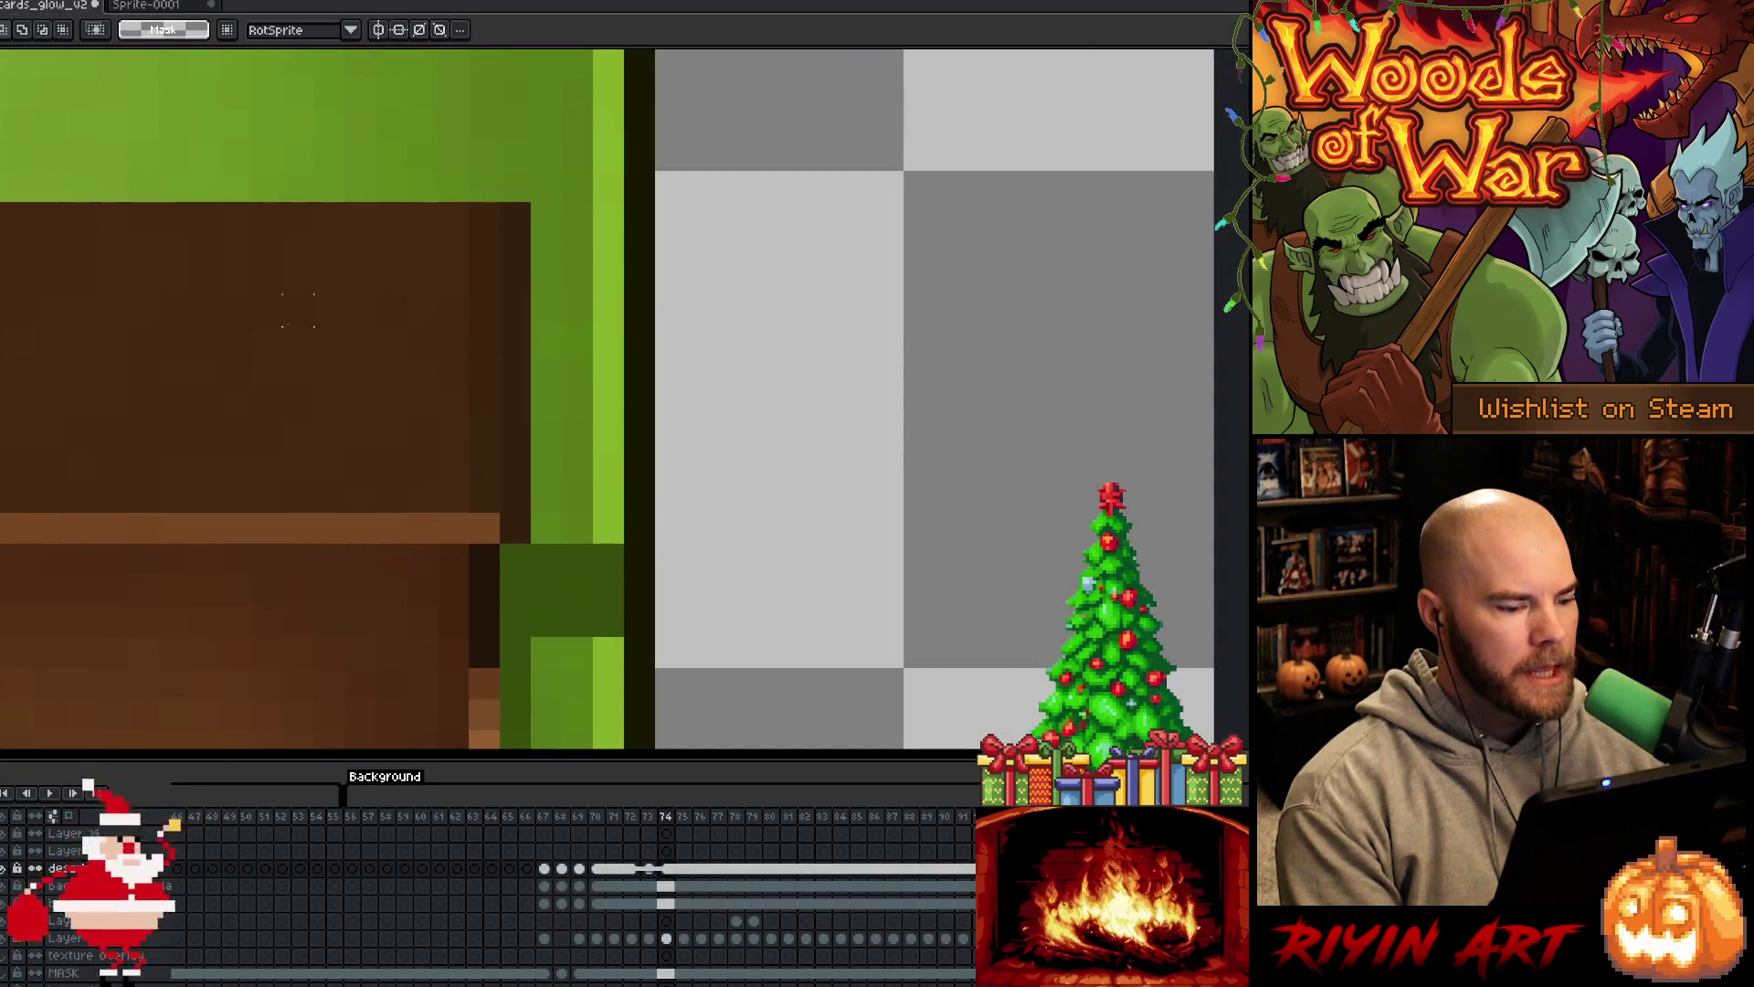
Zoom and pan to the card's right edge, where the green border meets the brown panel
{"action": "scroll", "coordinate": [482, 599], "scroll_direction": "down", "scroll_amount": 1}
{"action": "mouse_move", "coordinate": [482, 598]}
{"action": "left_mouse_down"}
{"action": "mouse_move", "coordinate": [498, 502]}
{"action": "mouse_move", "coordinate": [620, 443]}
{"action": "mouse_move", "coordinate": [576, 388]}
{"action": "left_mouse_up"}
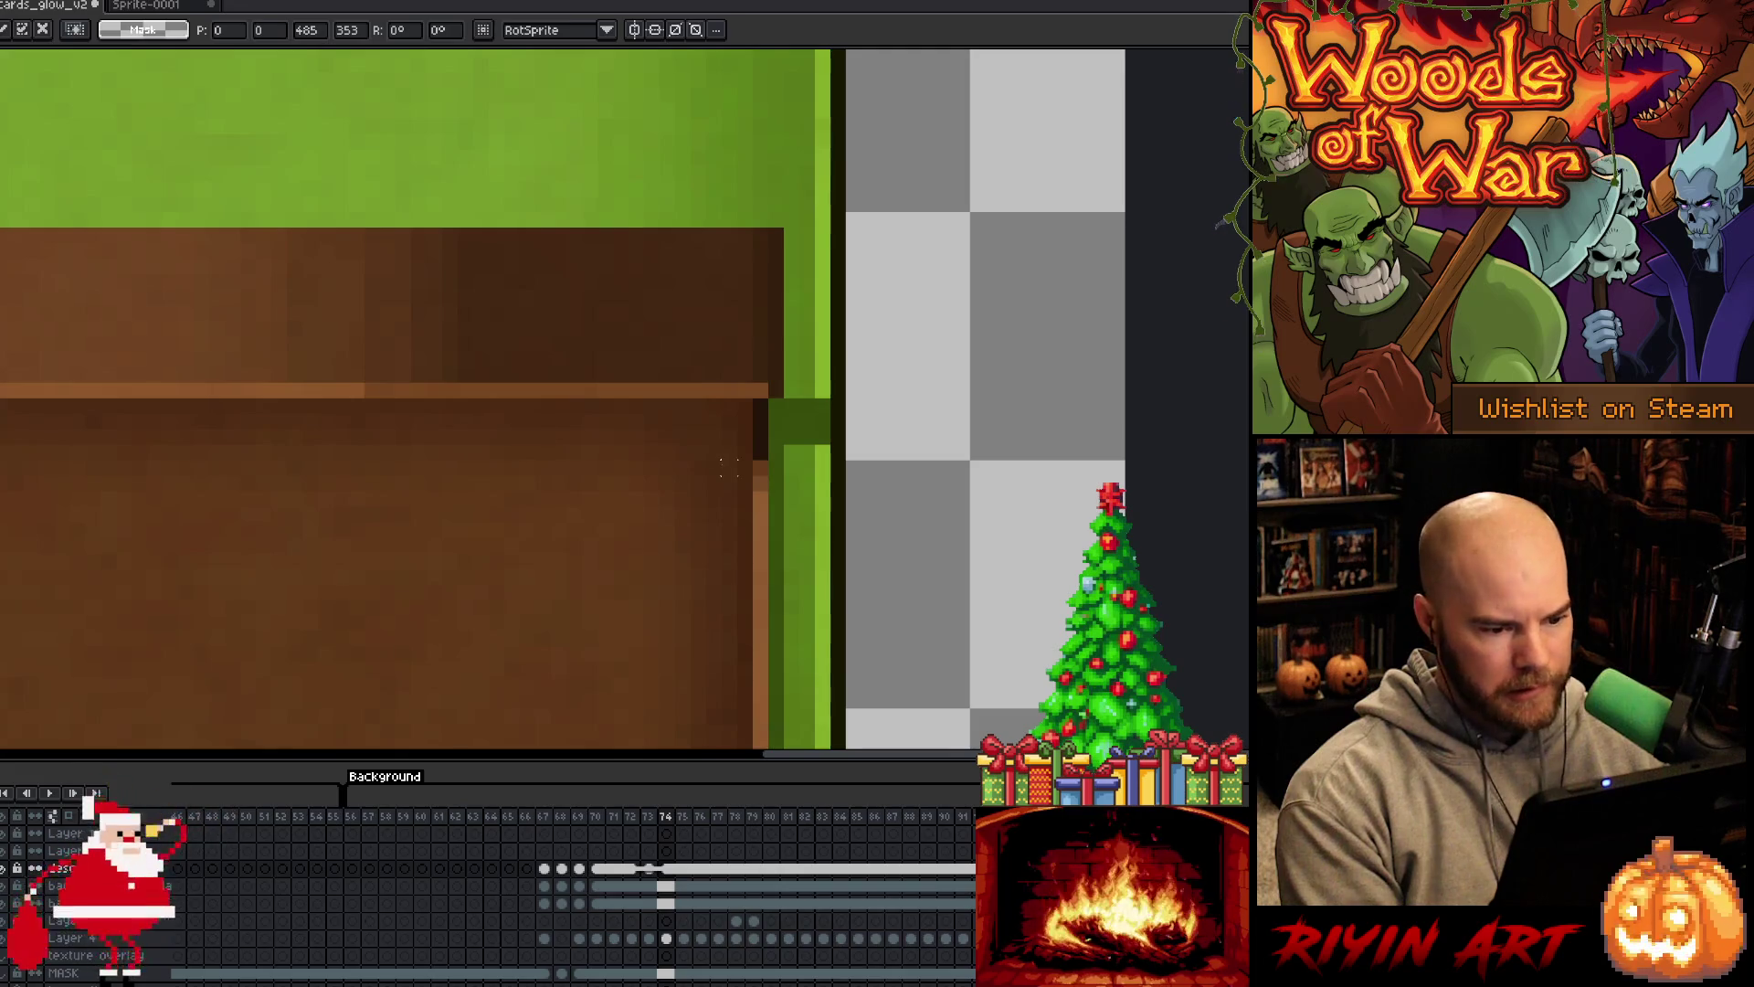
{"action": "scroll", "coordinate": [830, 413], "scroll_direction": "up", "scroll_amount": 1}
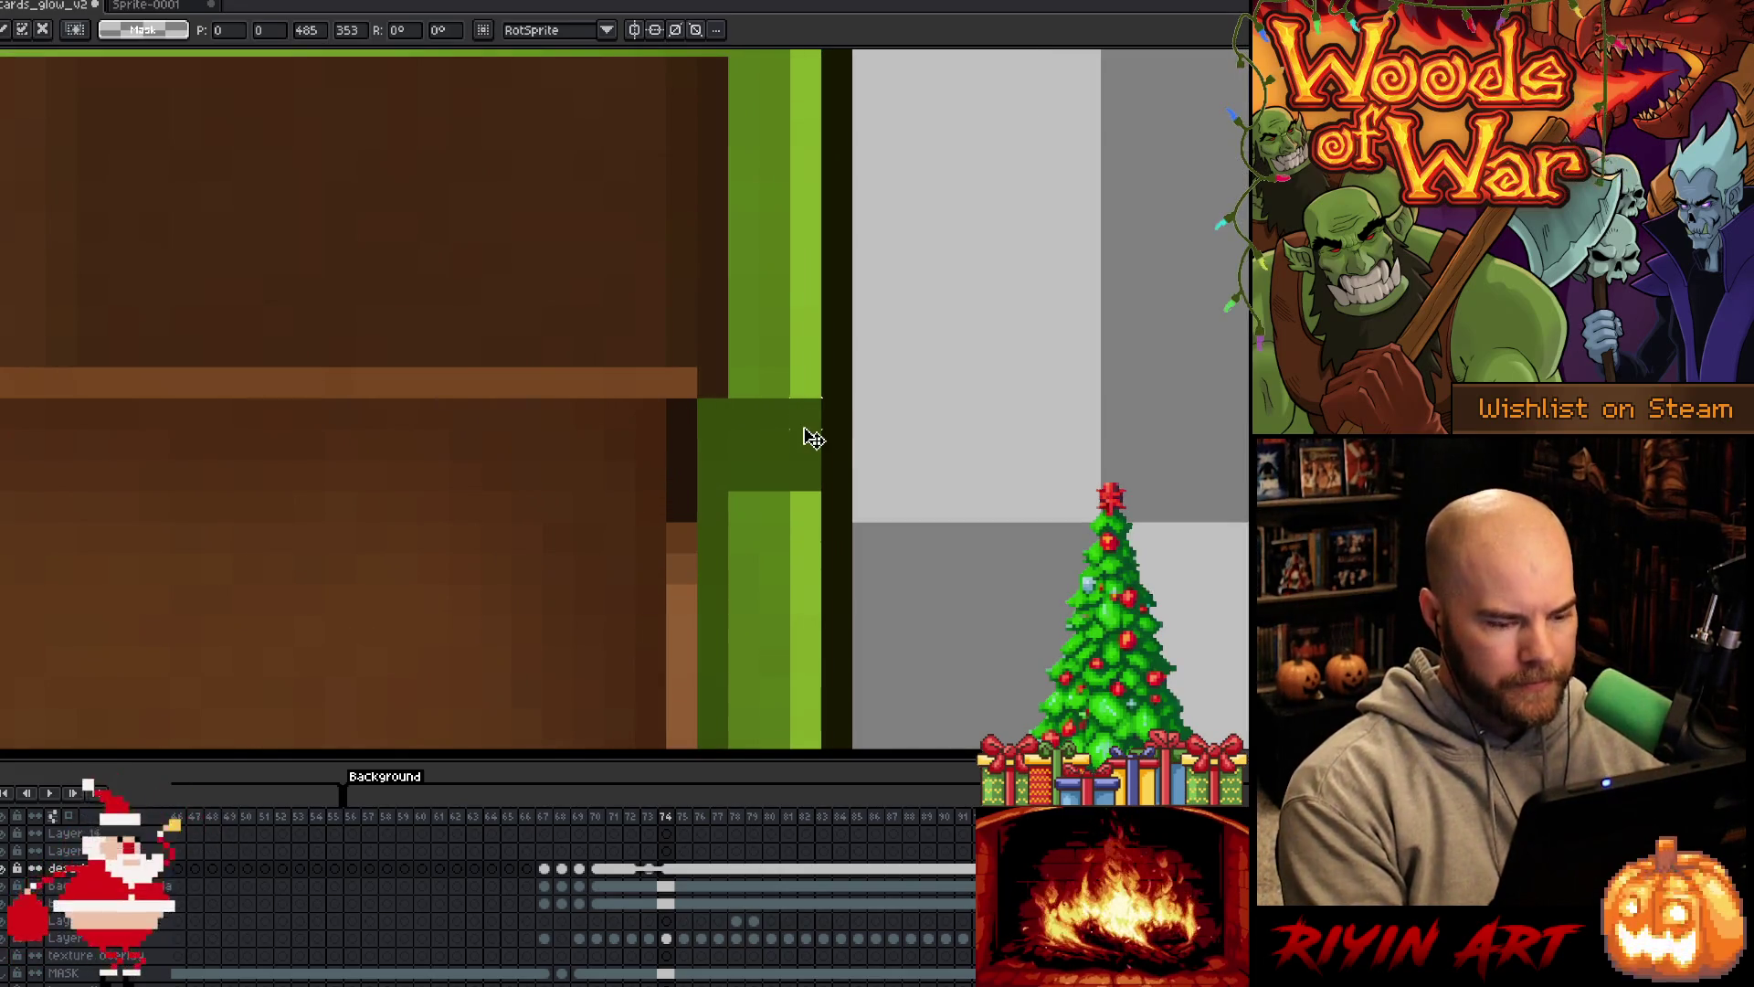
{"action": "key", "text": "v"}
{"action": "key", "text": "i"}
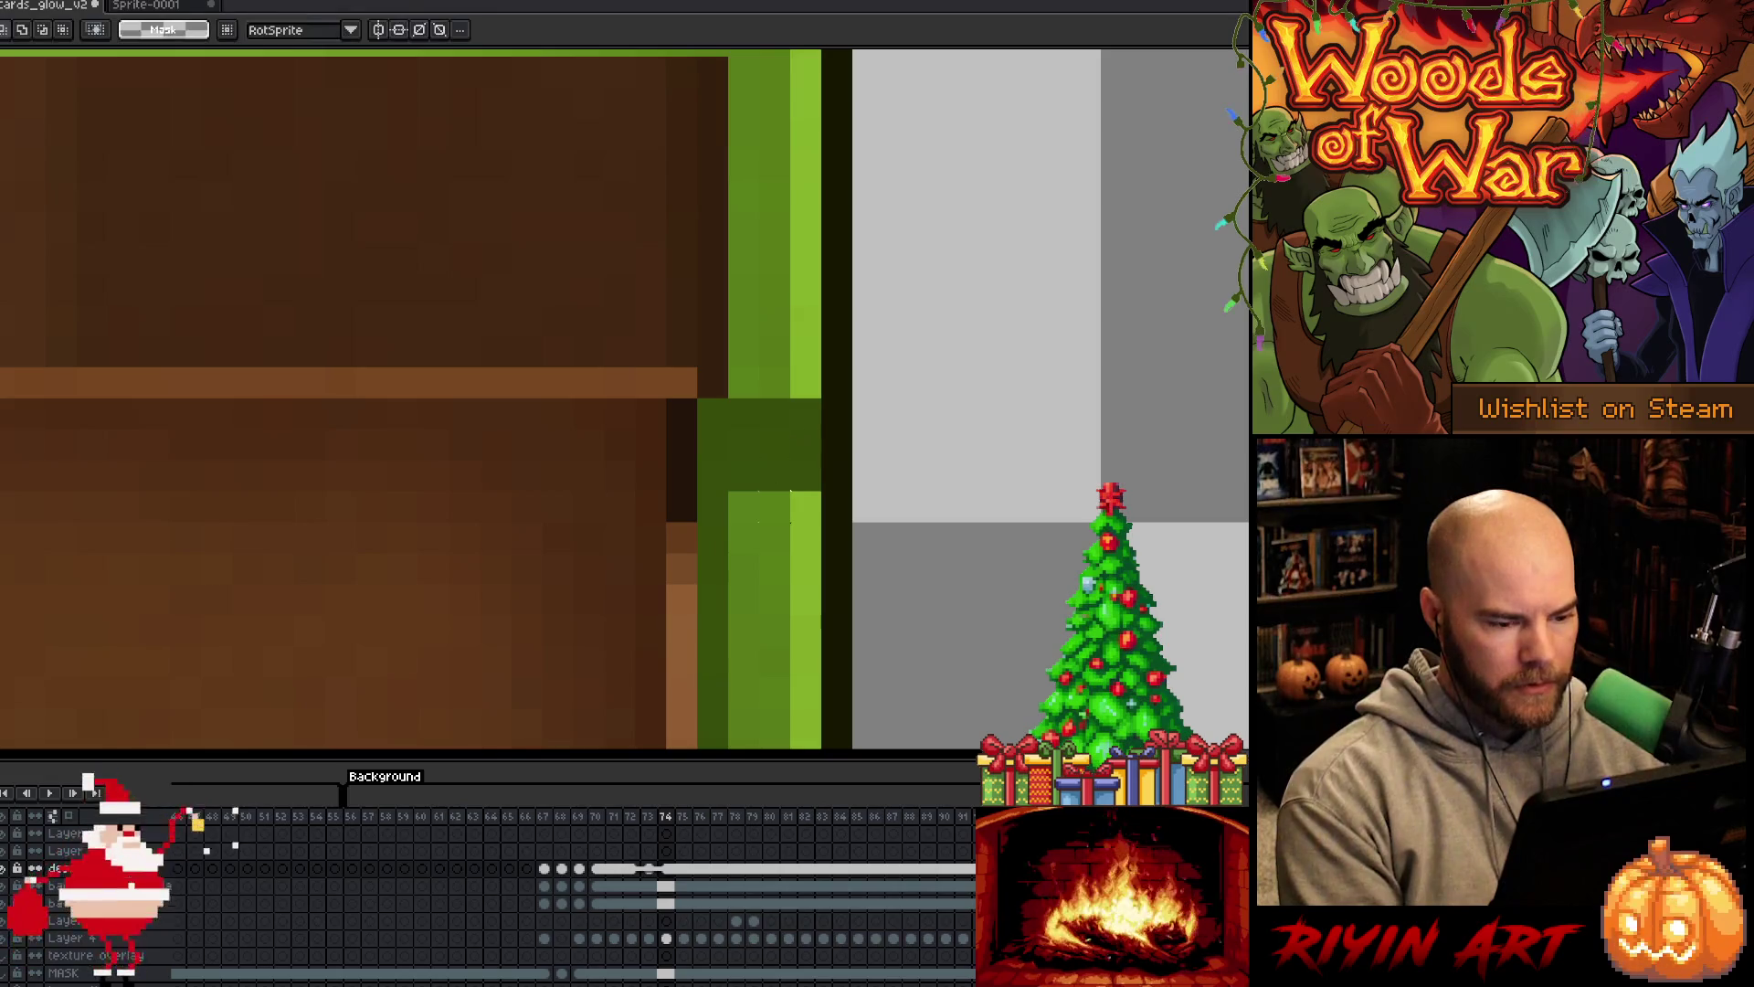
{"action": "key", "text": "v"}
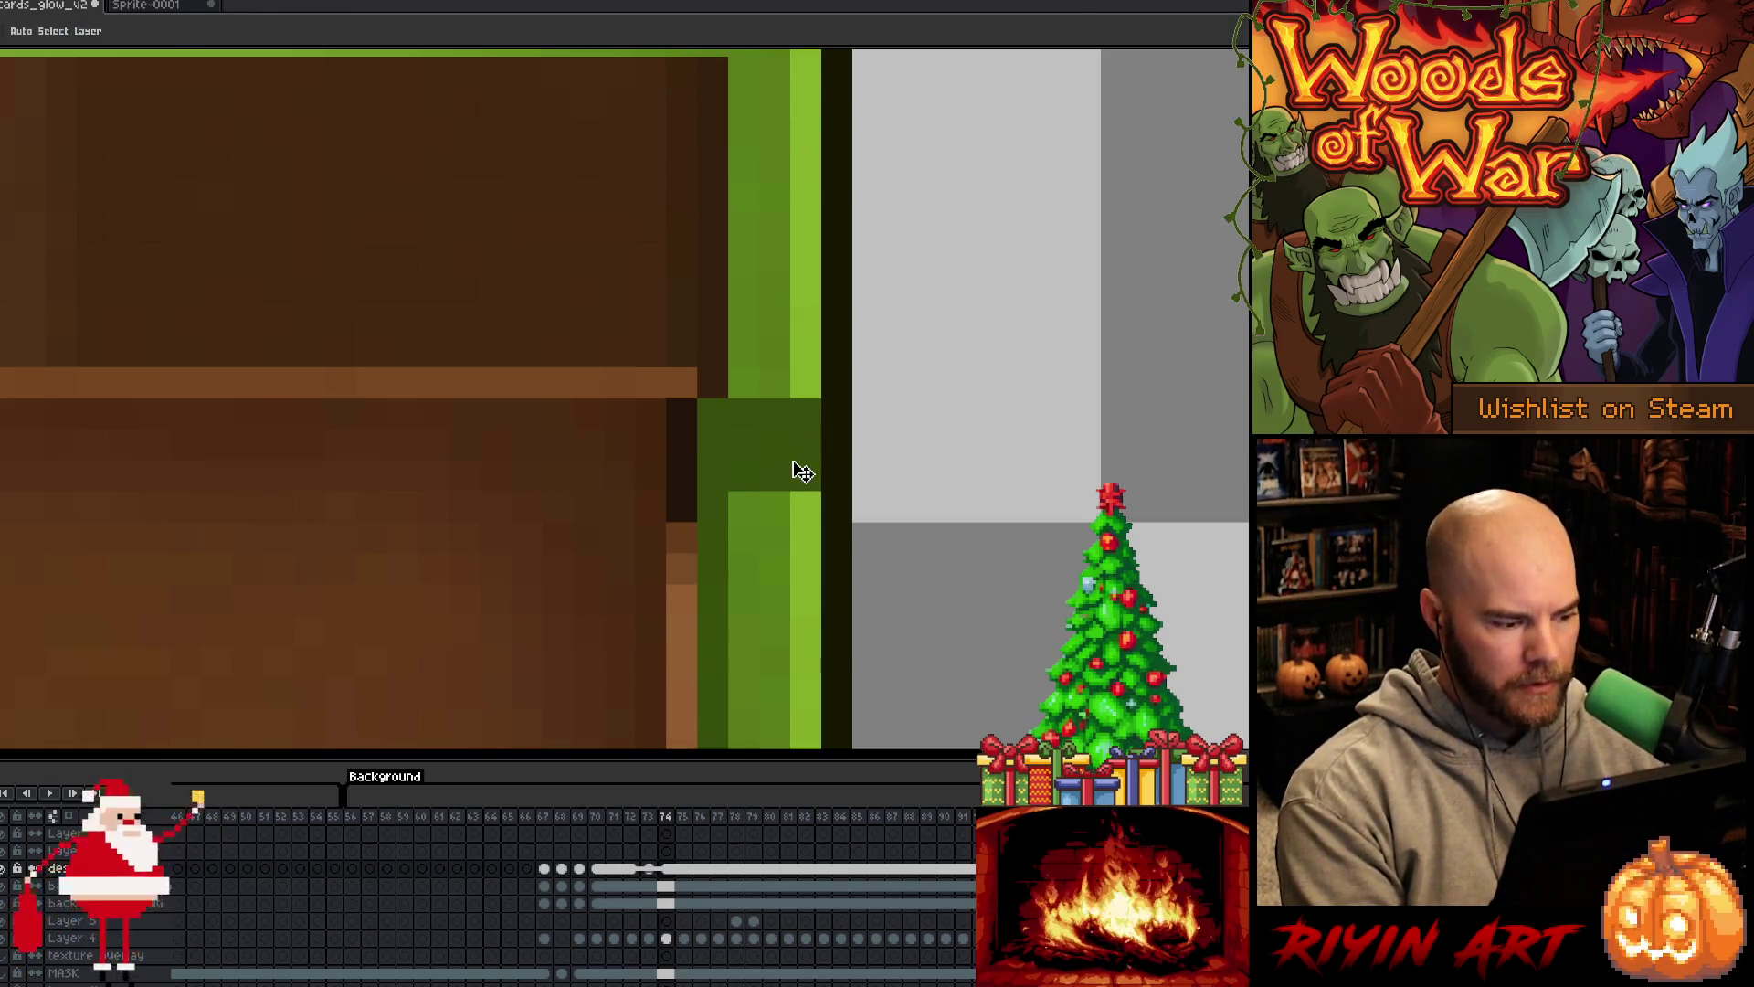
{"action": "right_click", "coordinate": [638, 869]}
{"action": "key", "text": "Escape"}
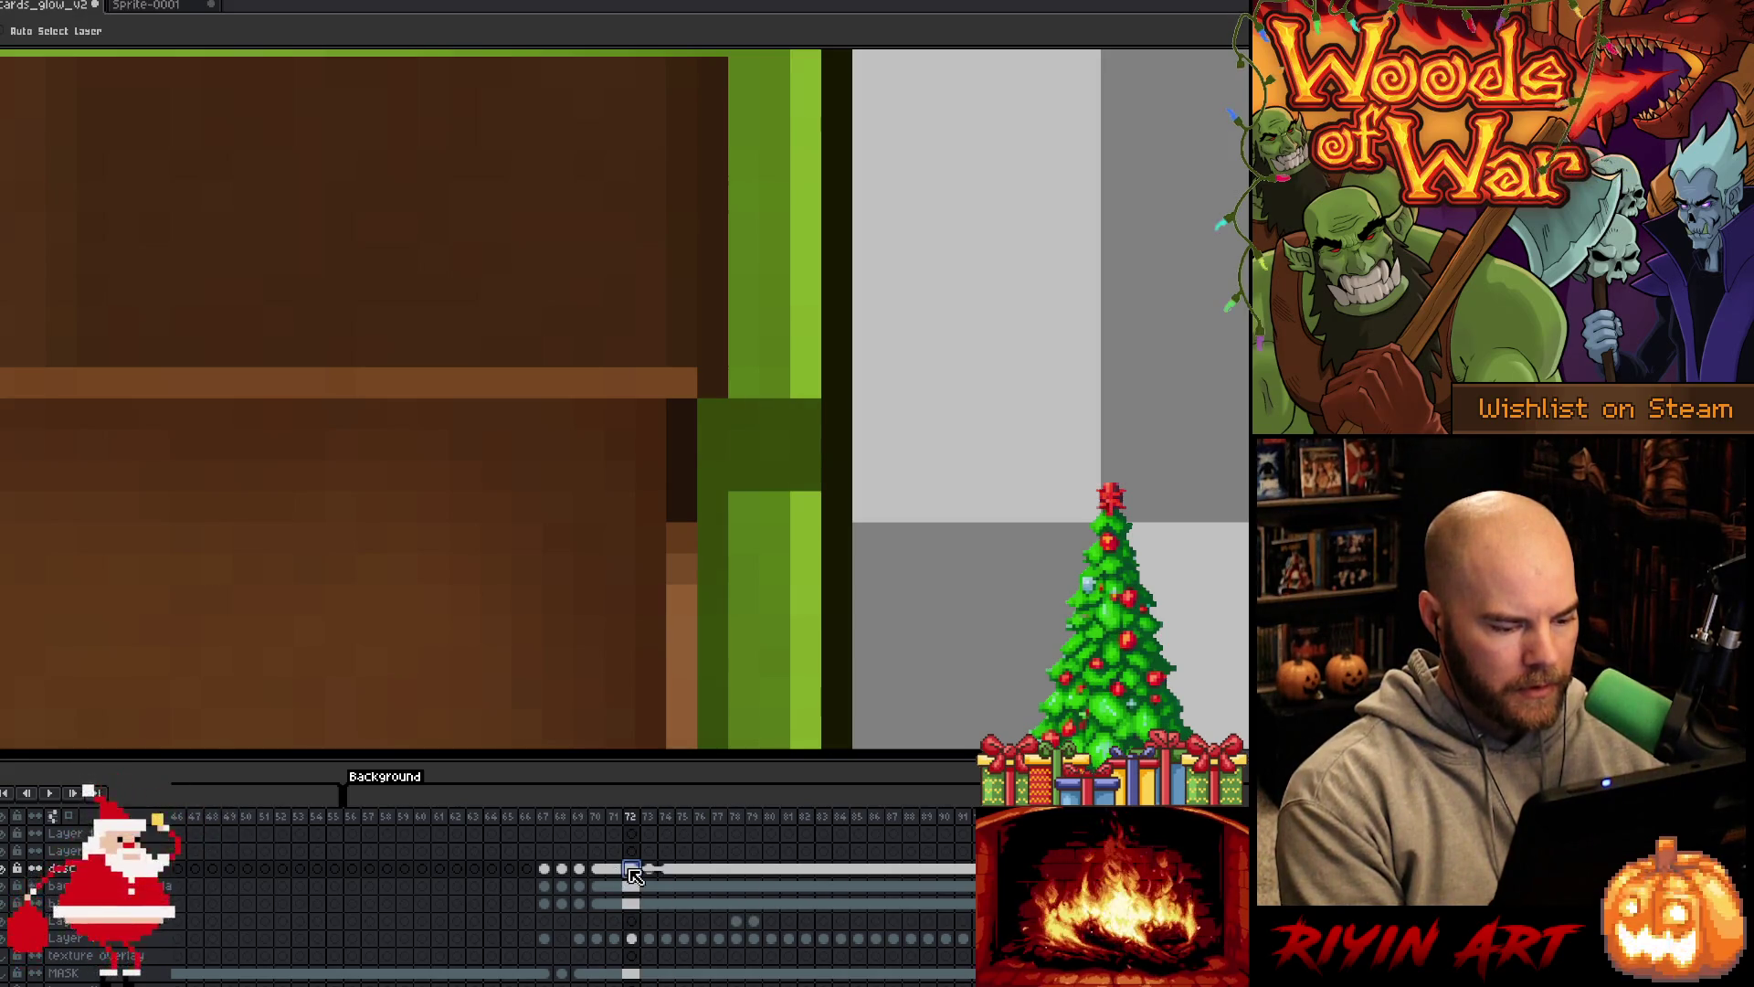
With automatic layer selection on, select the upper layer's frame 67 cel and switch to the pencil
{"action": "left_click", "coordinate": [546, 868]}
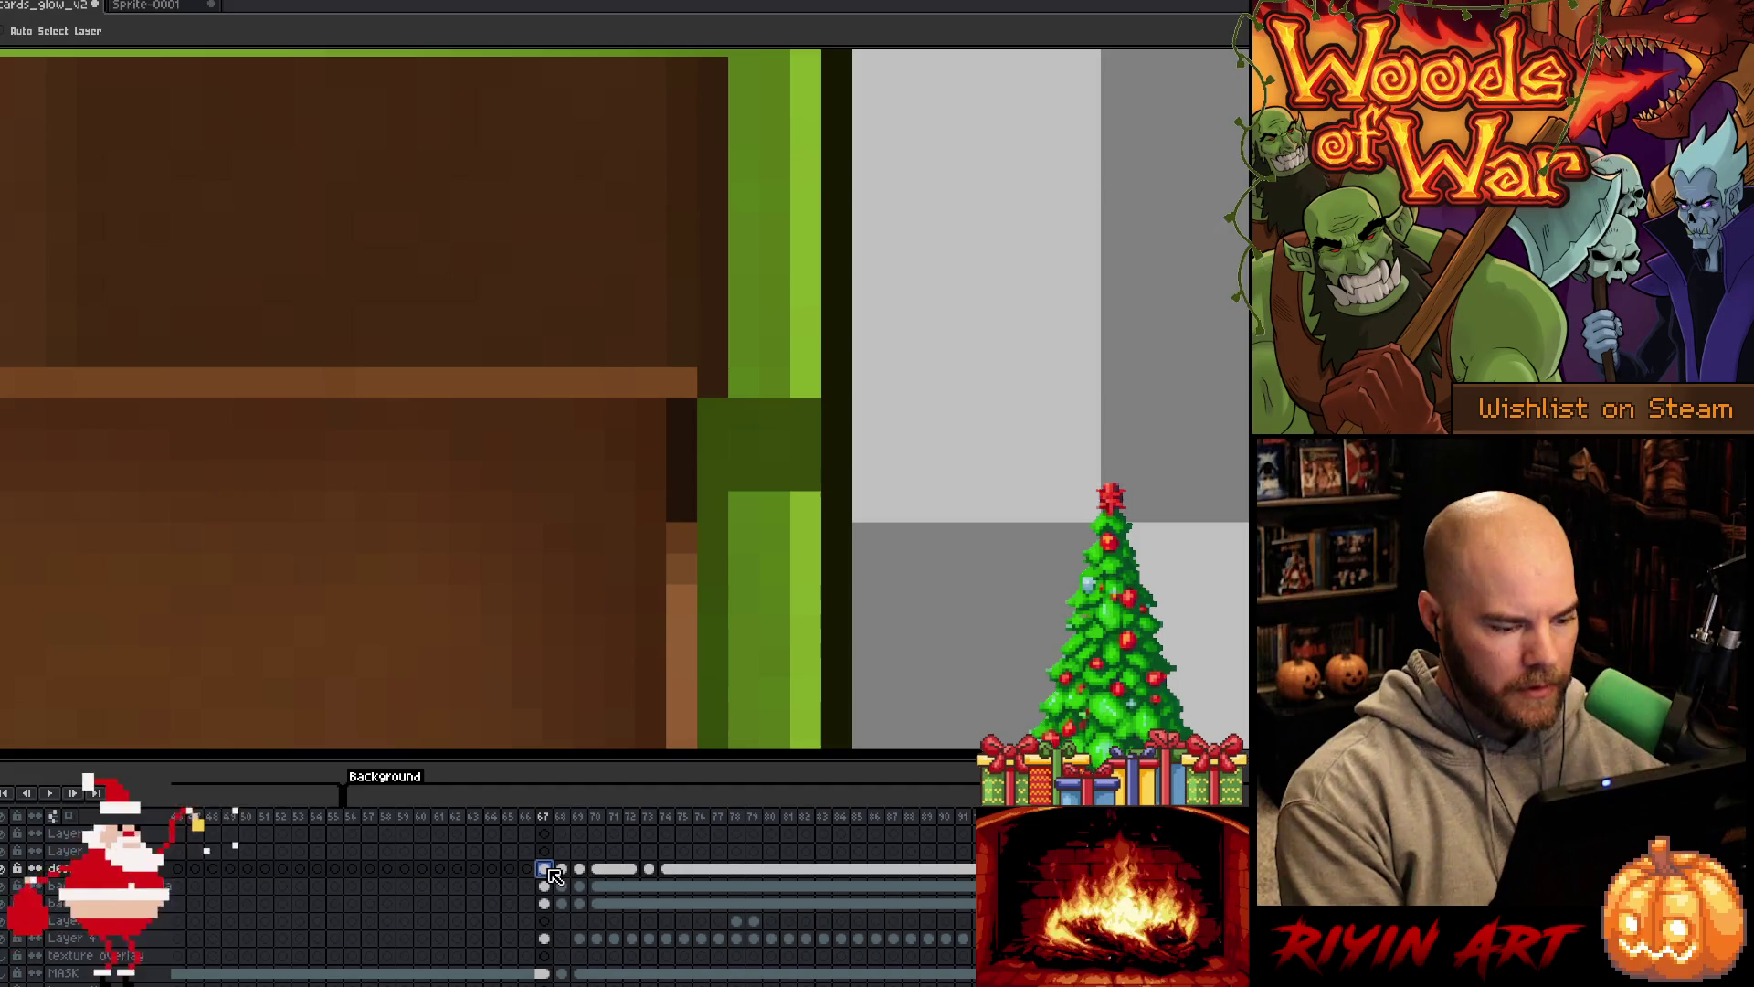
{"action": "left_click", "coordinate": [56, 32]}
{"action": "left_click", "coordinate": [726, 447]}
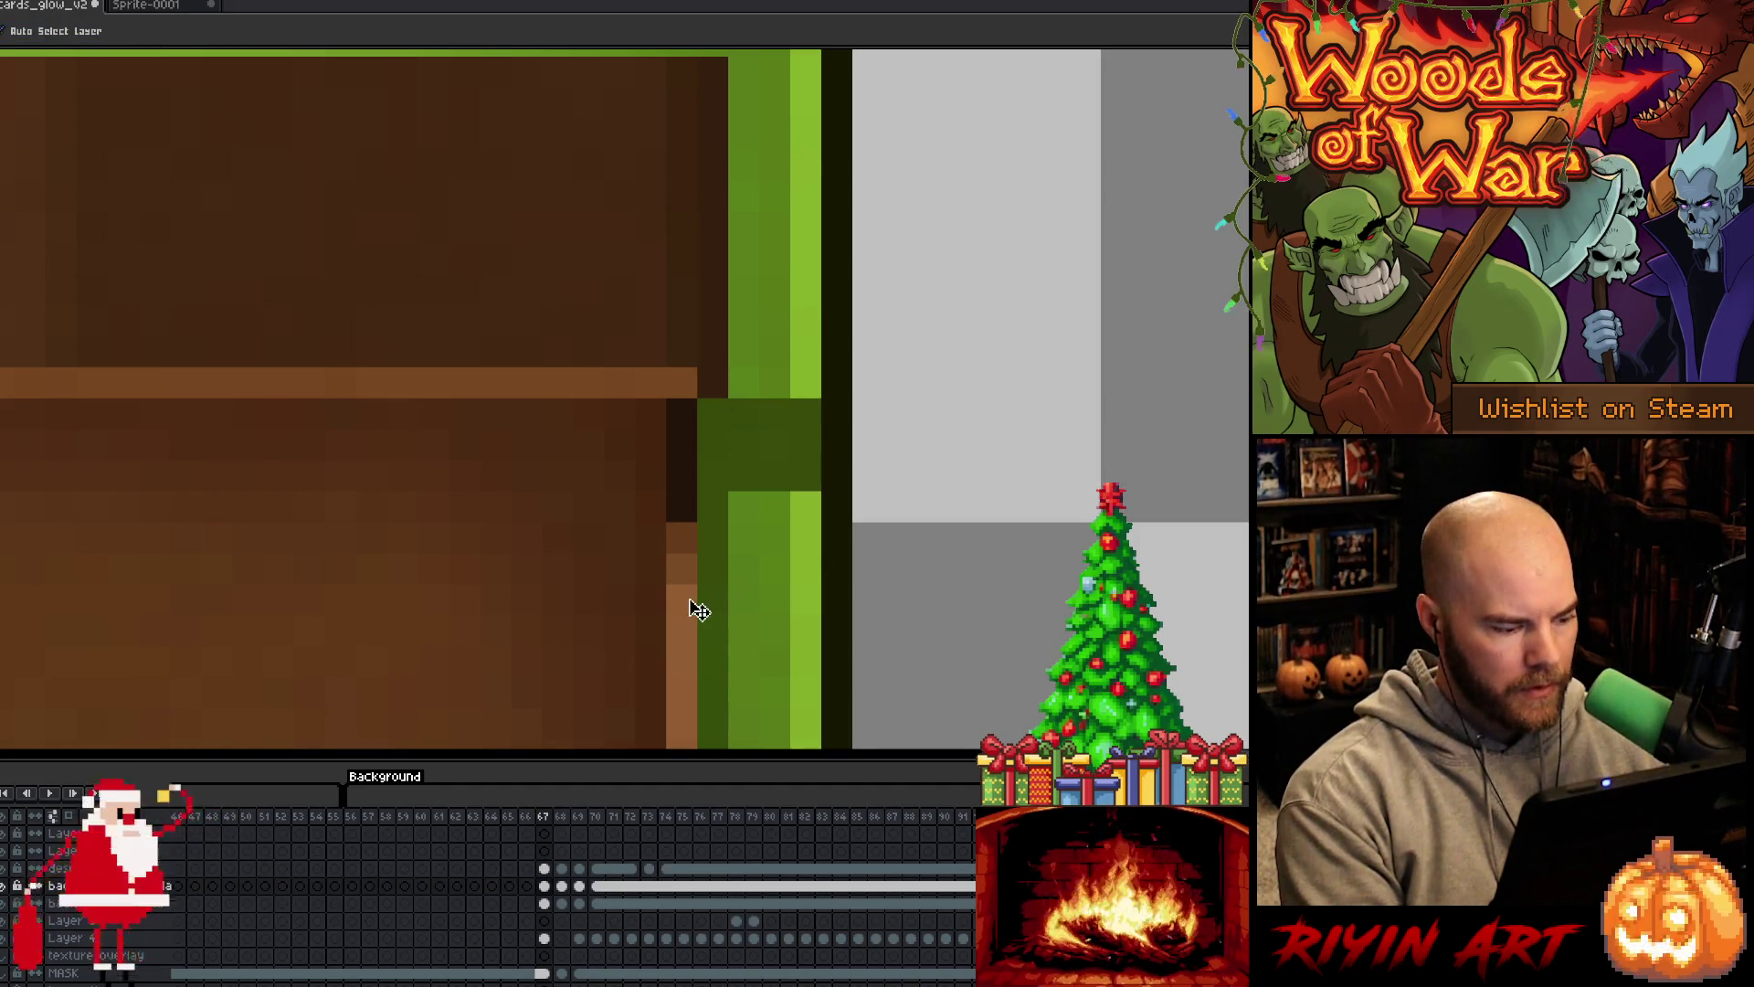
{"action": "left_click", "coordinate": [544, 868]}
{"action": "key", "text": "i"}
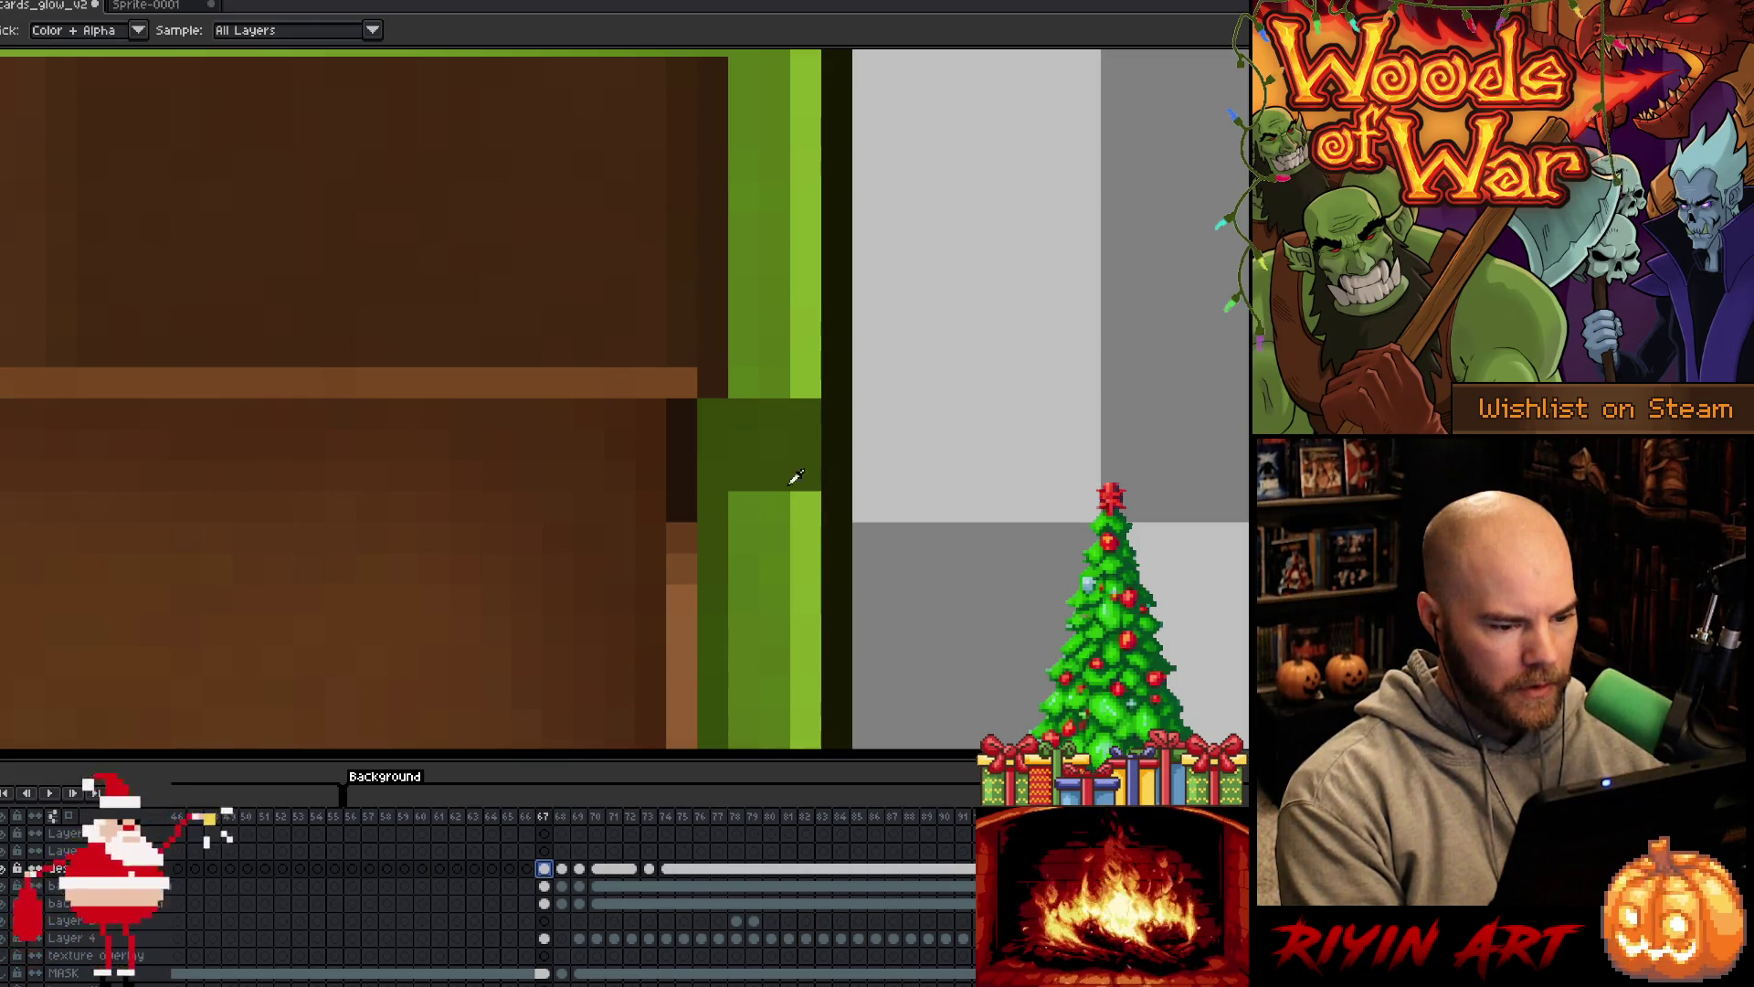
{"action": "key", "text": "b"}
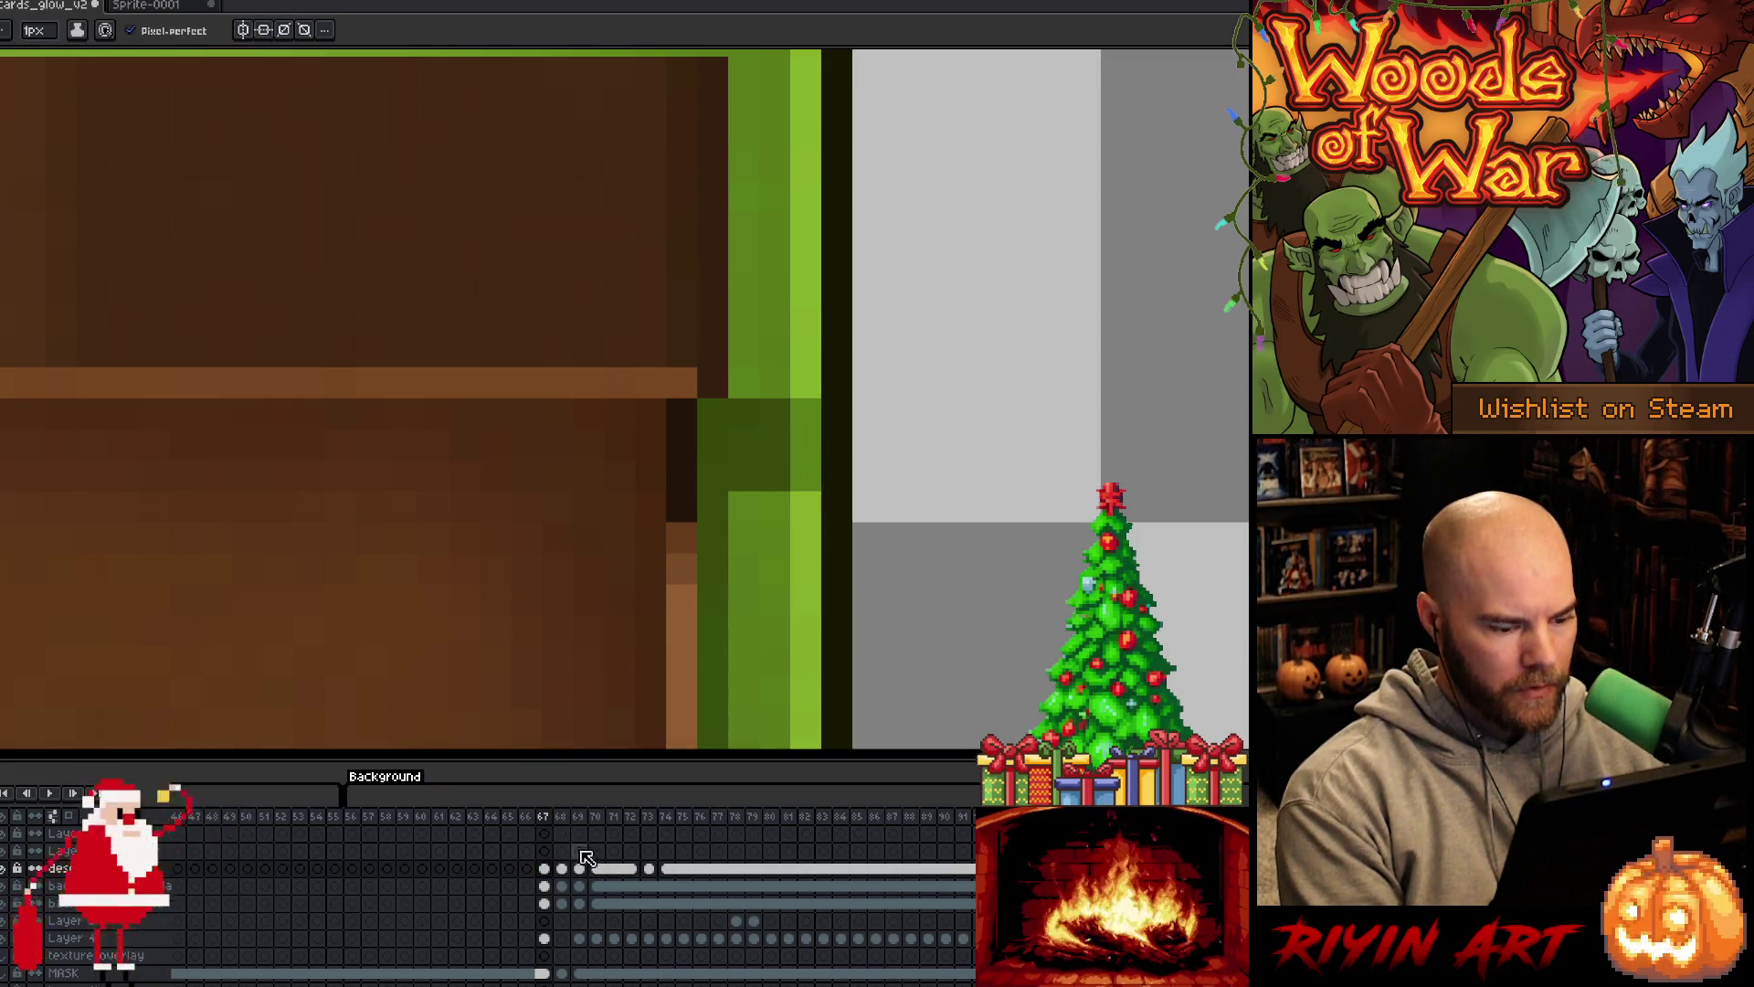
Step through frames 68–71, pick the dark blue edge colour, and unlink frame 71's cels
{"action": "left_click", "coordinate": [561, 868]}
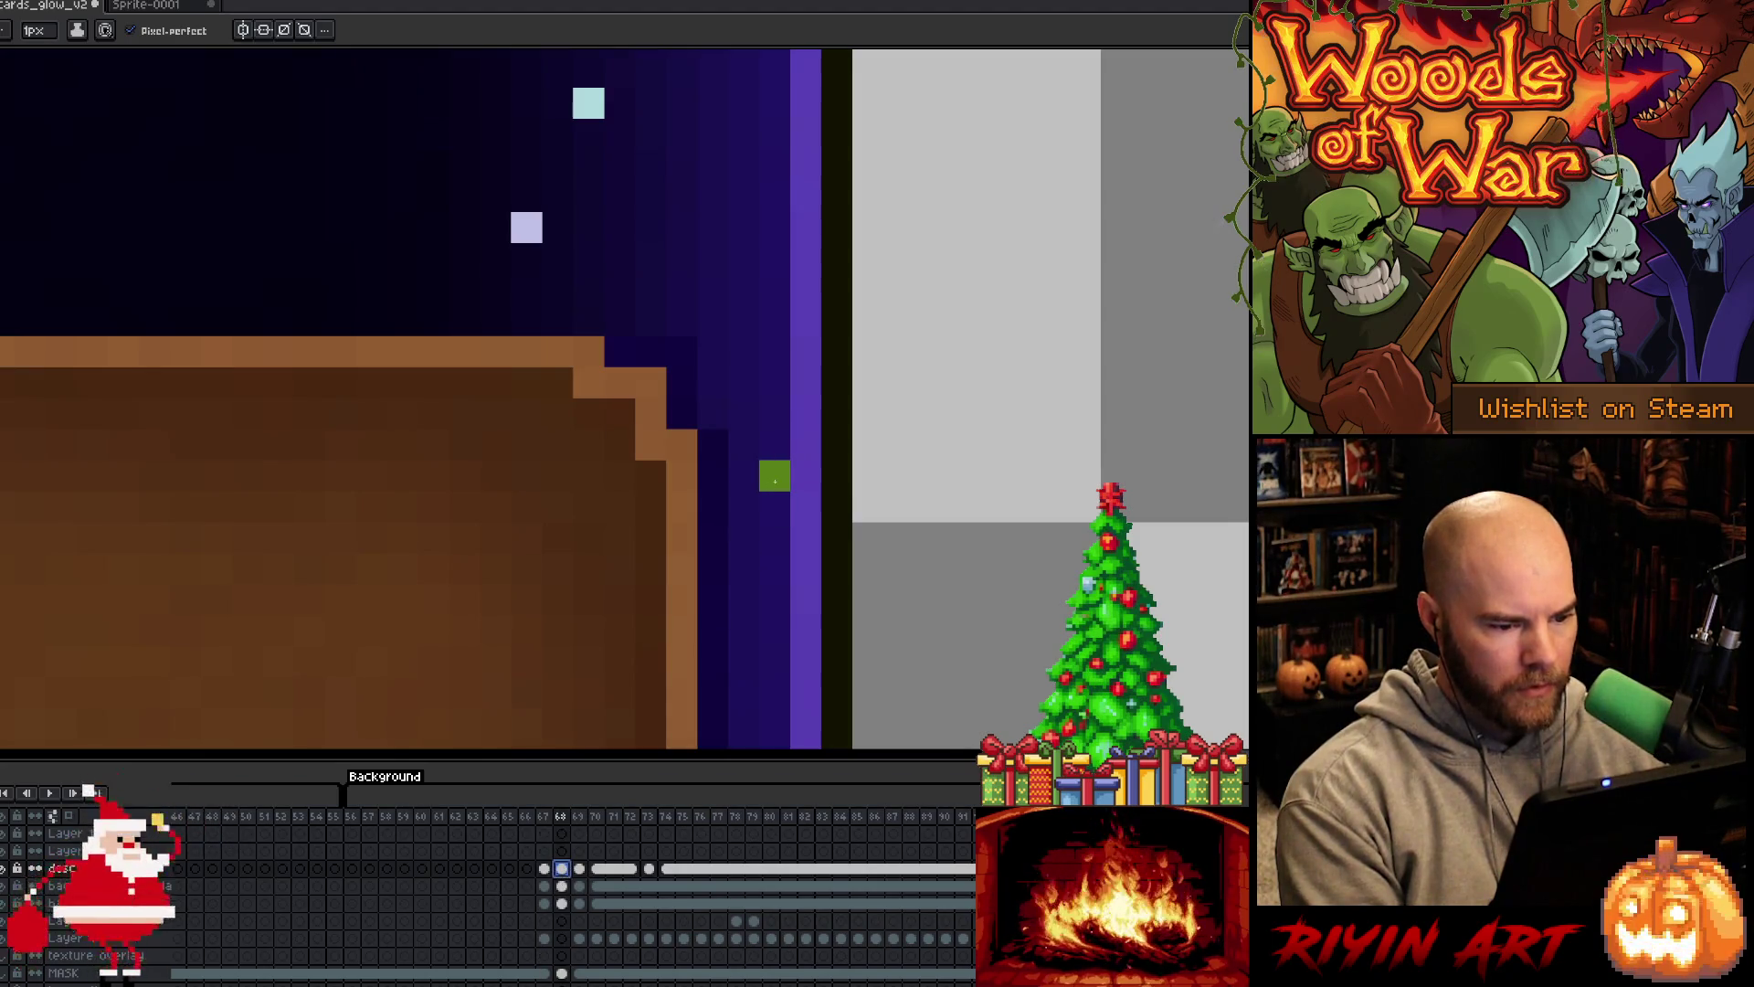
{"action": "left_click", "coordinate": [579, 869]}
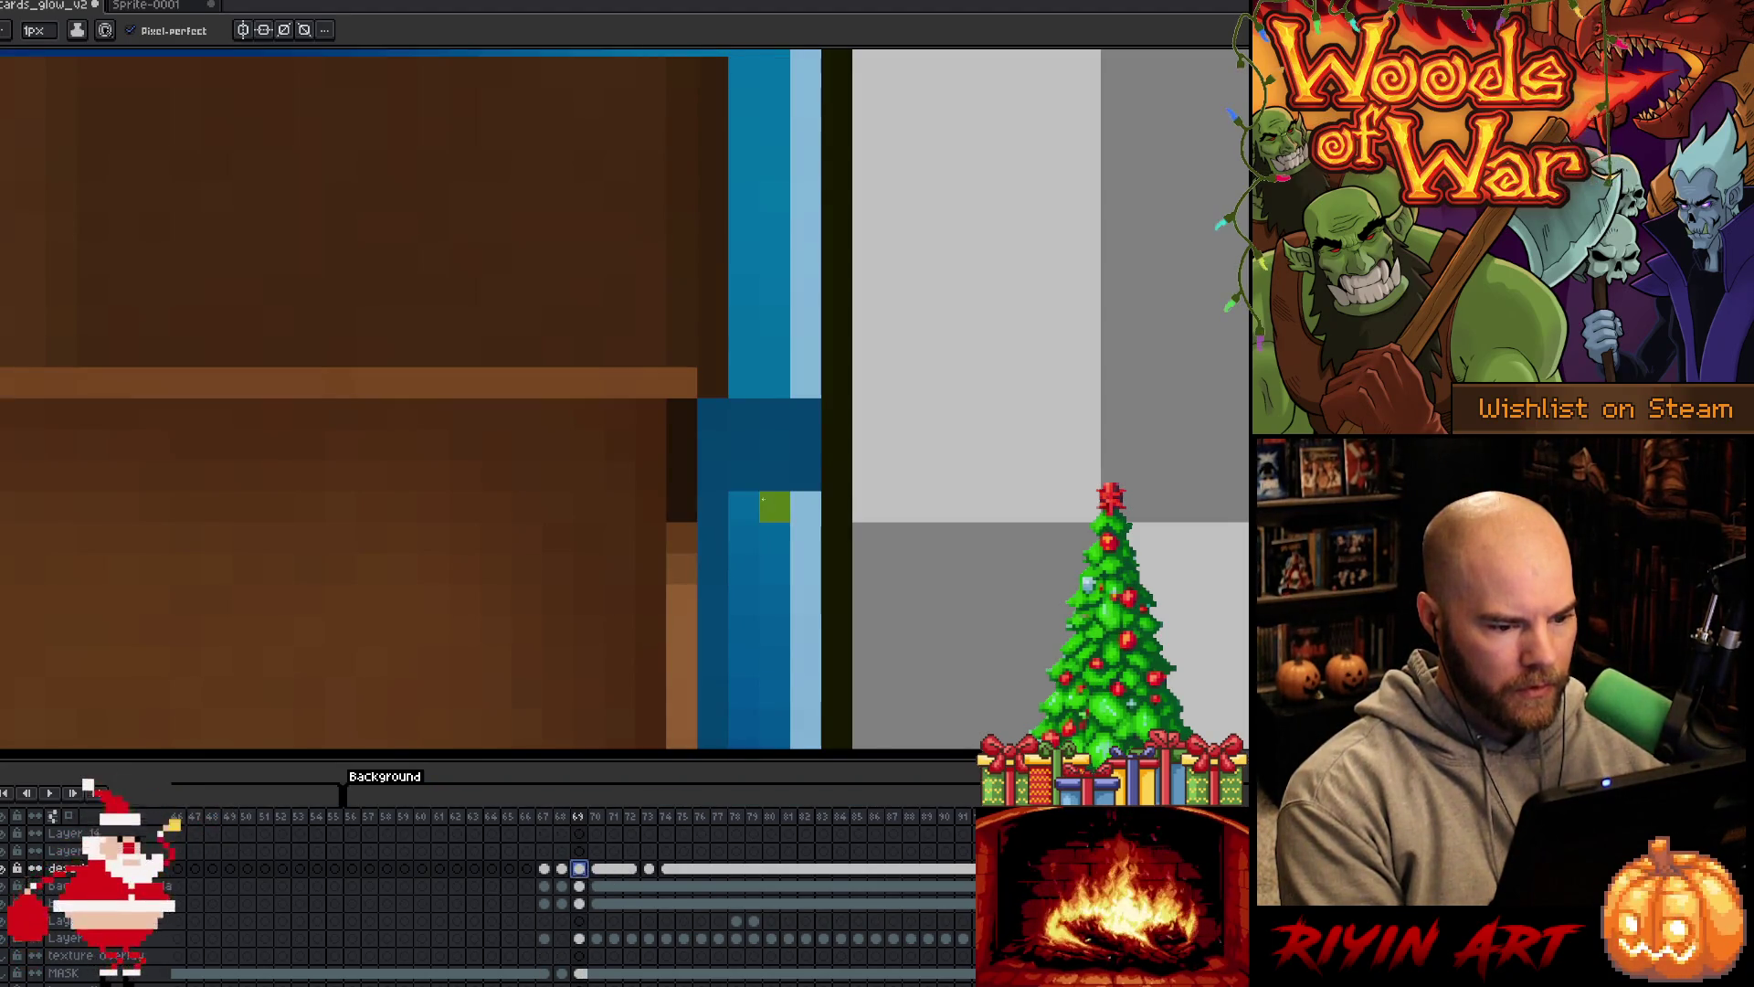
{"action": "left_click", "coordinate": [795, 480], "text": "alt"}
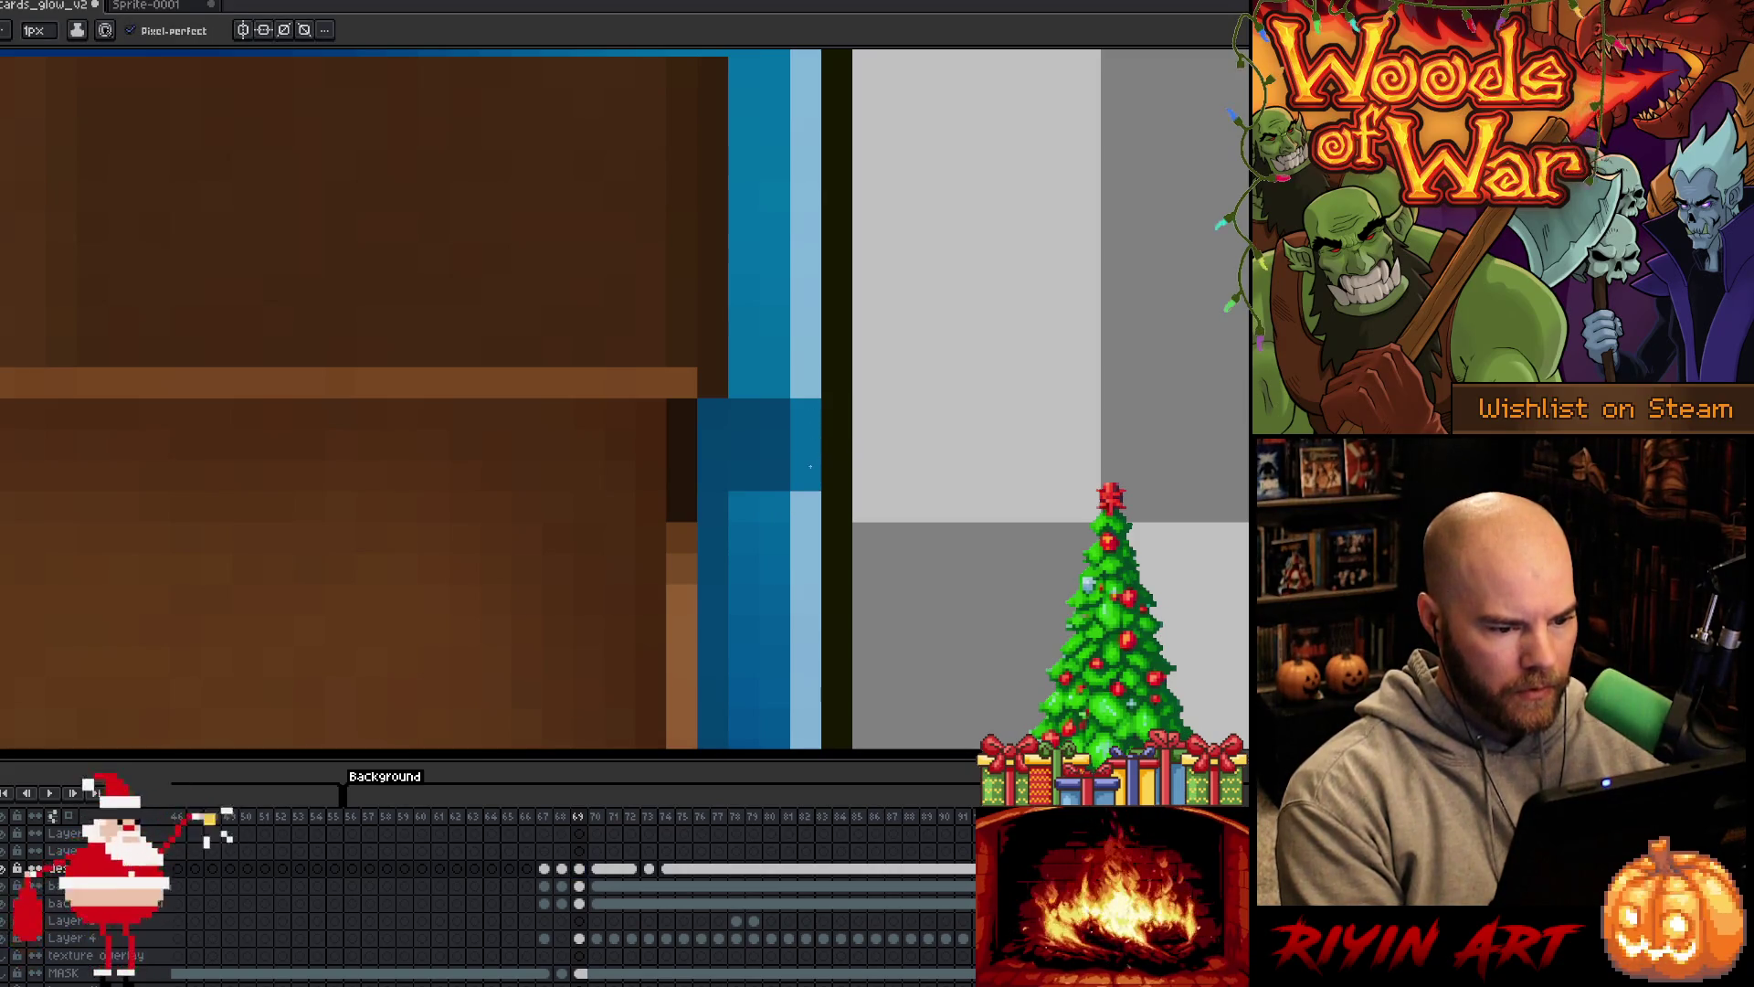
{"action": "left_click", "coordinate": [596, 869]}
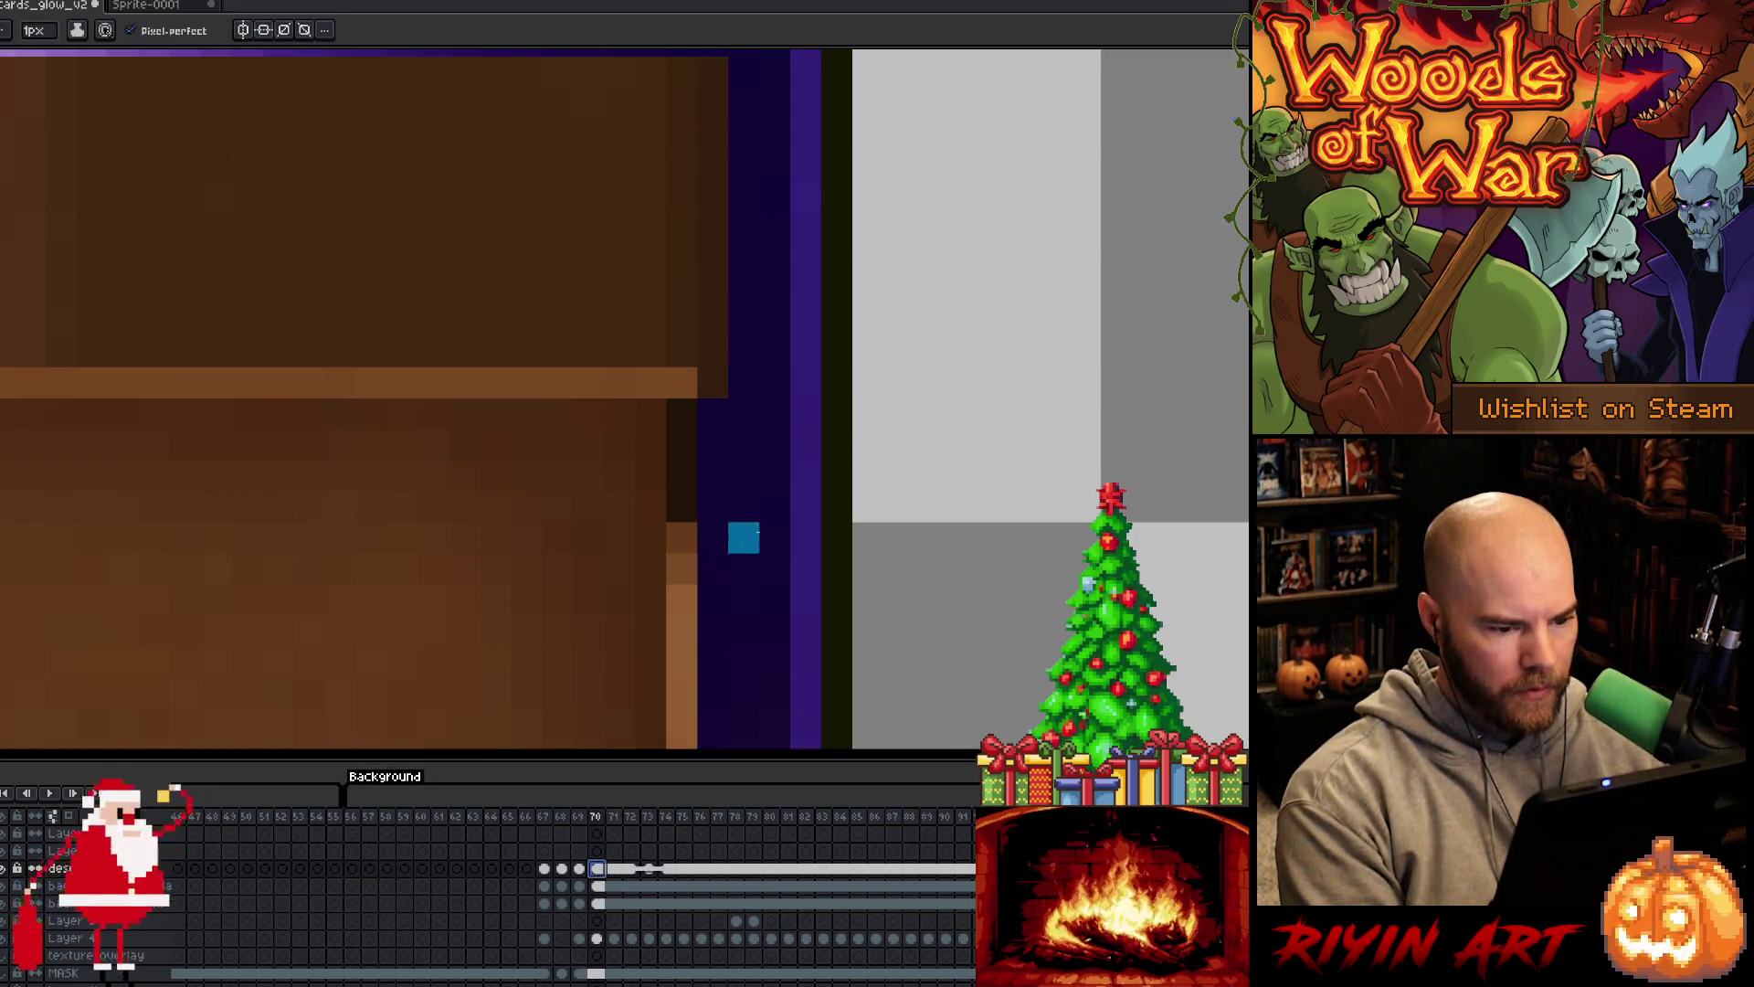
{"action": "left_click", "coordinate": [615, 869]}
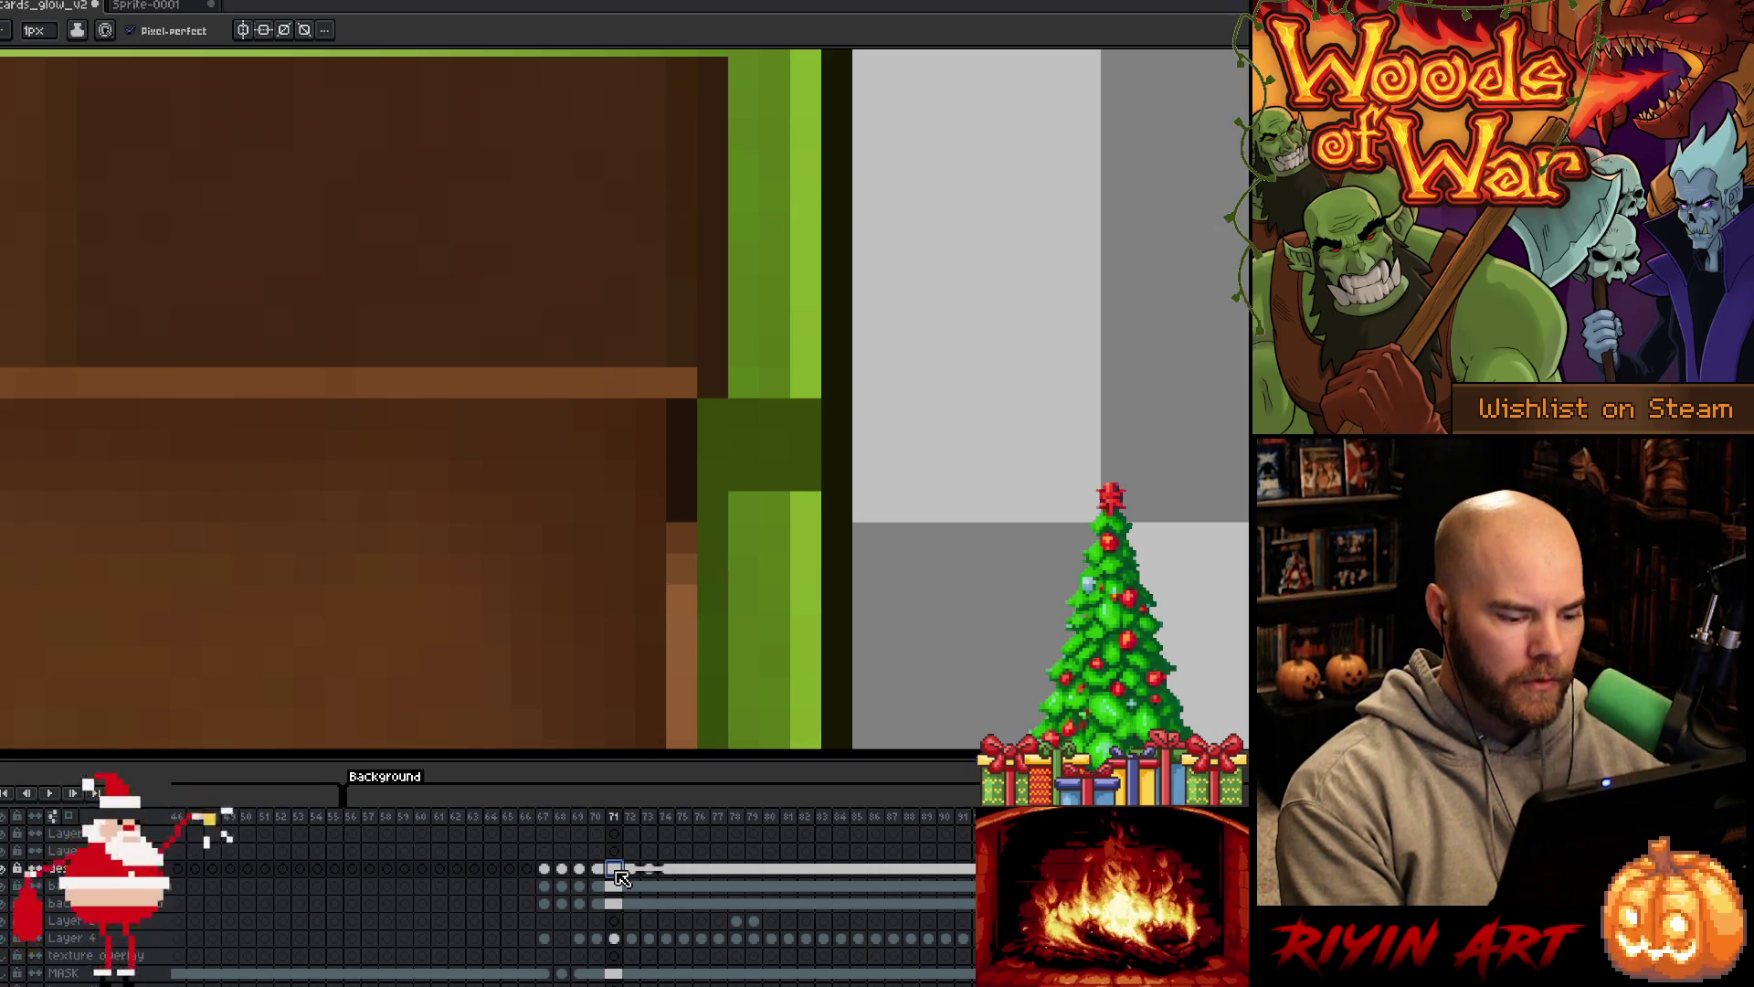
{"action": "right_click", "coordinate": [621, 877]}
{"action": "left_click", "coordinate": [637, 922]}
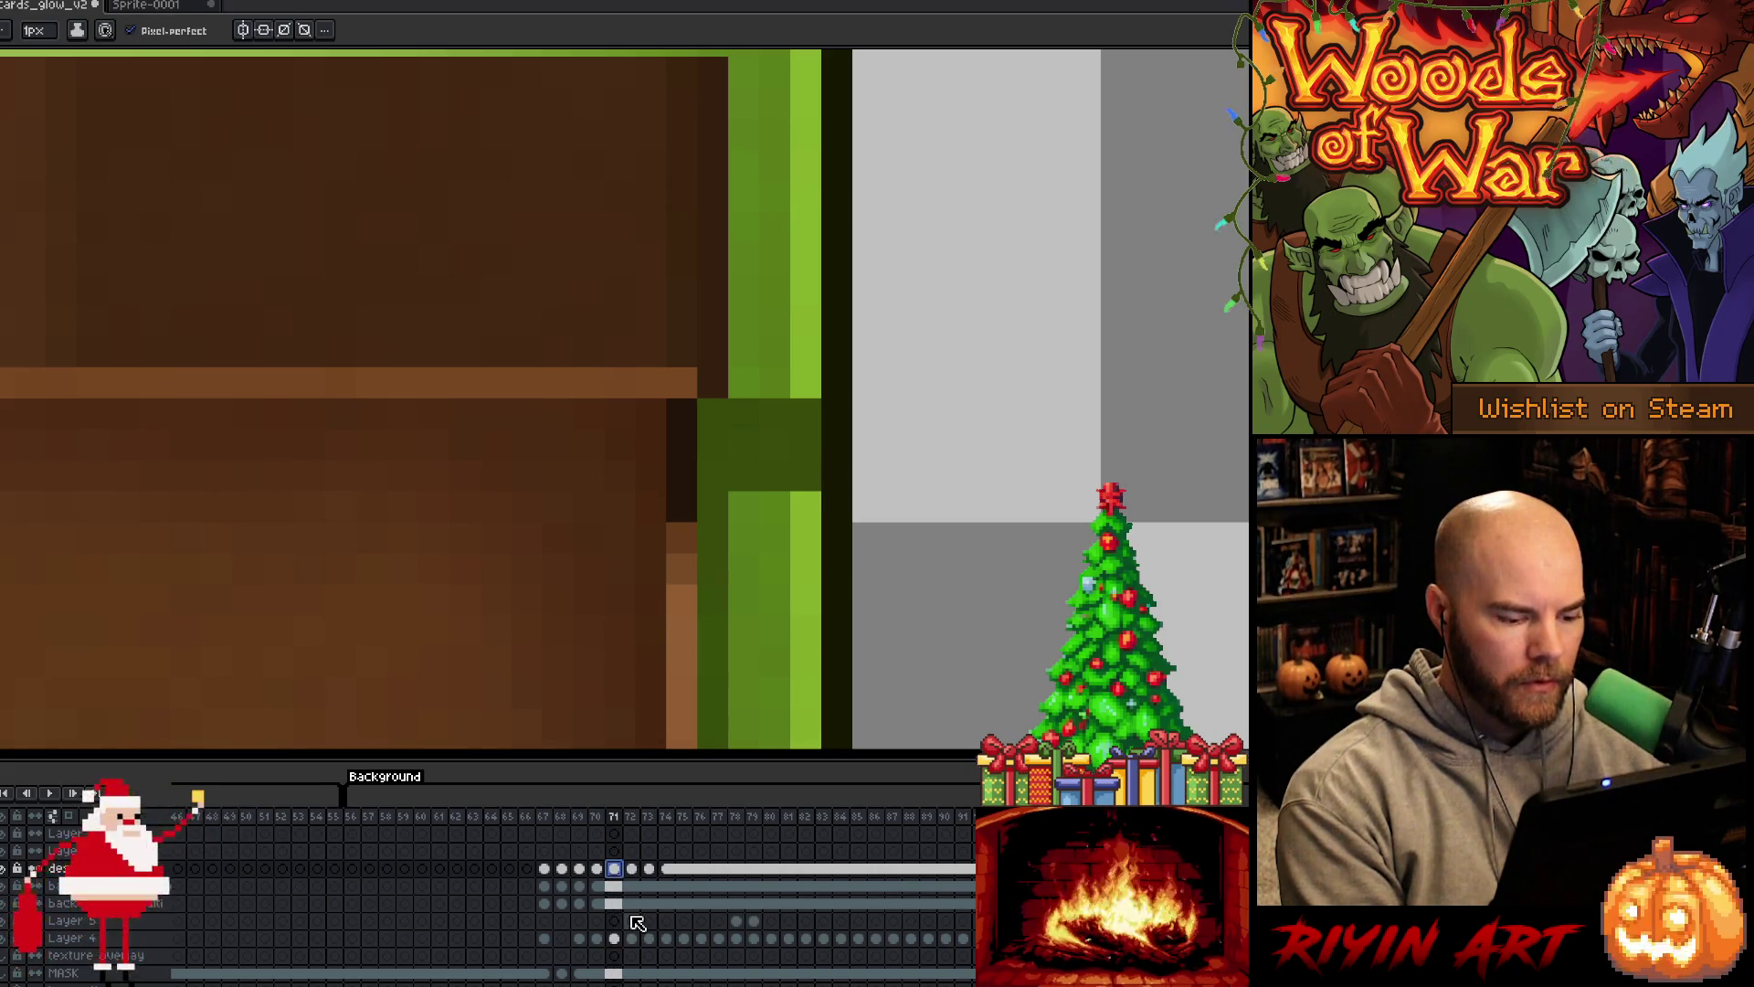
{"action": "left_click", "coordinate": [771, 438], "text": "alt"}
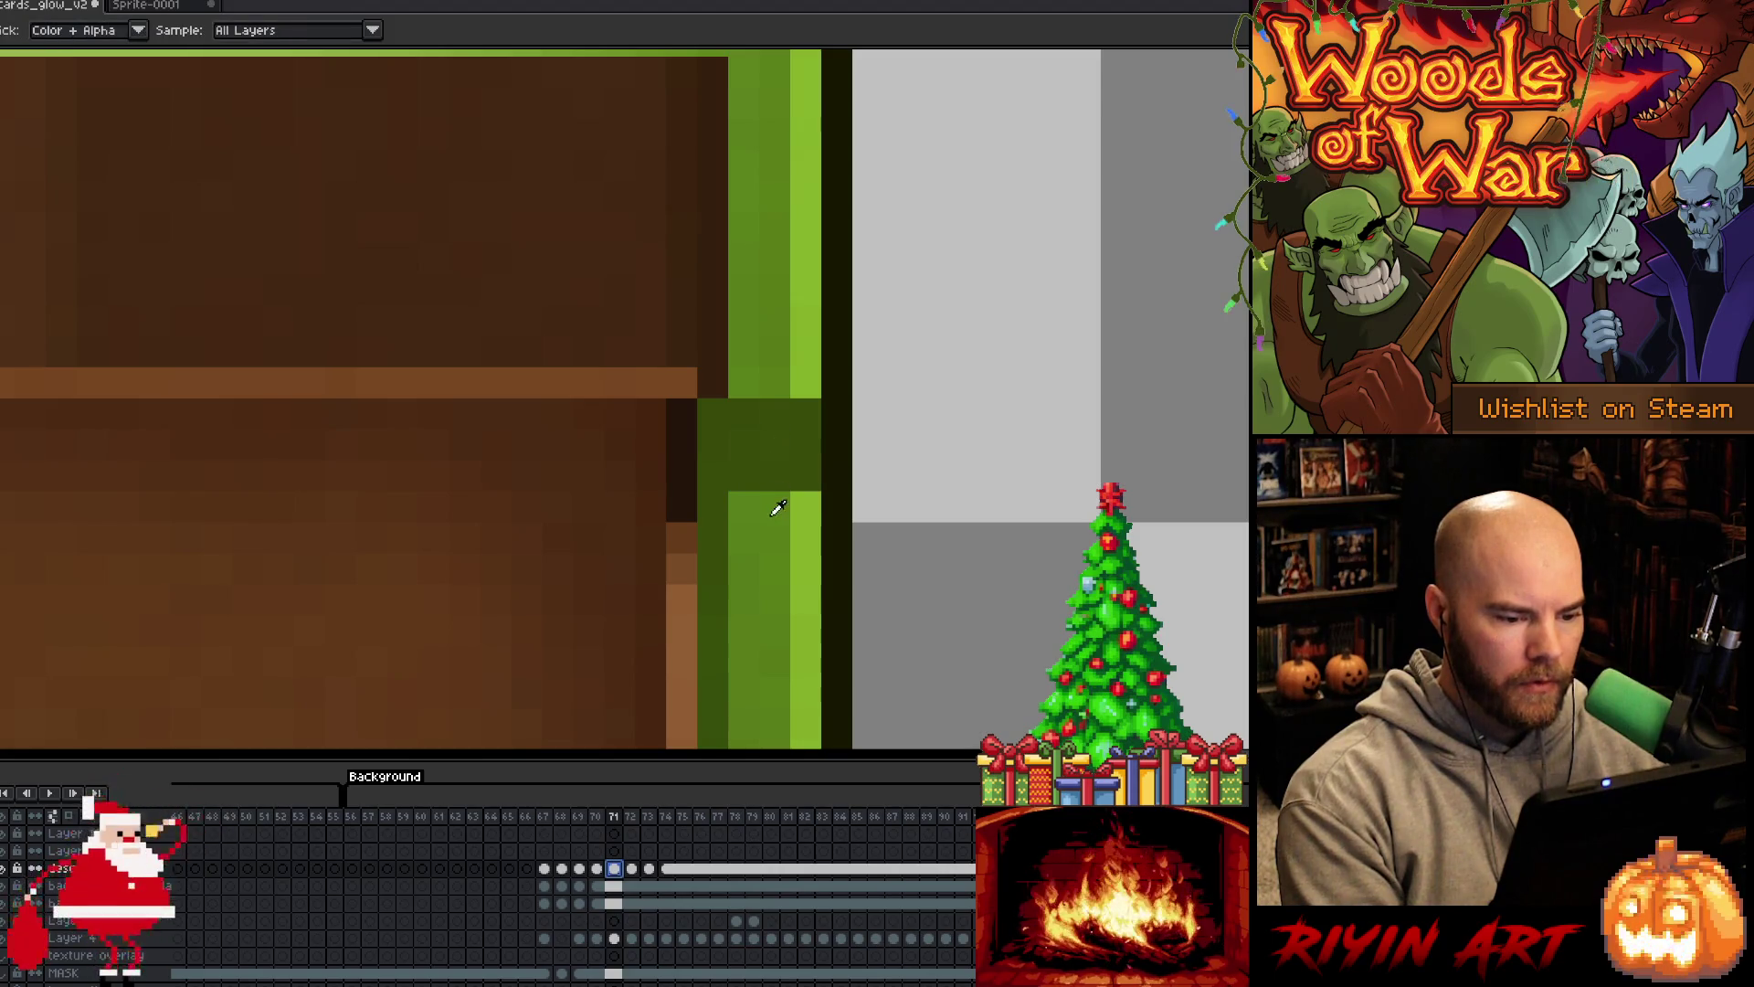
Preview frames 72 and 73, then step back to frame 70 with the purple sky
{"action": "left_click", "coordinate": [634, 871]}
{"action": "key", "text": "Return"}
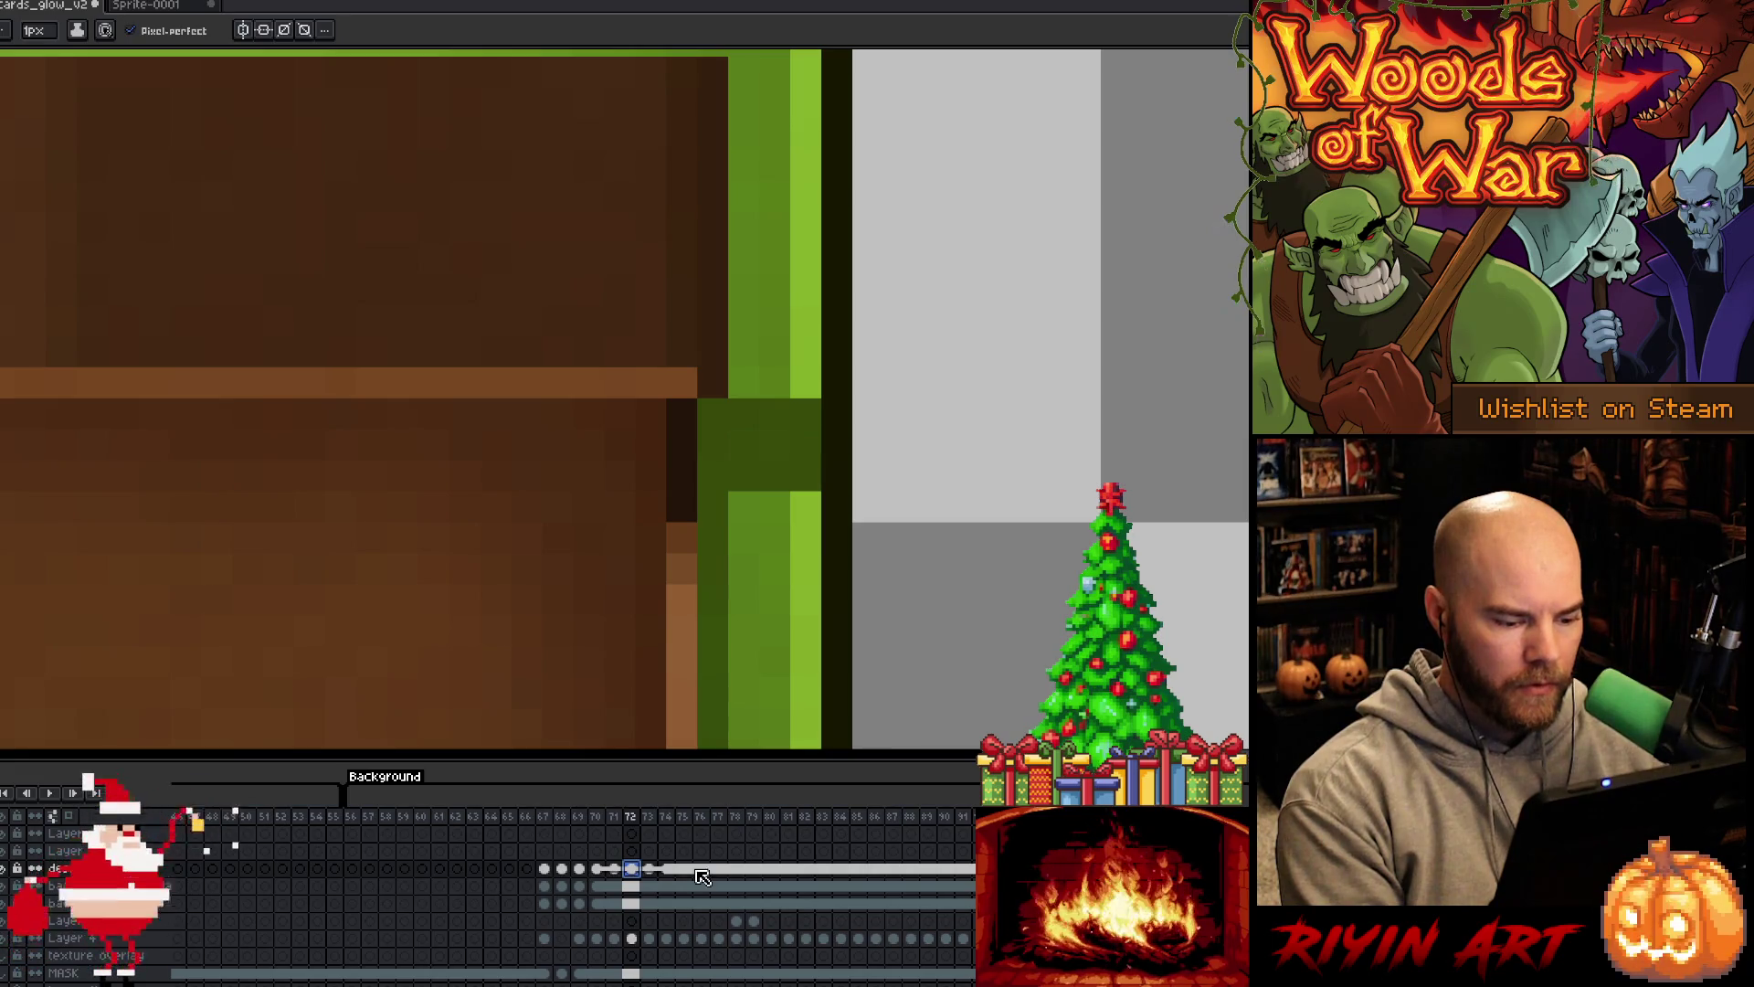
{"action": "left_click", "coordinate": [779, 497], "text": "alt"}
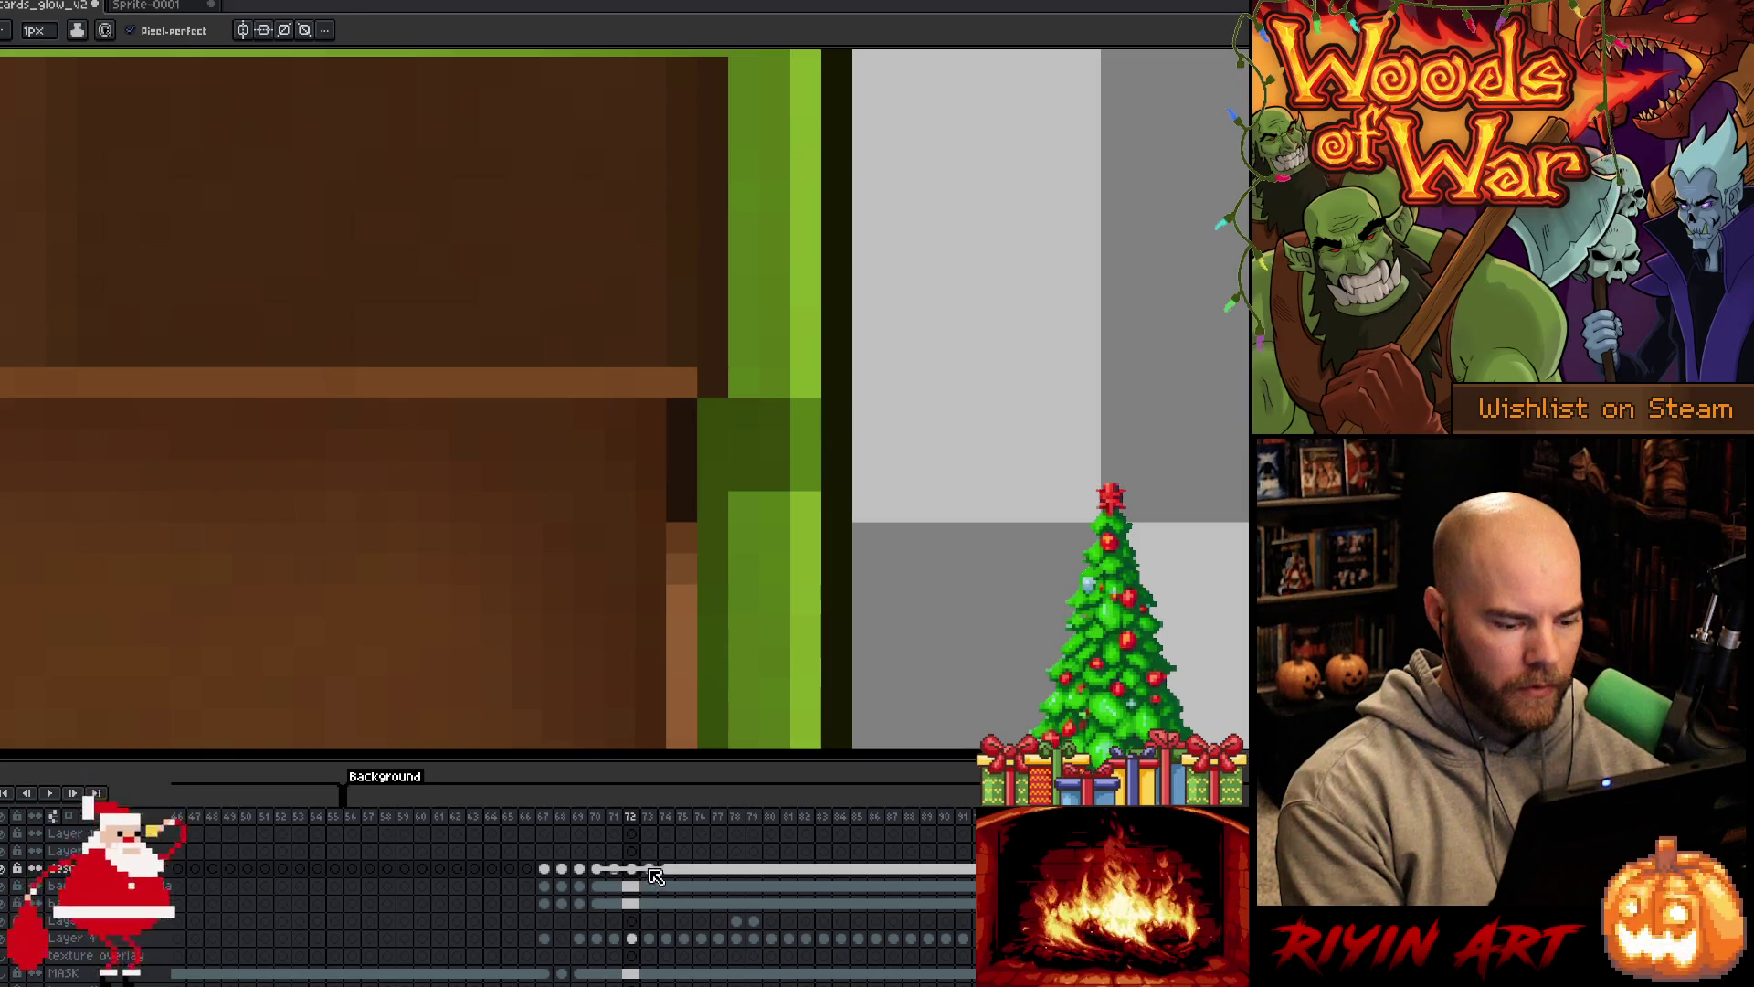
{"action": "key", "text": "Right"}
{"action": "key", "text": "Right"}
{"action": "key", "text": "Right"}
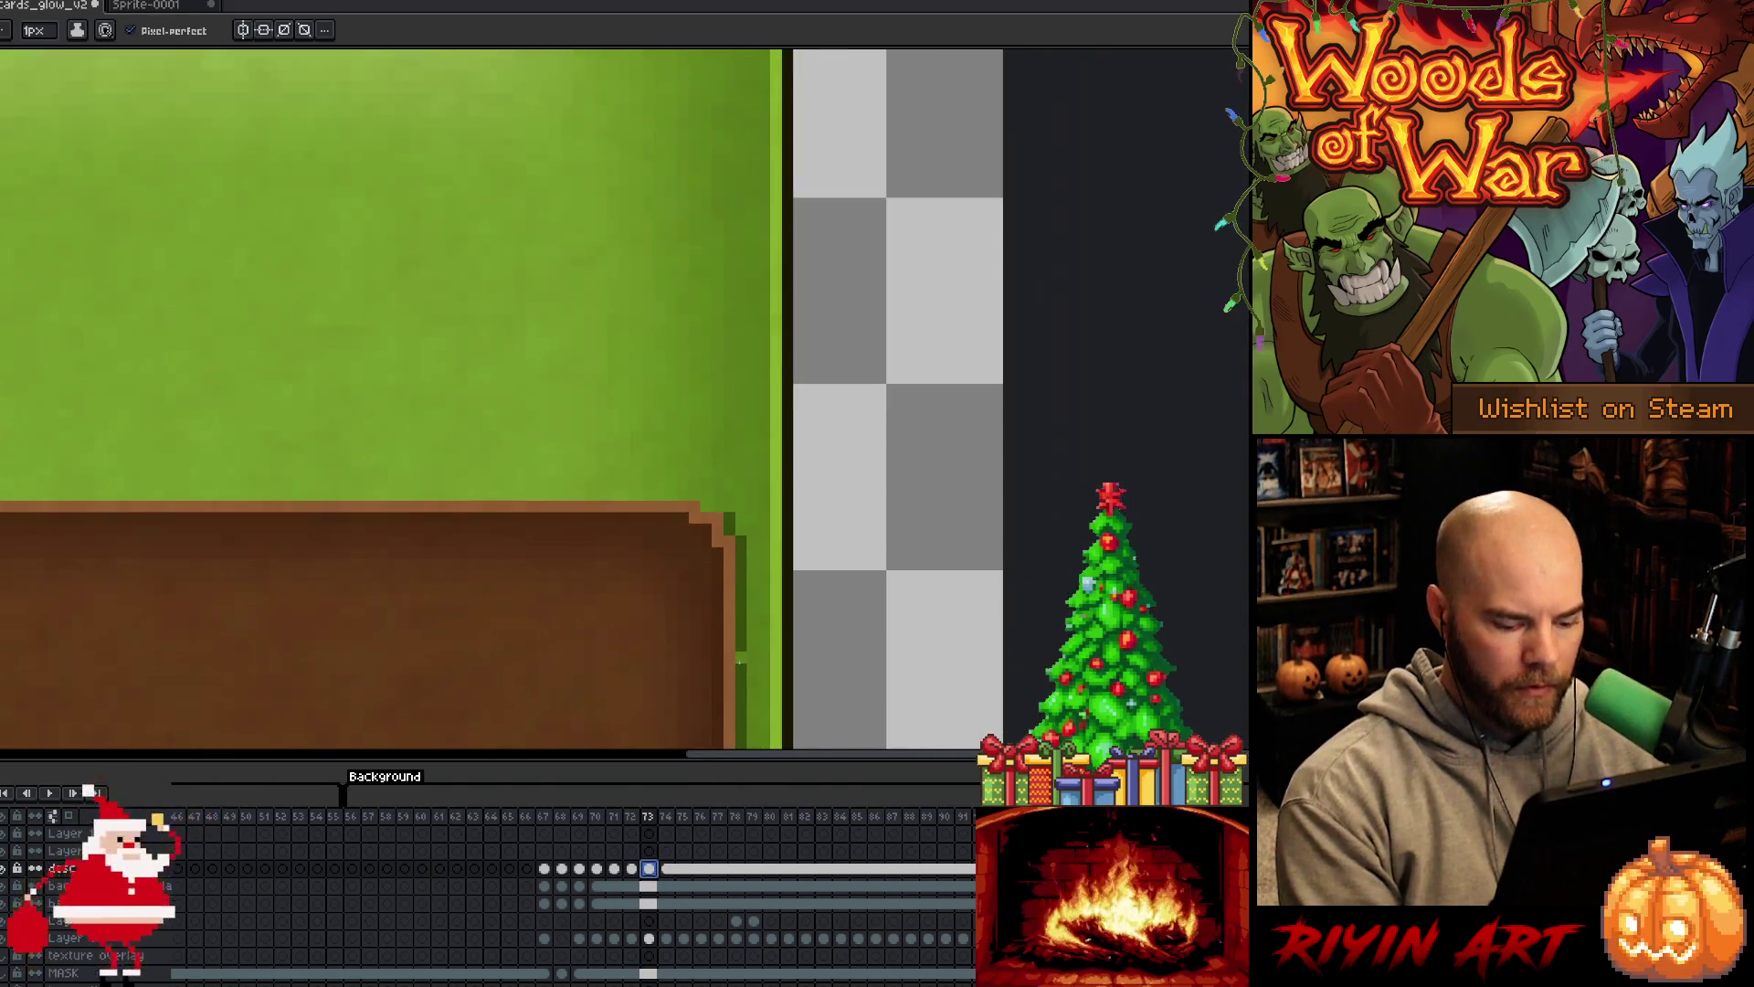
{"action": "key", "text": "Left"}
{"action": "key", "text": "Left"}
{"action": "key", "text": "Left"}
{"action": "scroll", "coordinate": [889, 615], "scroll_direction": "left", "scroll_amount": 5}
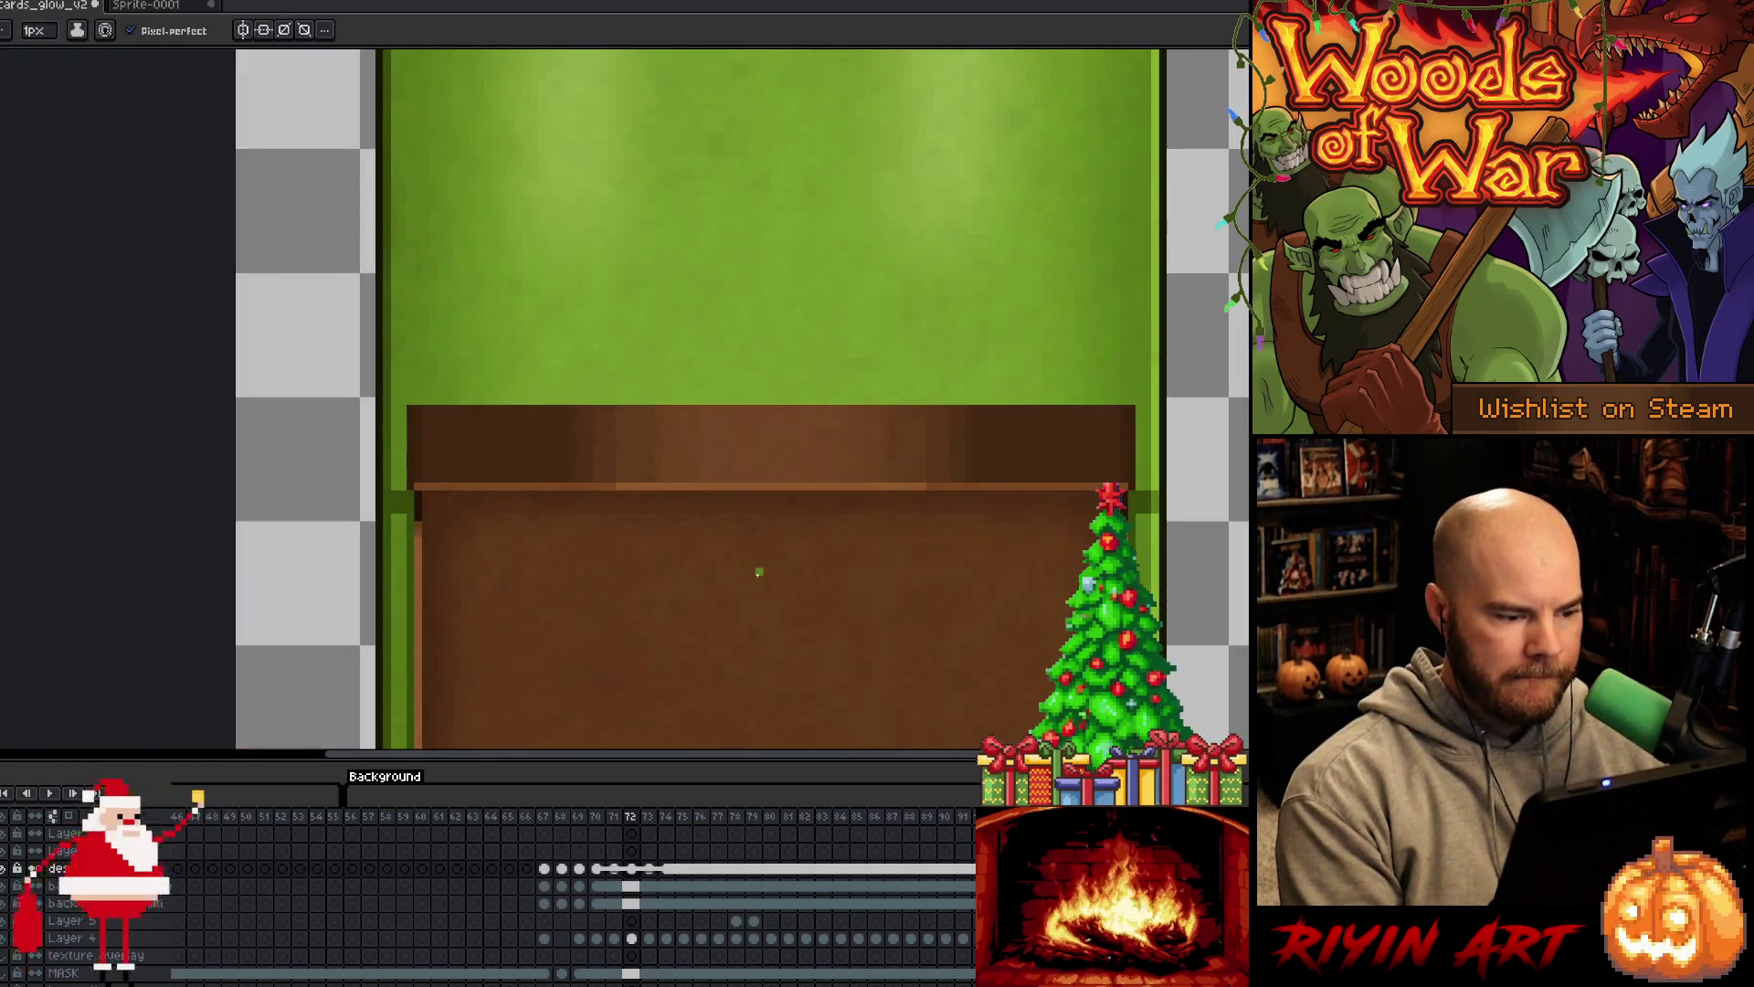
{"action": "key", "text": "Left"}
{"action": "key", "text": "Left"}
{"action": "key", "text": "Right"}
{"action": "key", "text": "Left"}
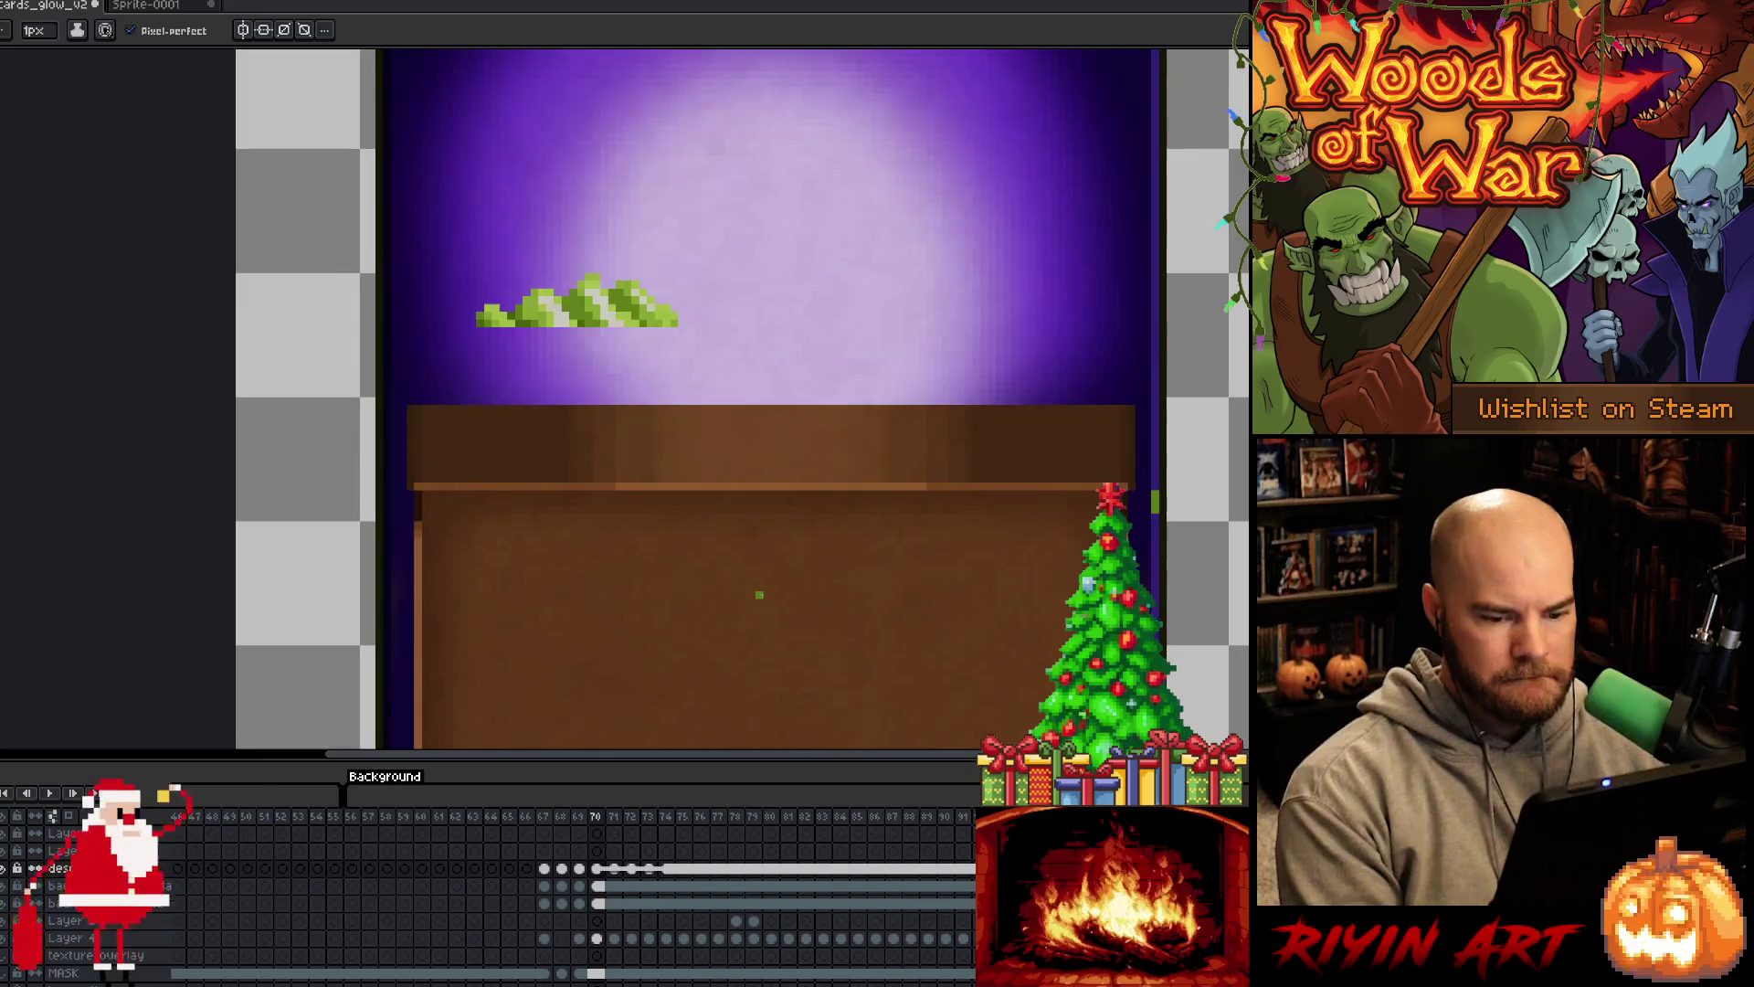
Unlink frame 70's cels so frames 70–74 become independent
{"action": "right_click", "coordinate": [601, 871]}
{"action": "left_click", "coordinate": [628, 914]}
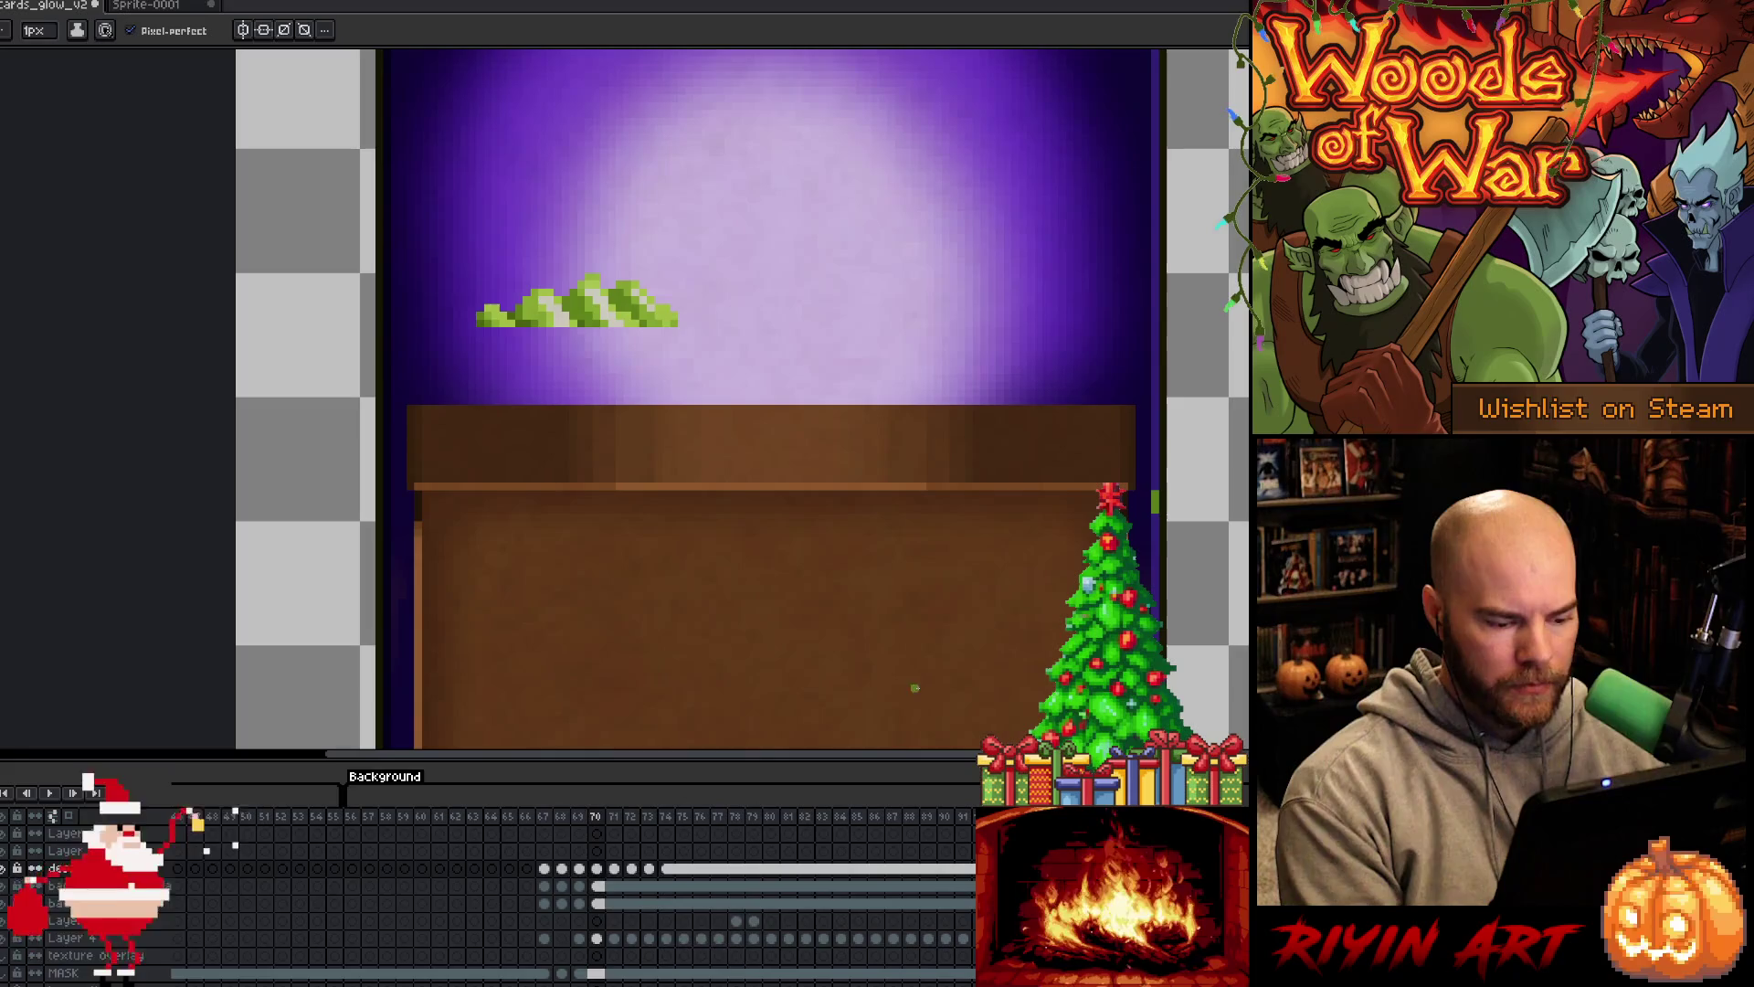
{"action": "key", "text": "m"}
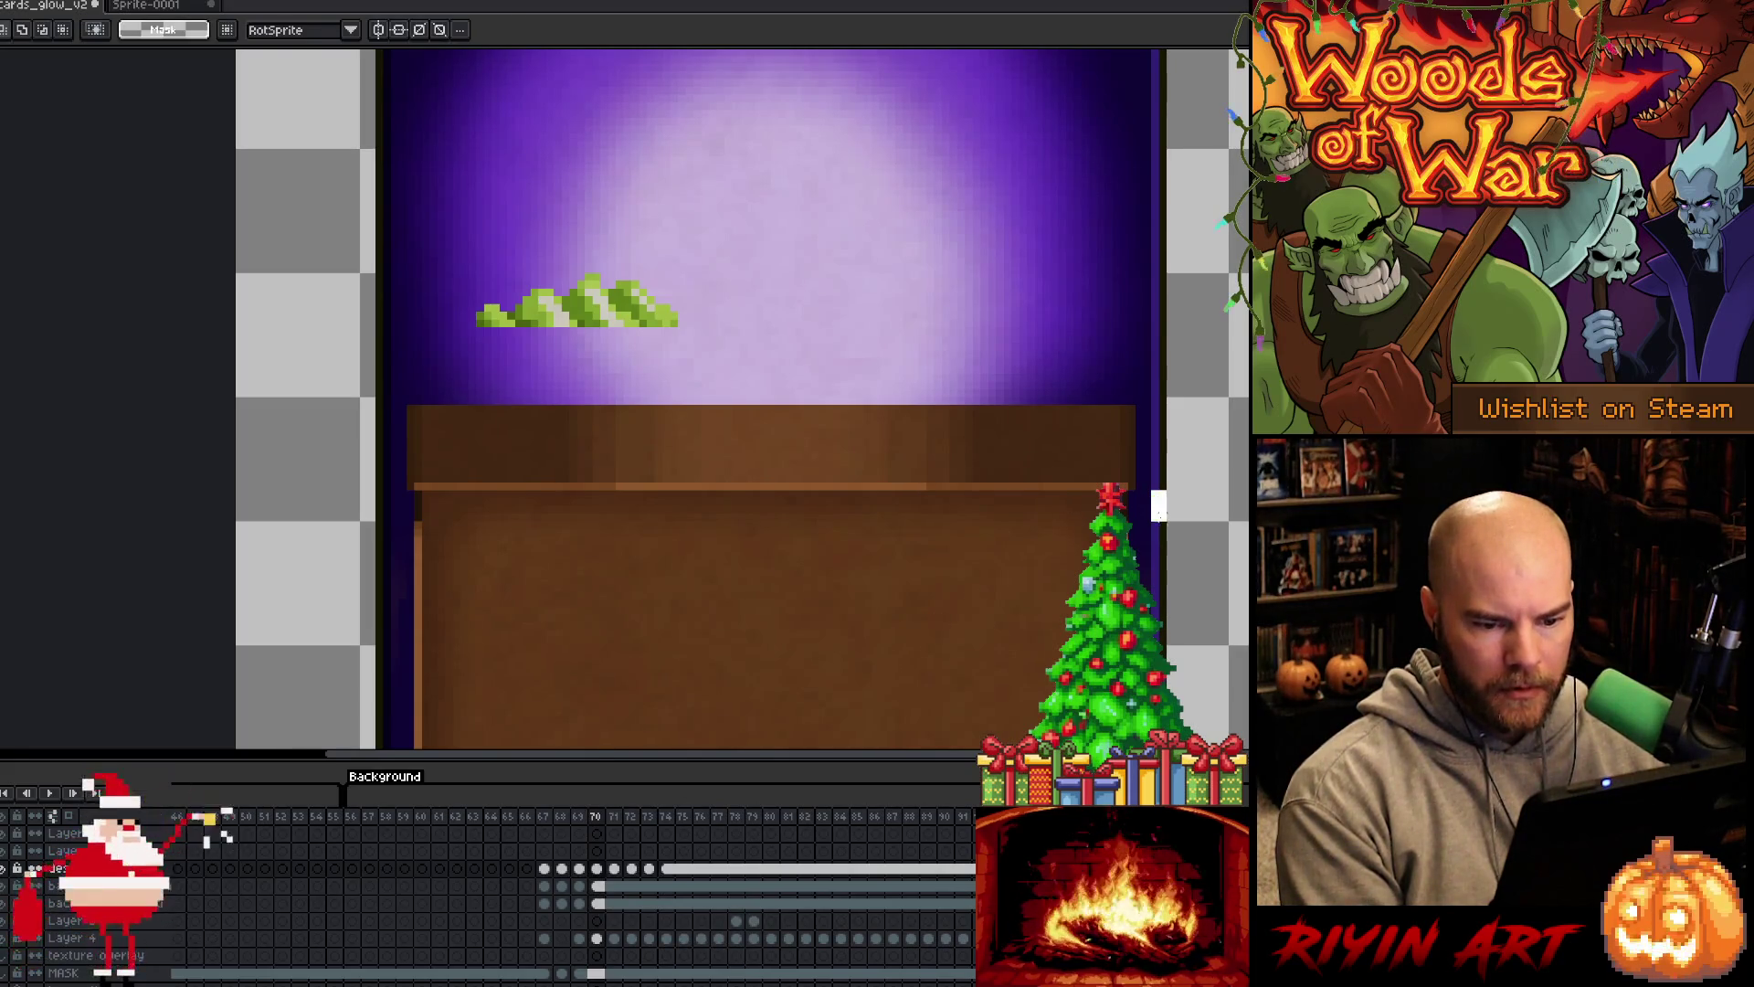
{"action": "scroll", "coordinate": [1156, 507], "scroll_direction": "up", "scroll_amount": 2}
Delete the green pixel block, repaint the purple column dark navy, and compare frames 70 and 71
{"action": "key", "text": "Delete"}
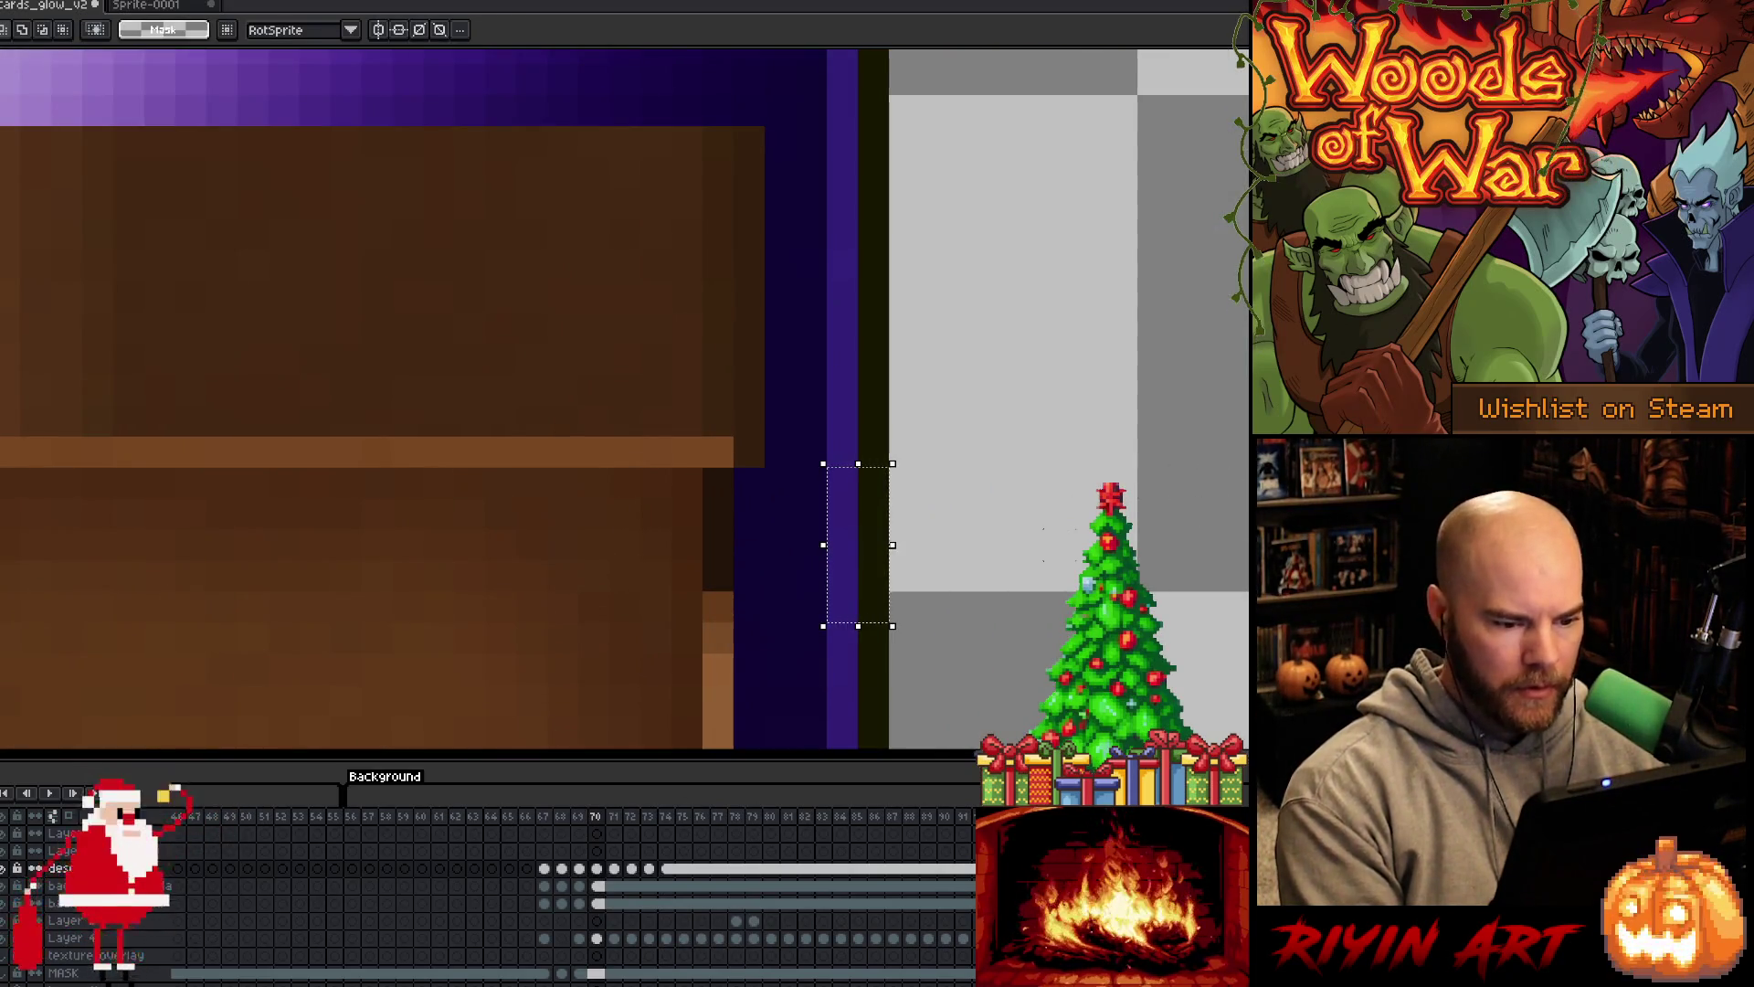
{"action": "key", "text": "i"}
{"action": "key", "text": "b"}
{"action": "left_click_drag", "start_coordinate": [839, 479], "coordinate": [848, 544]}
{"action": "key", "text": "Right"}
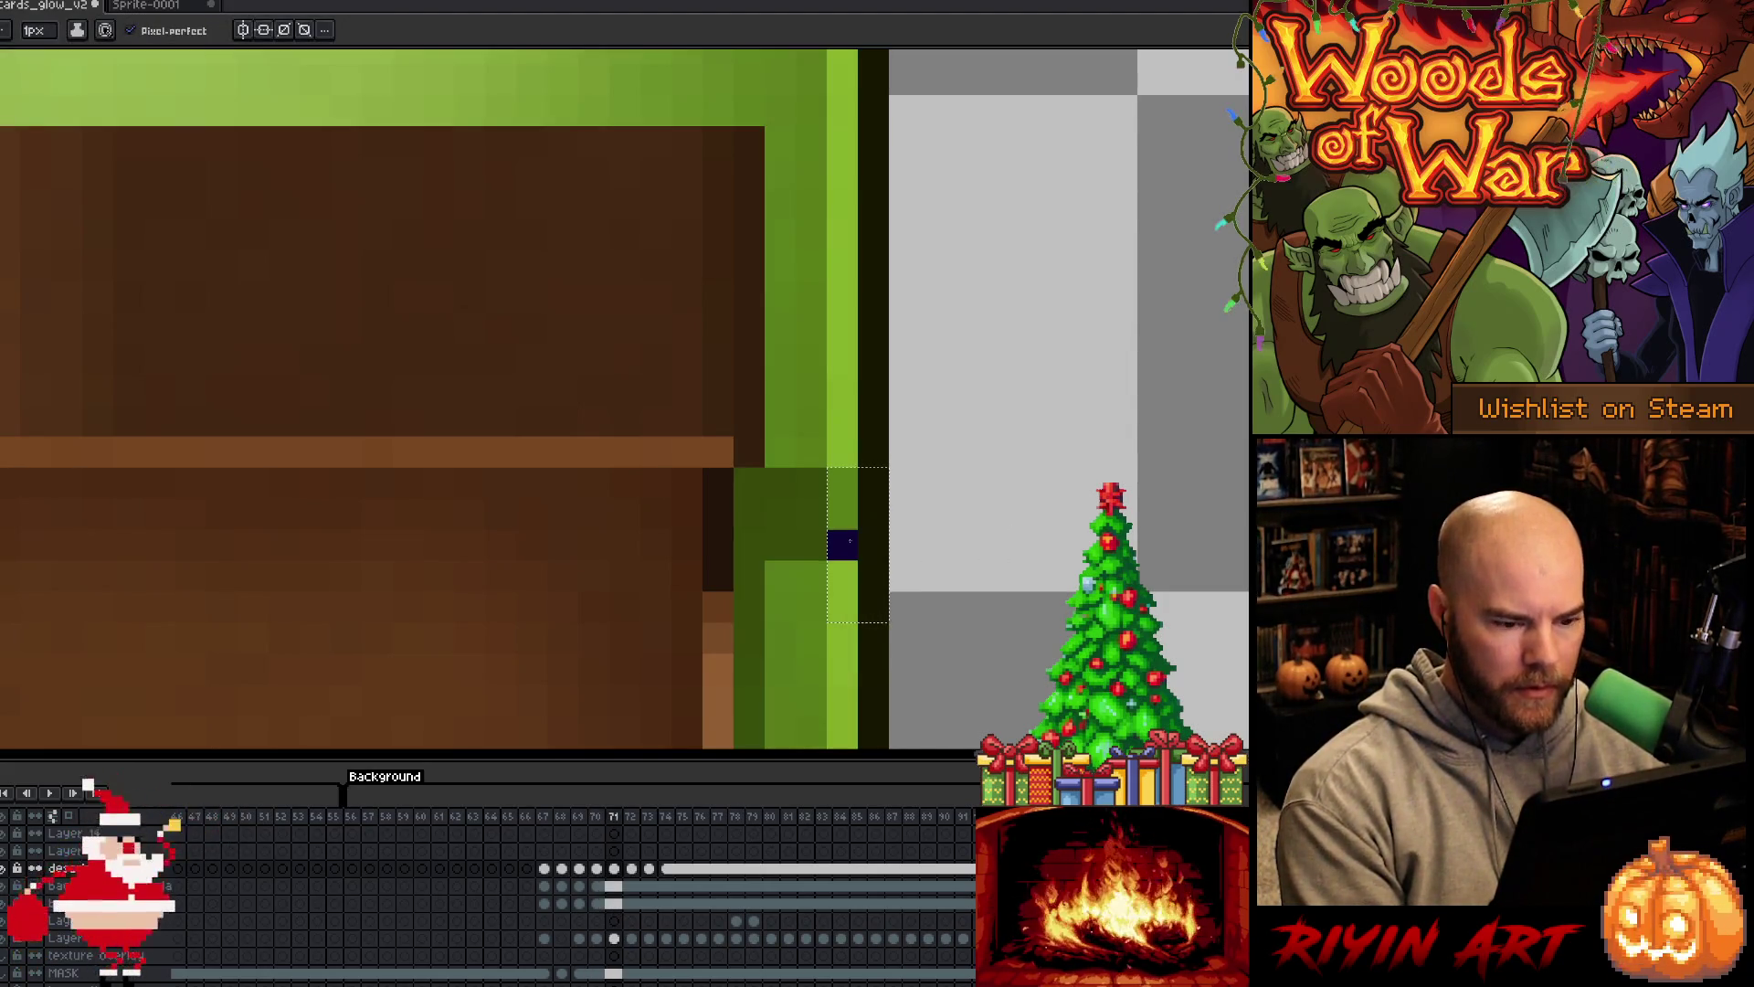
{"action": "key", "text": "Left"}
{"action": "key", "text": "Right"}
{"action": "key", "text": "Left"}
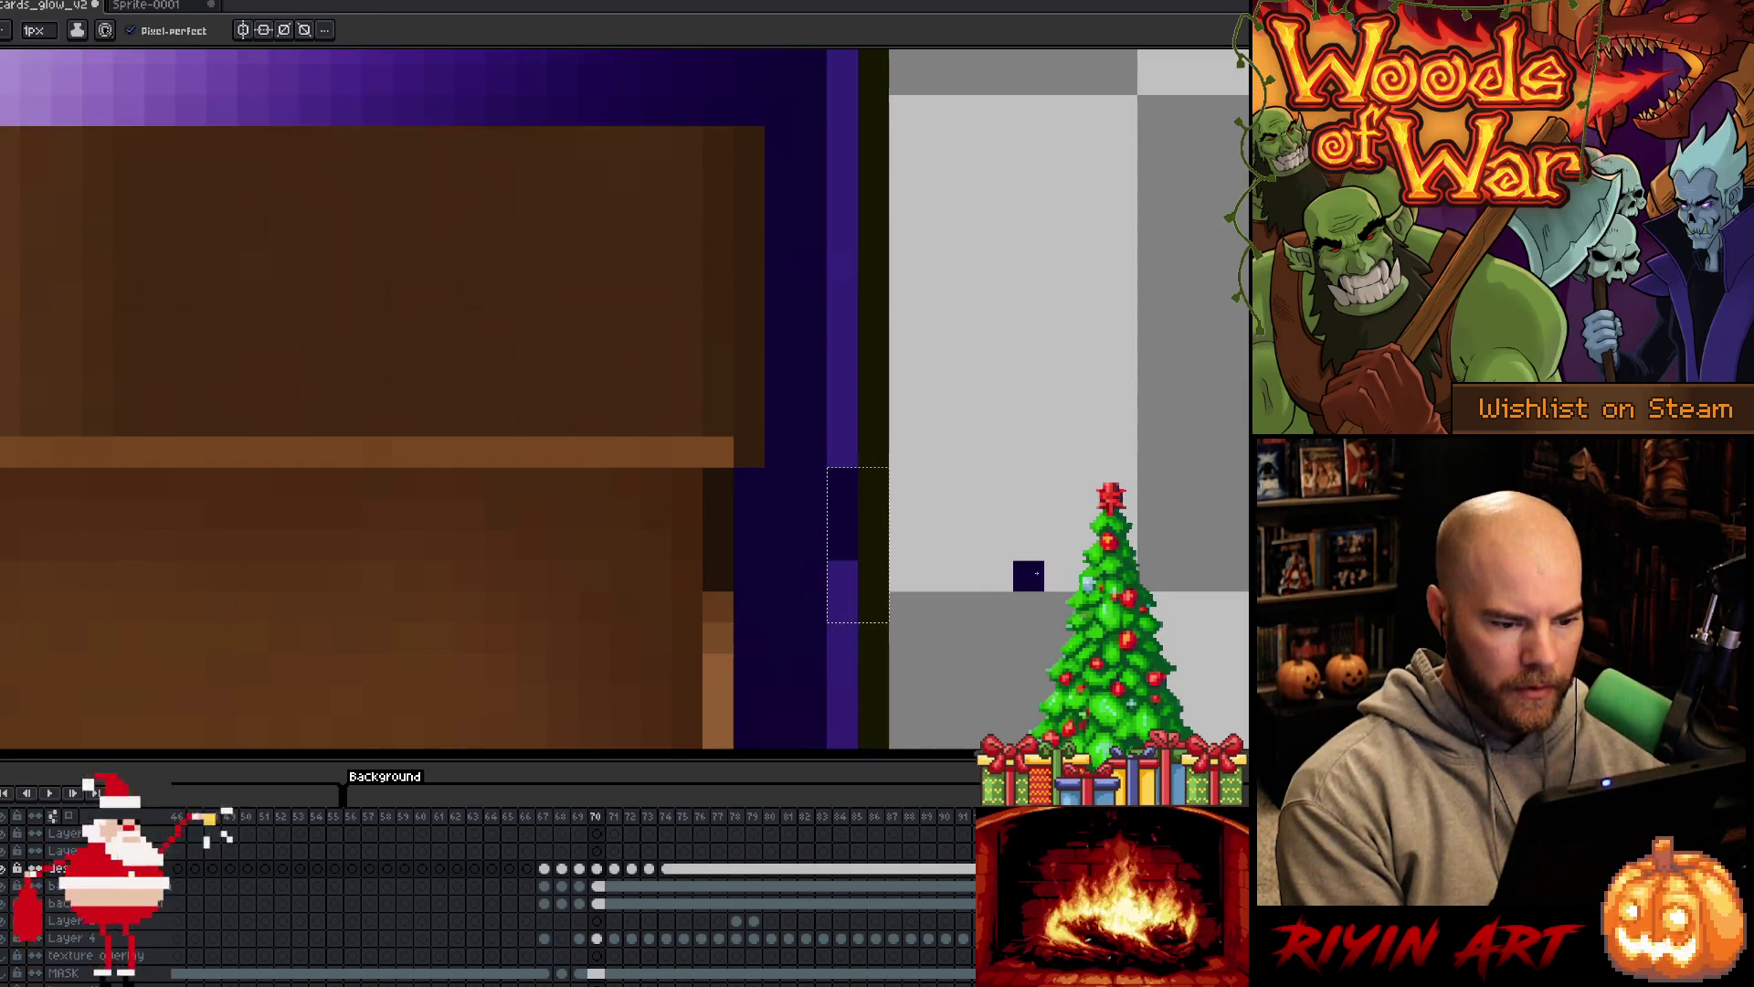
Look over frame 06's empty table and frame 01 of the animation
{"action": "scroll", "coordinate": [1036, 572], "scroll_direction": "down", "scroll_amount": 3}
{"action": "scroll", "coordinate": [1022, 573], "scroll_direction": "up", "scroll_amount": 3}
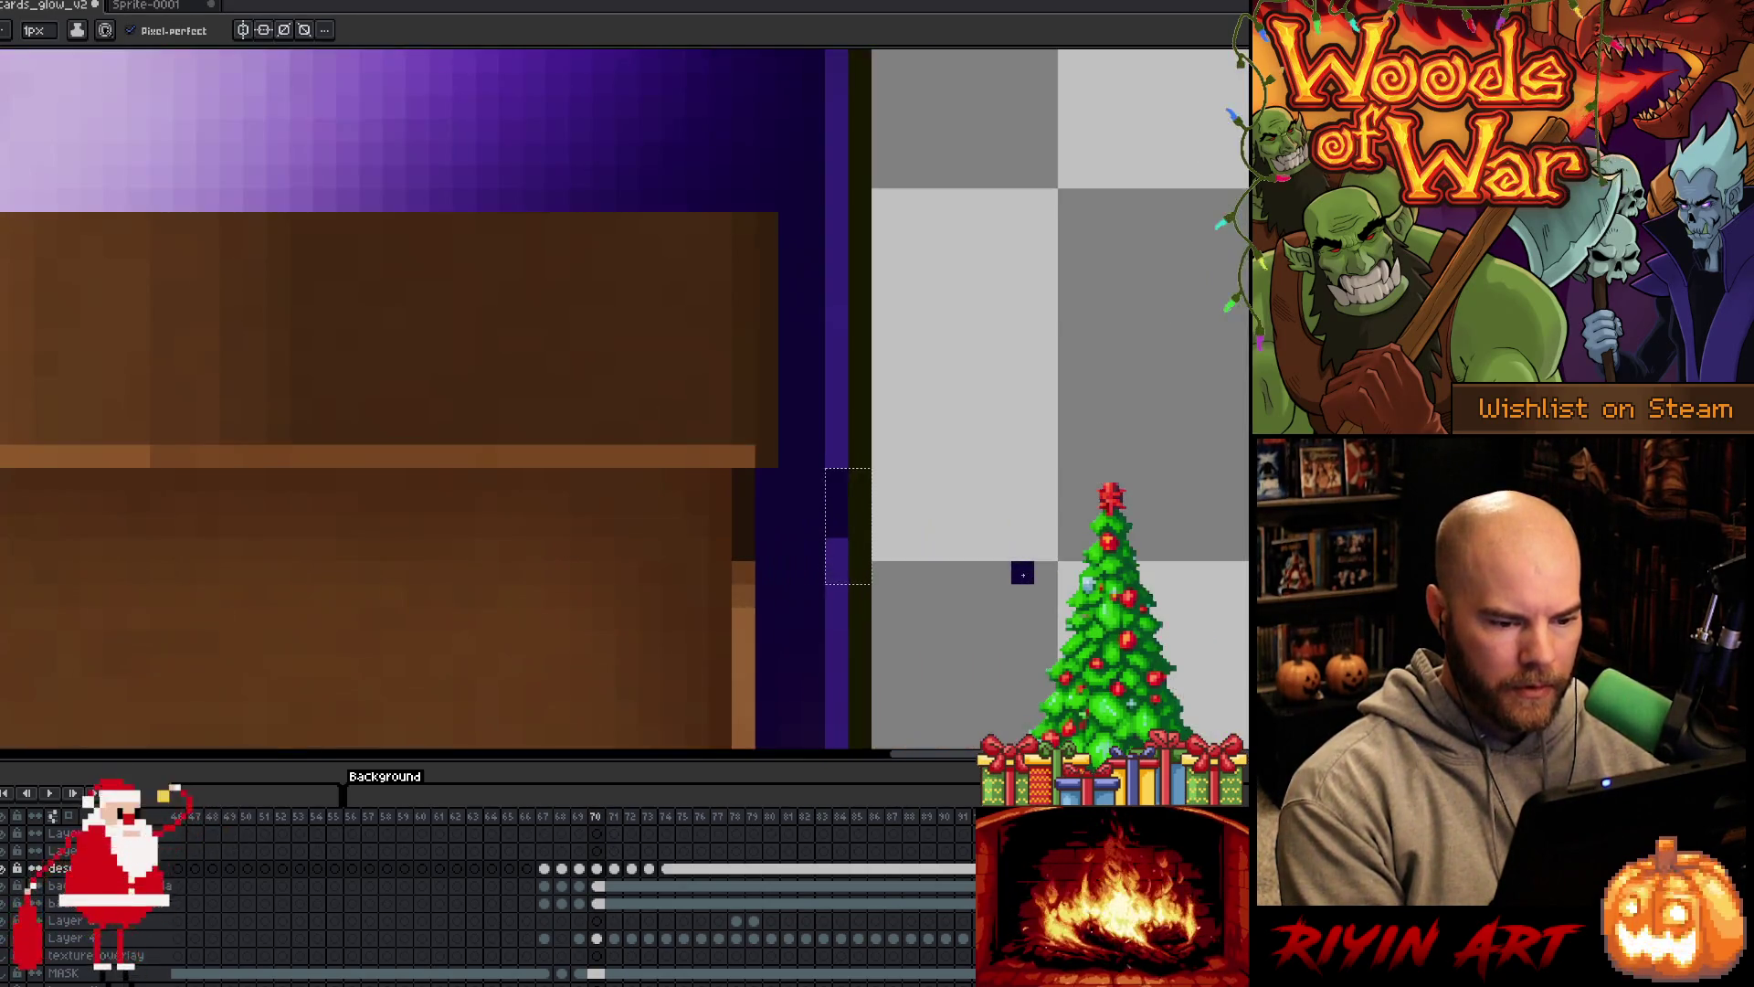
{"action": "scroll", "coordinate": [1022, 573], "scroll_direction": "down", "scroll_amount": 3}
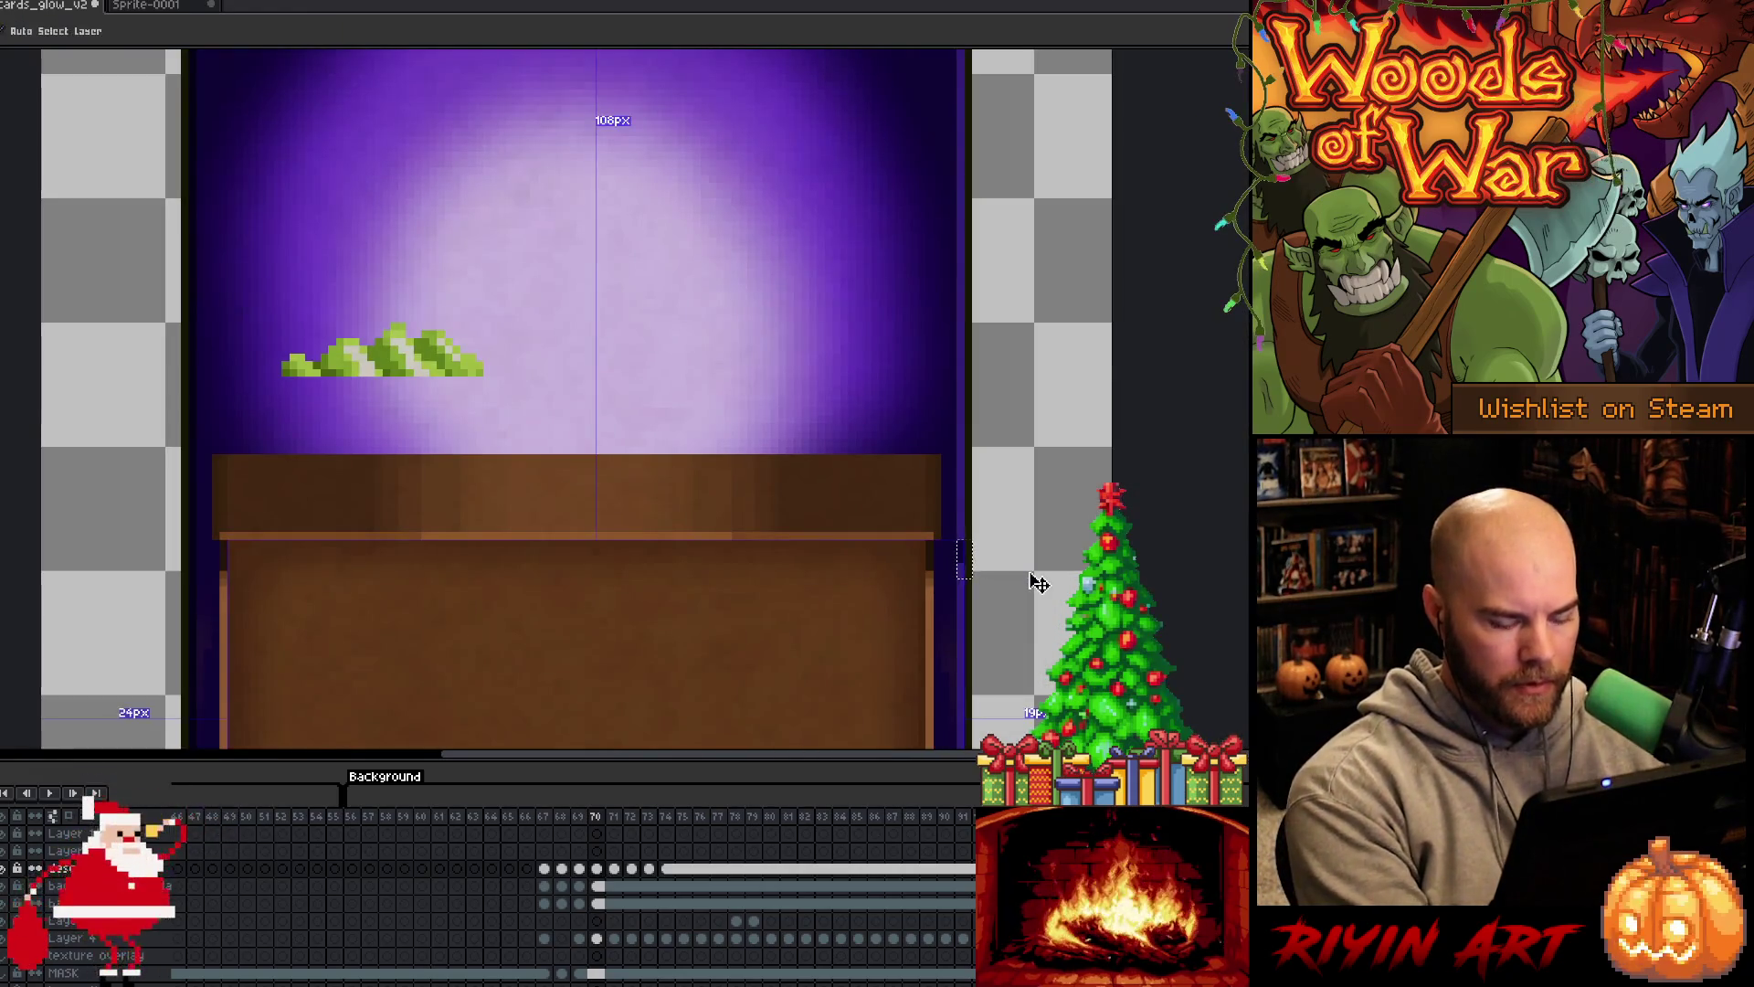
{"action": "scroll", "coordinate": [1034, 579], "scroll_direction": "down", "scroll_amount": 2}
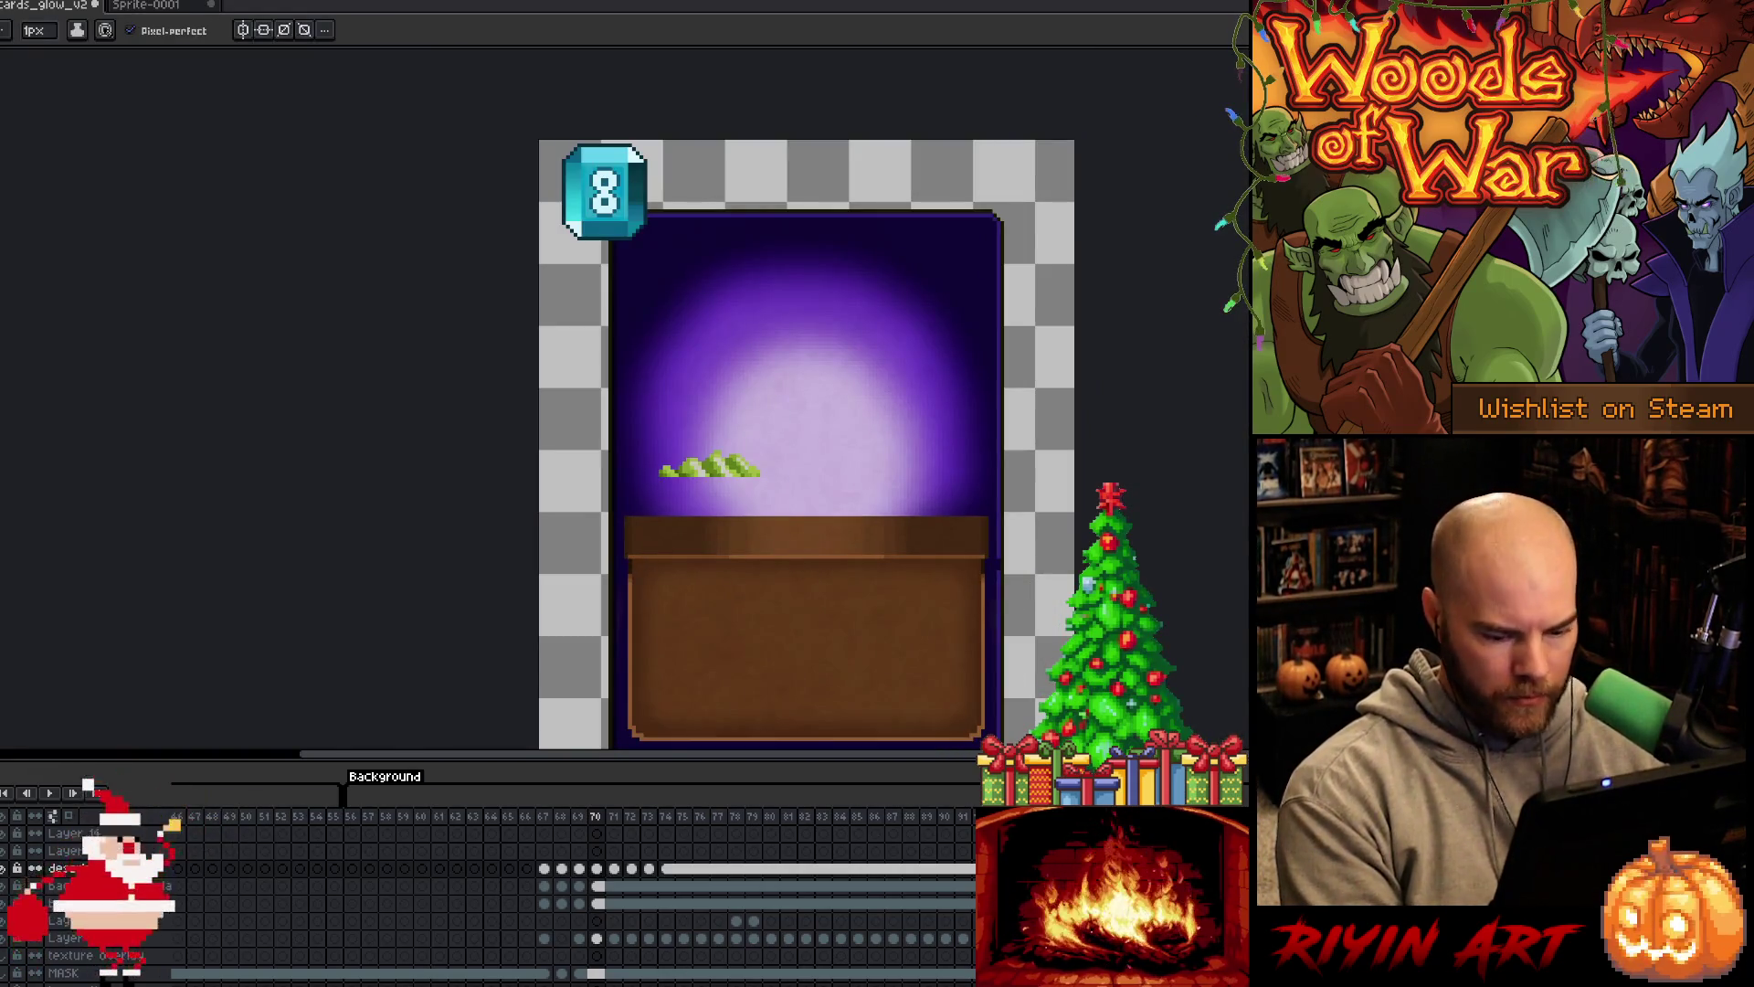
{"action": "scroll", "coordinate": [576, 877], "scroll_direction": "right", "scroll_amount": 10}
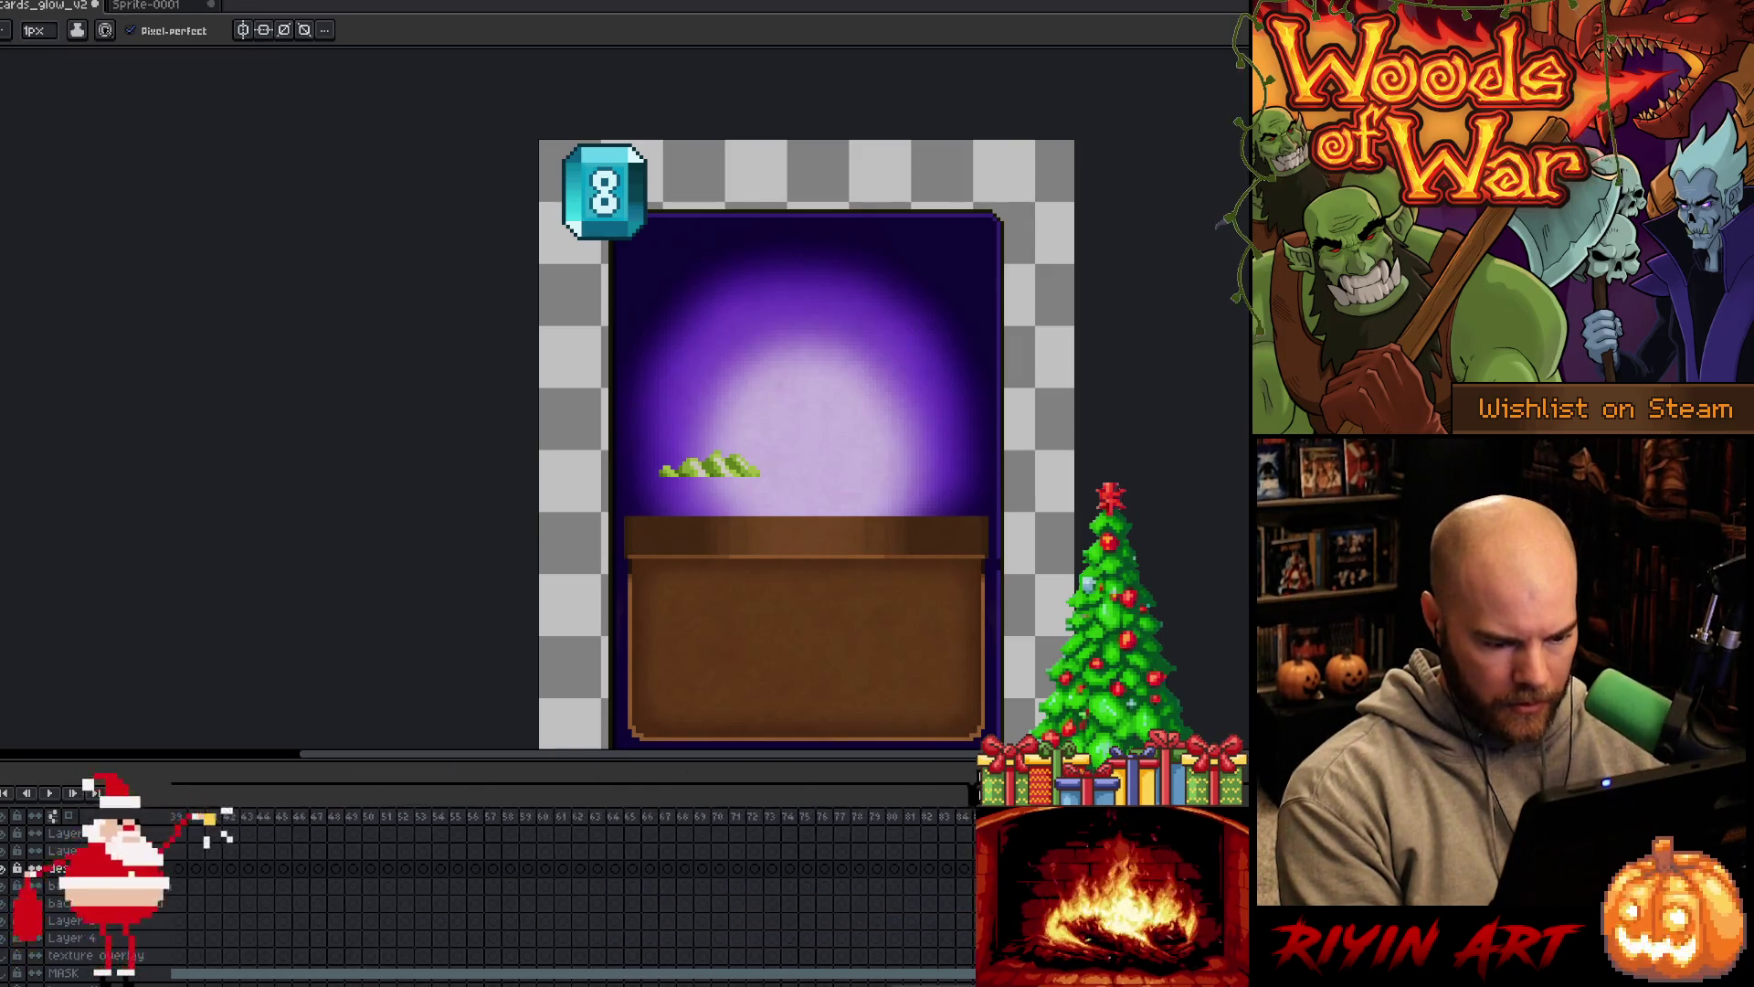
{"action": "scroll", "coordinate": [575, 877], "scroll_direction": "left", "scroll_amount": 7}
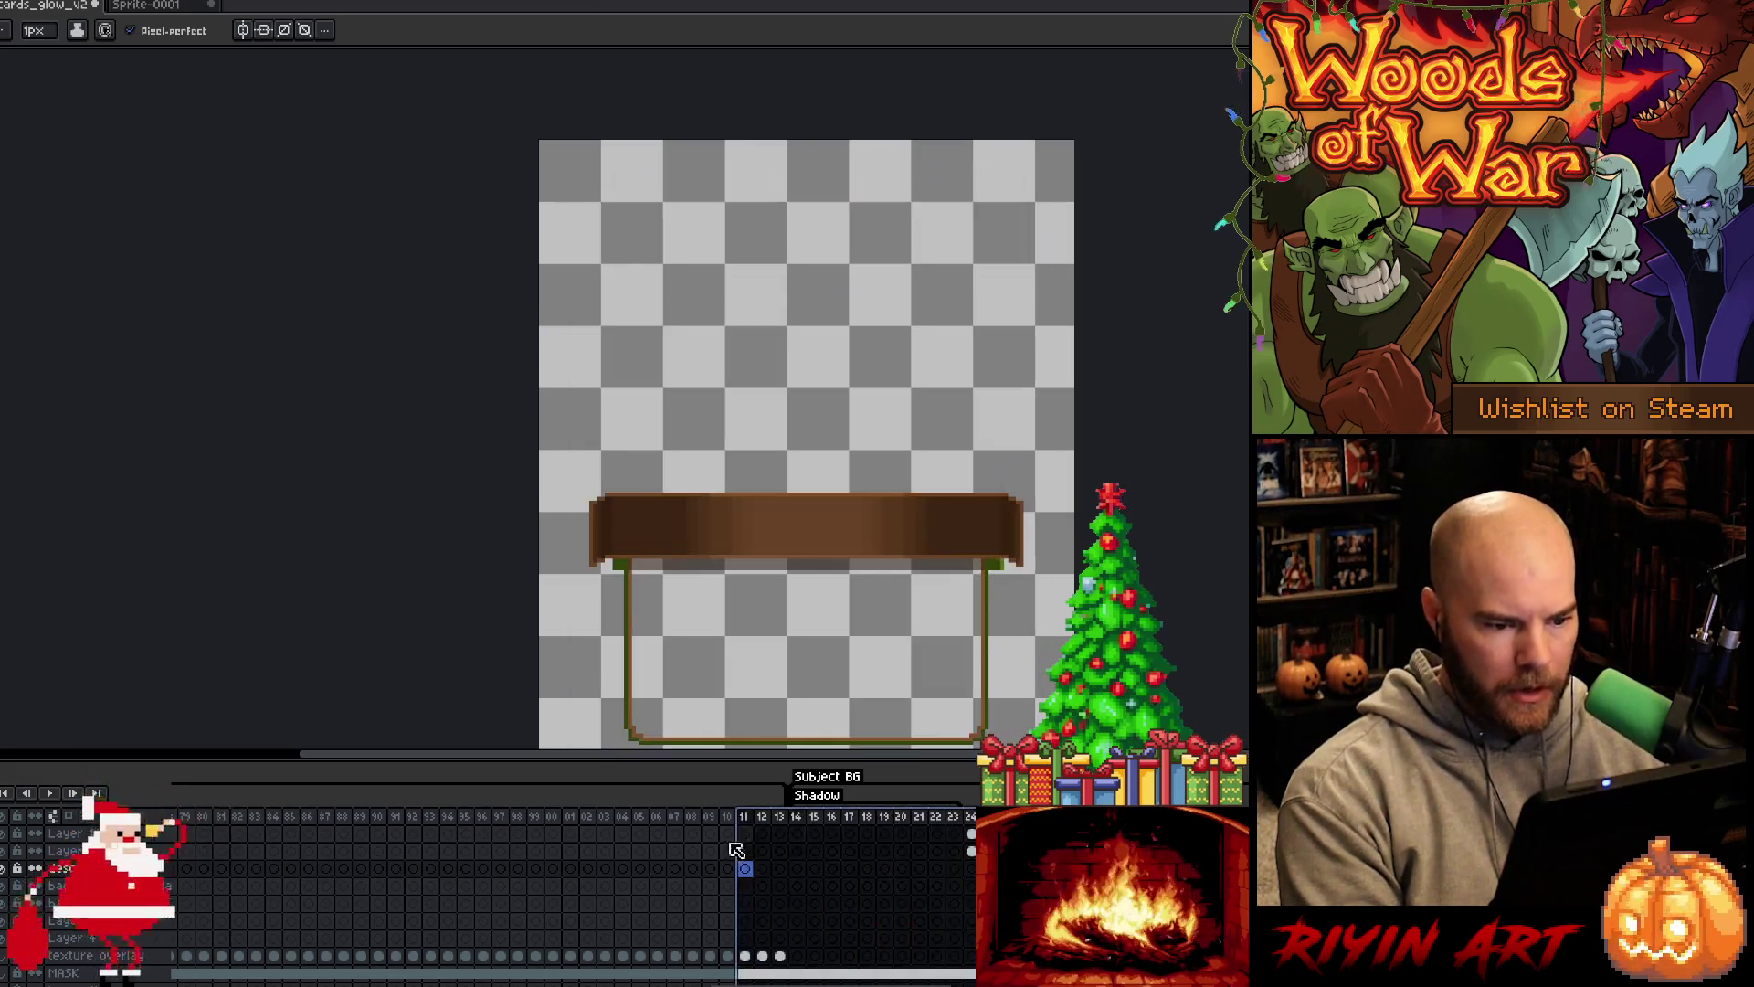
{"action": "left_click", "coordinate": [659, 866]}
{"action": "left_click", "coordinate": [570, 866]}
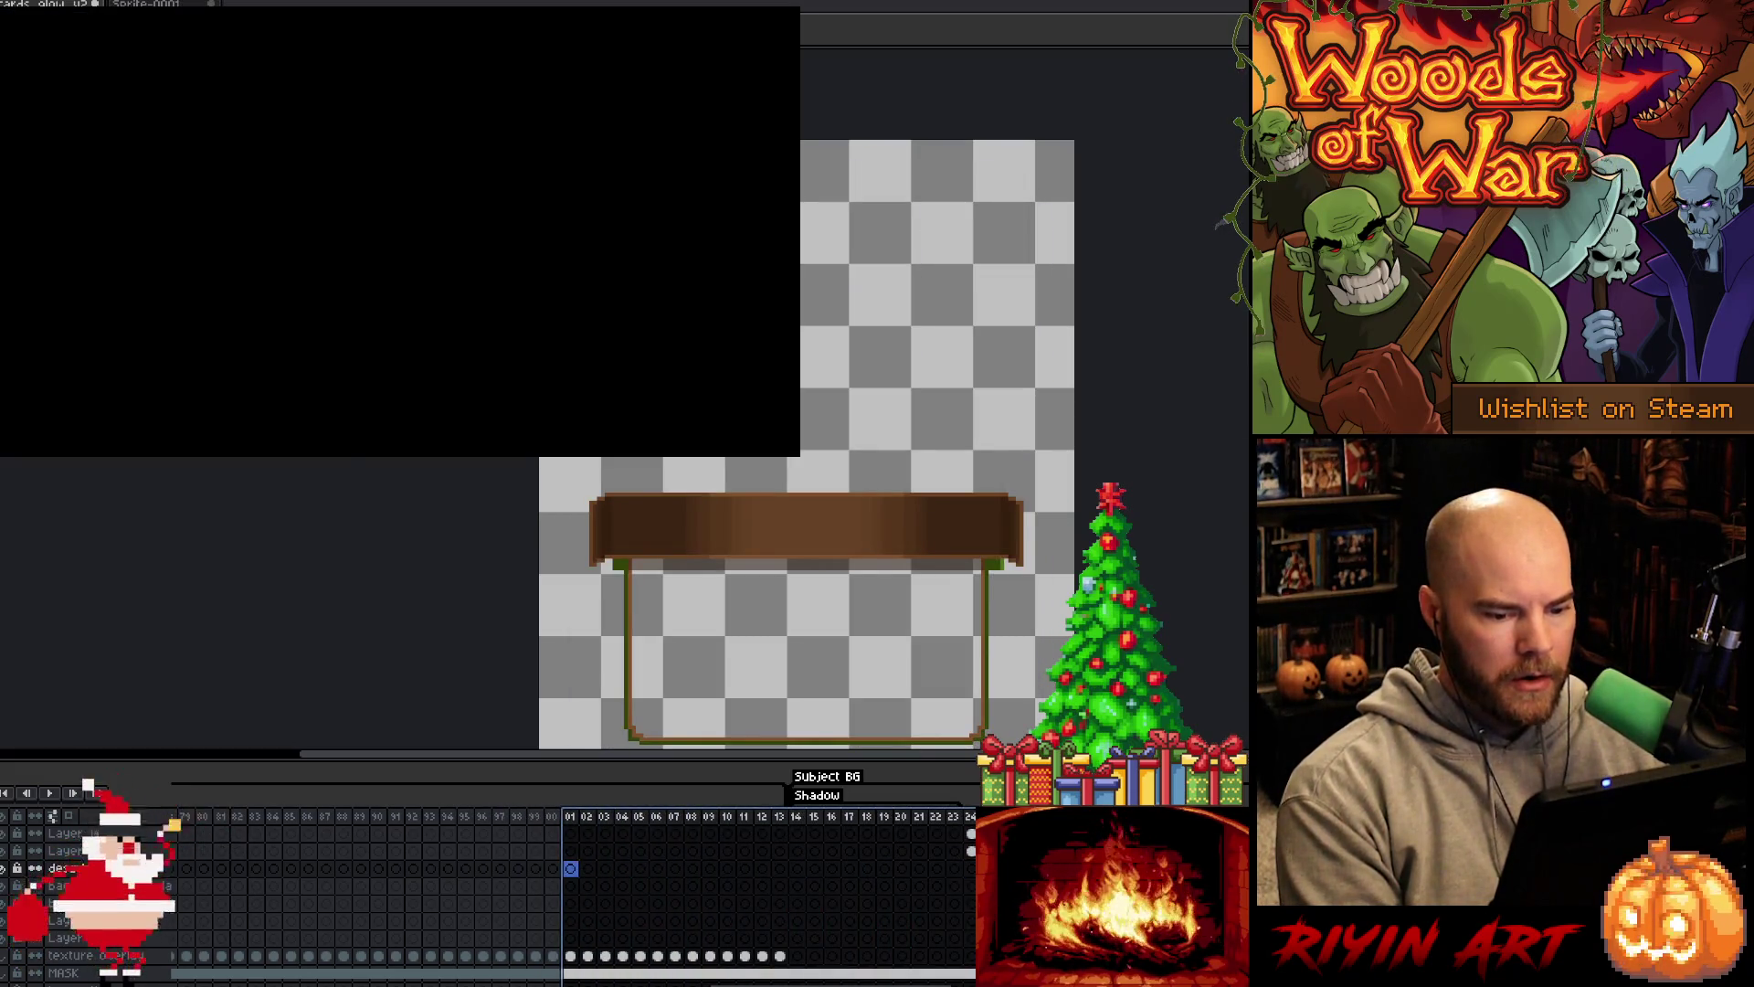
Select frame 13 on the texture overlay layer, then on the new layer, and select the green strip
{"action": "scroll", "coordinate": [972, 590], "scroll_direction": "up", "scroll_amount": 4}
{"action": "scroll", "coordinate": [944, 591], "scroll_direction": "down", "scroll_amount": 4}
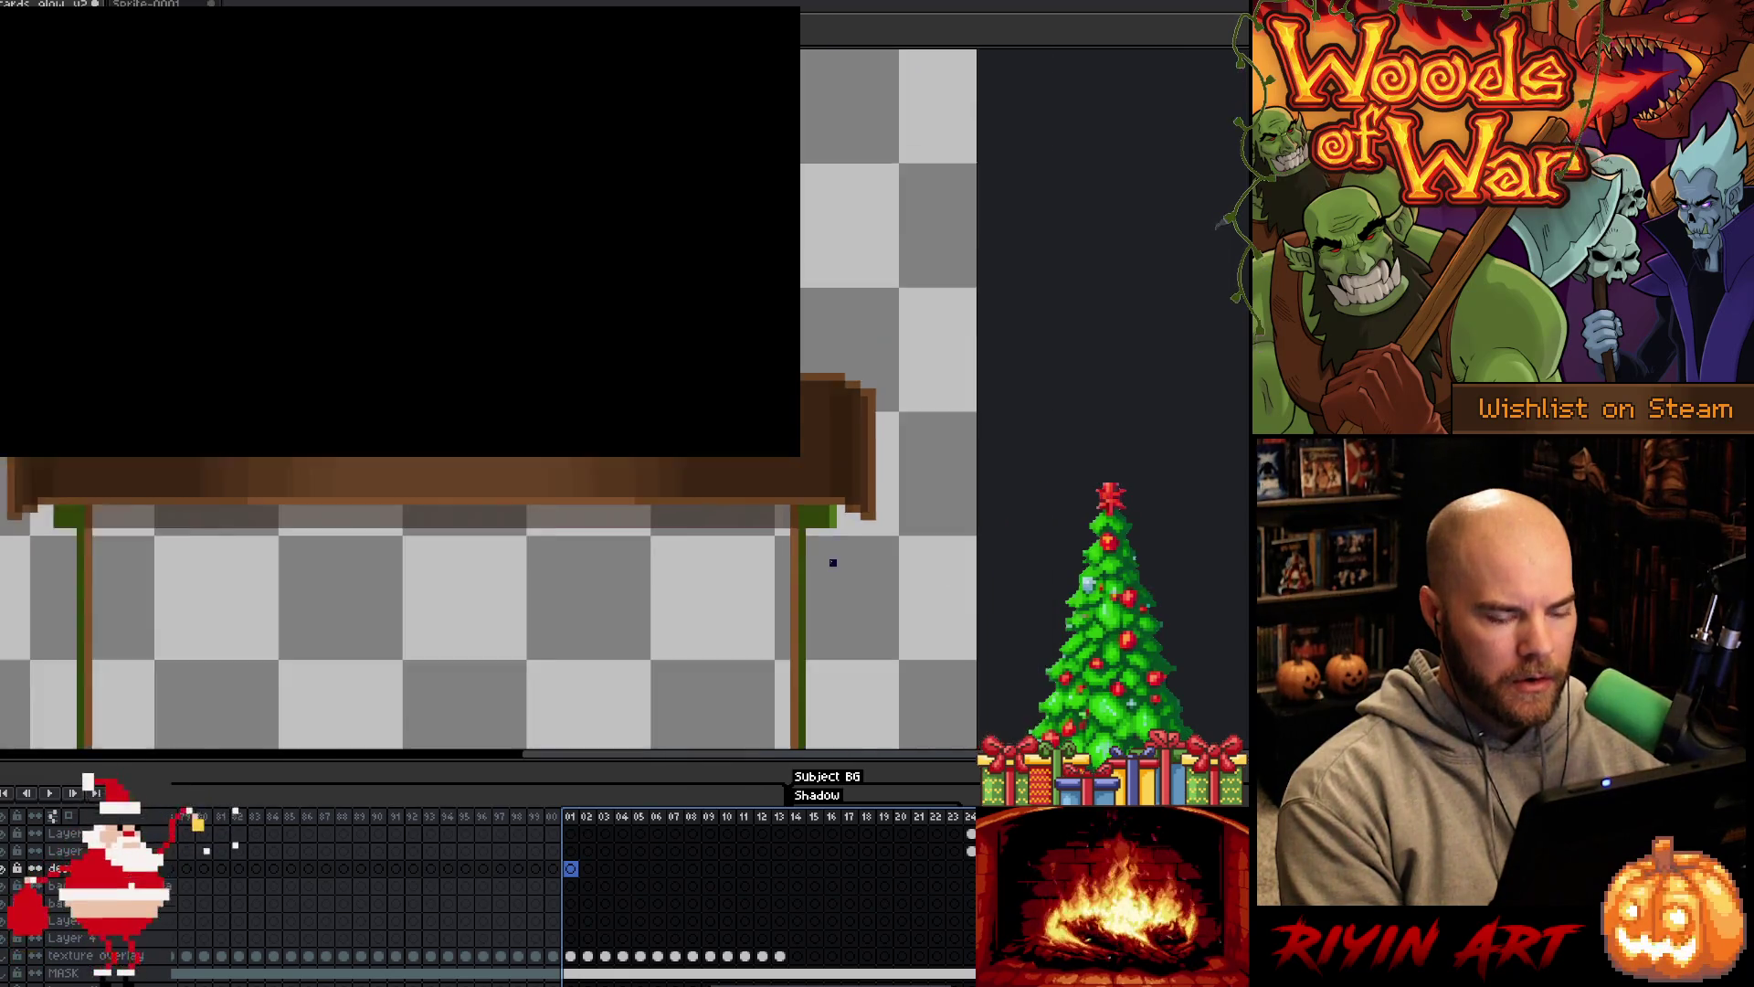
{"action": "scroll", "coordinate": [826, 562], "scroll_direction": "up", "scroll_amount": 2}
{"action": "scroll", "coordinate": [826, 562], "scroll_direction": "up", "scroll_amount": 1}
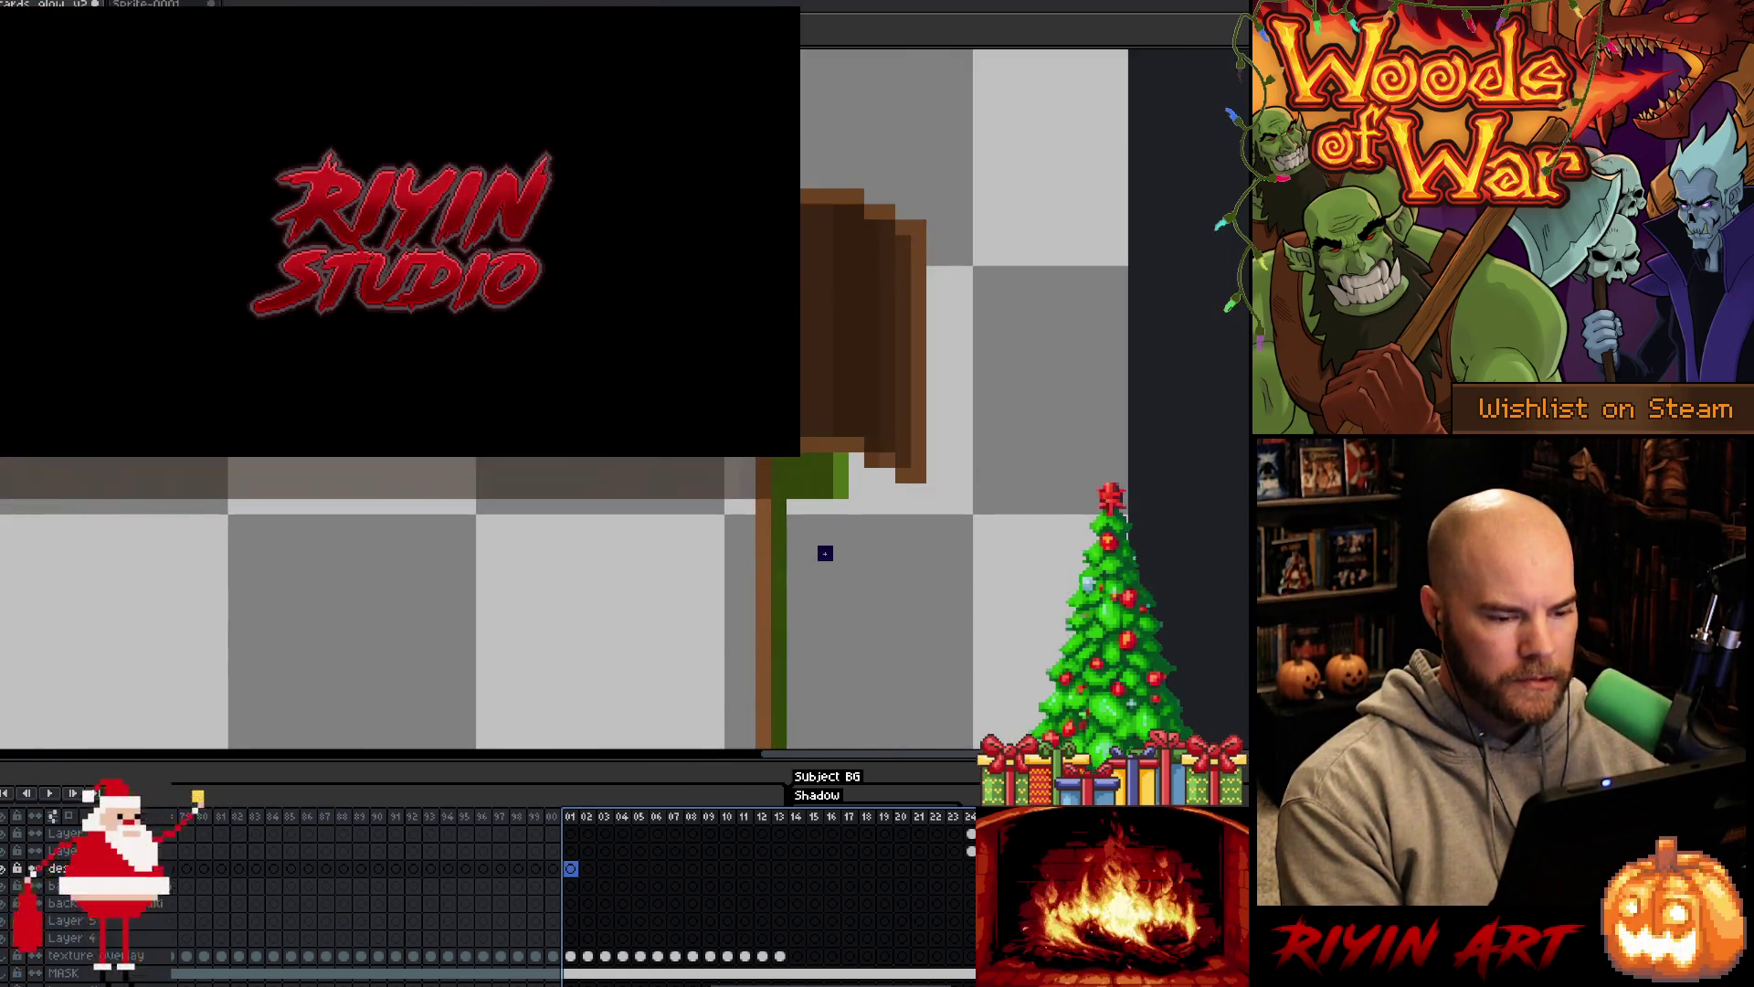
{"action": "left_click", "coordinate": [779, 956]}
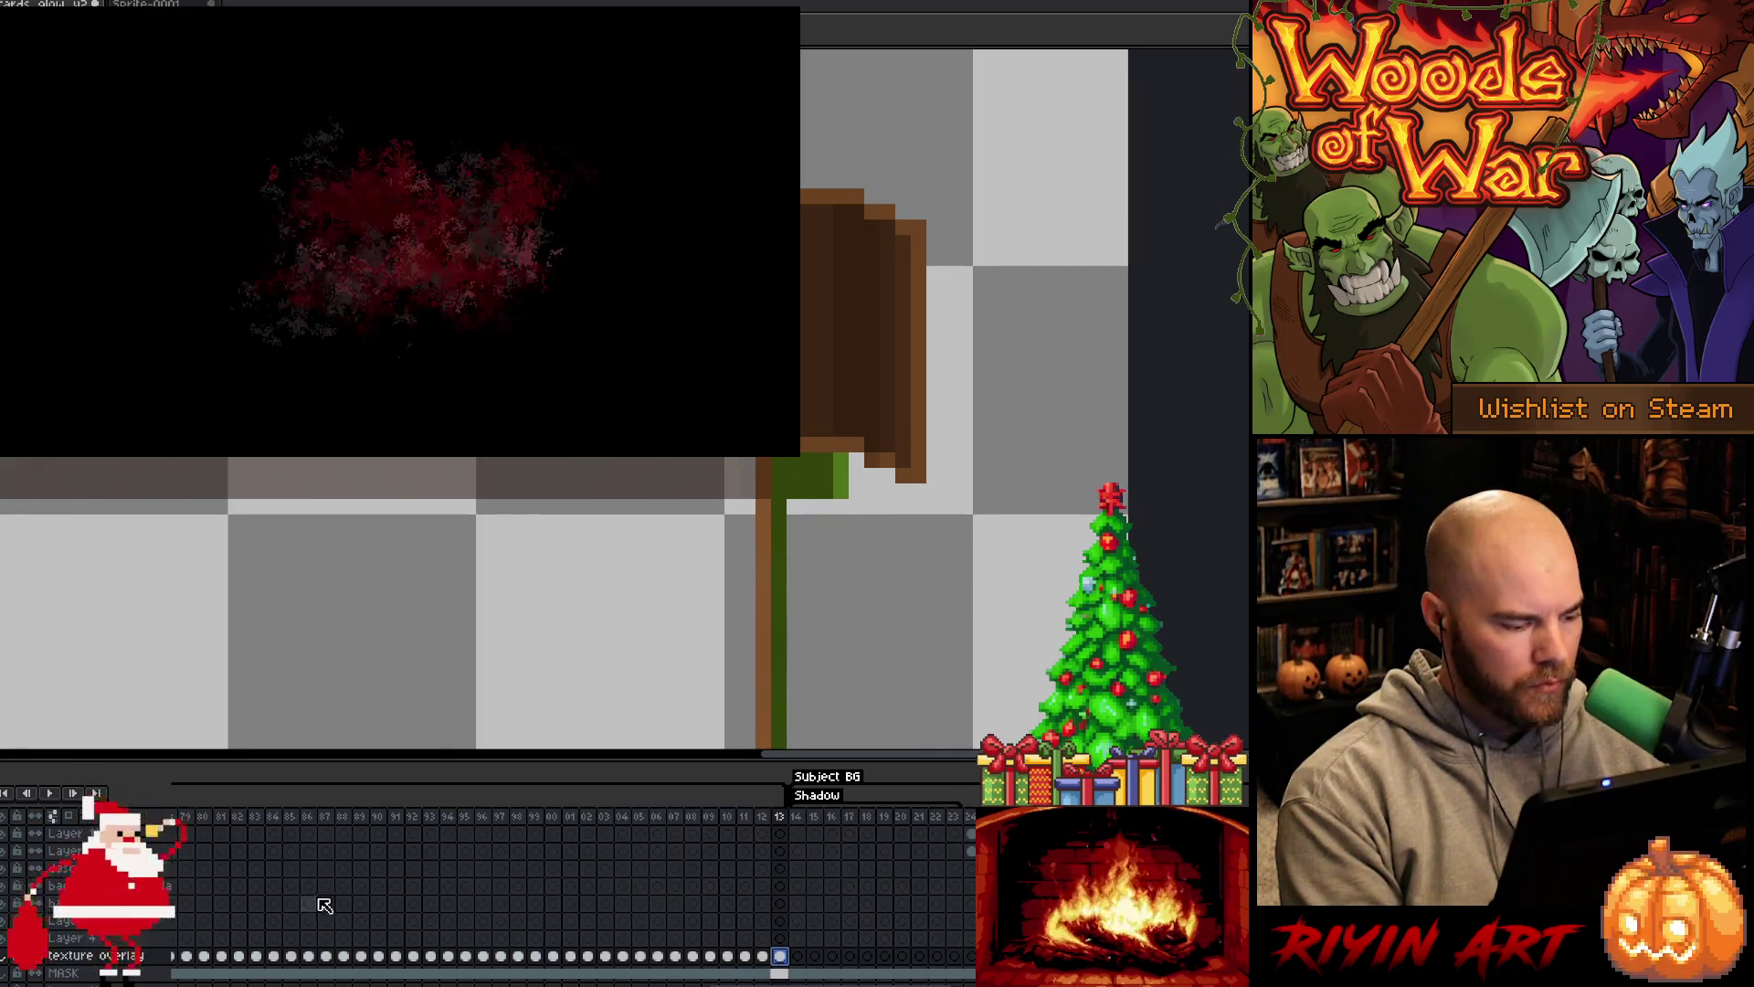
{"action": "scroll", "coordinate": [728, 888], "scroll_direction": "down", "scroll_amount": 3}
{"action": "scroll", "coordinate": [749, 880], "scroll_direction": "down", "scroll_amount": 3}
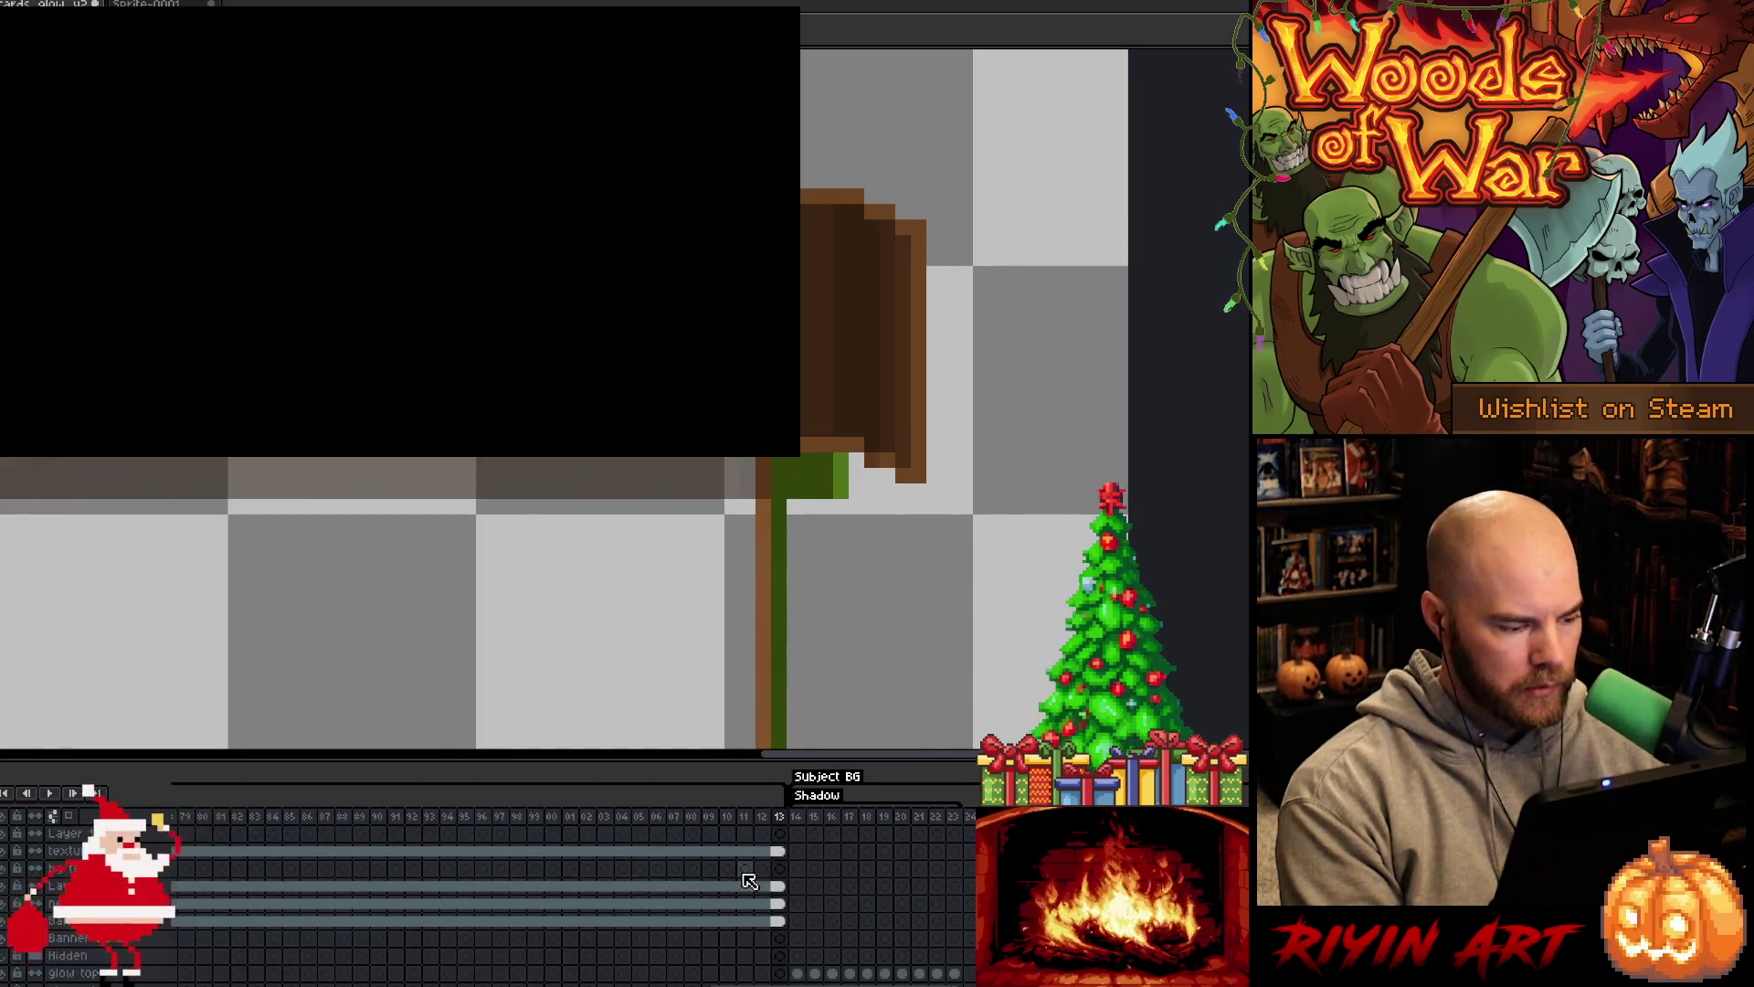
{"action": "scroll", "coordinate": [750, 881], "scroll_direction": "down", "scroll_amount": 1}
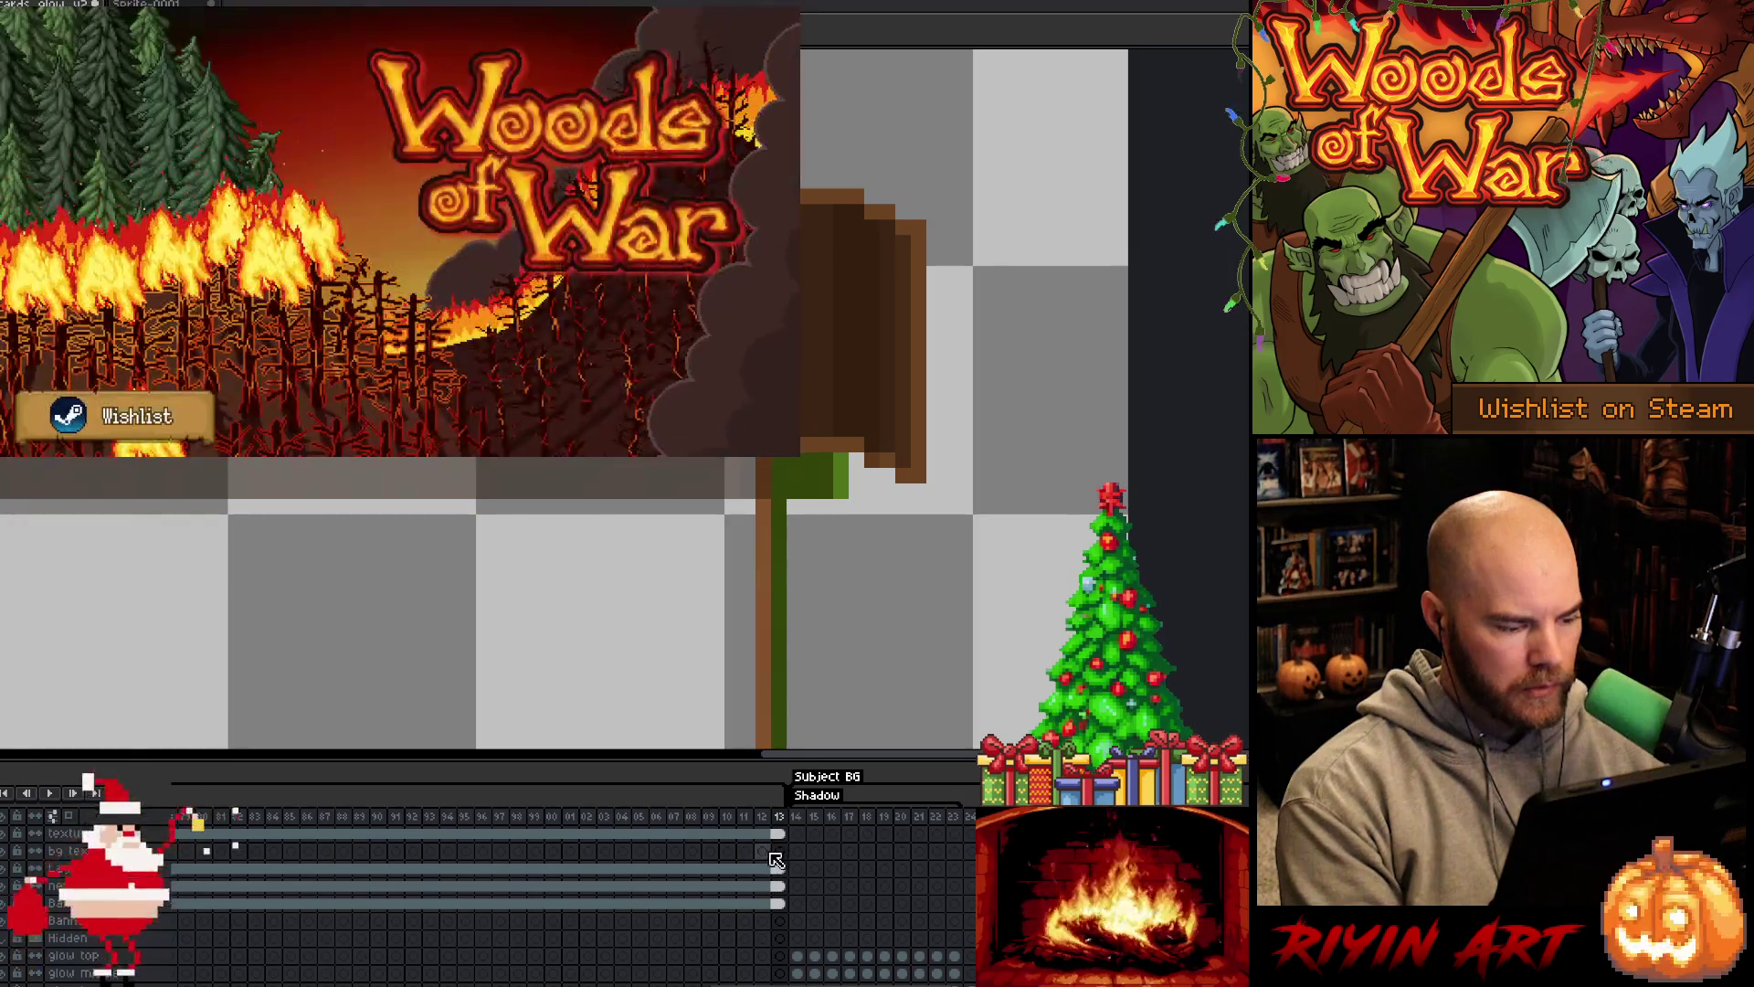
{"action": "scroll", "coordinate": [784, 850], "scroll_direction": "down", "scroll_amount": 2}
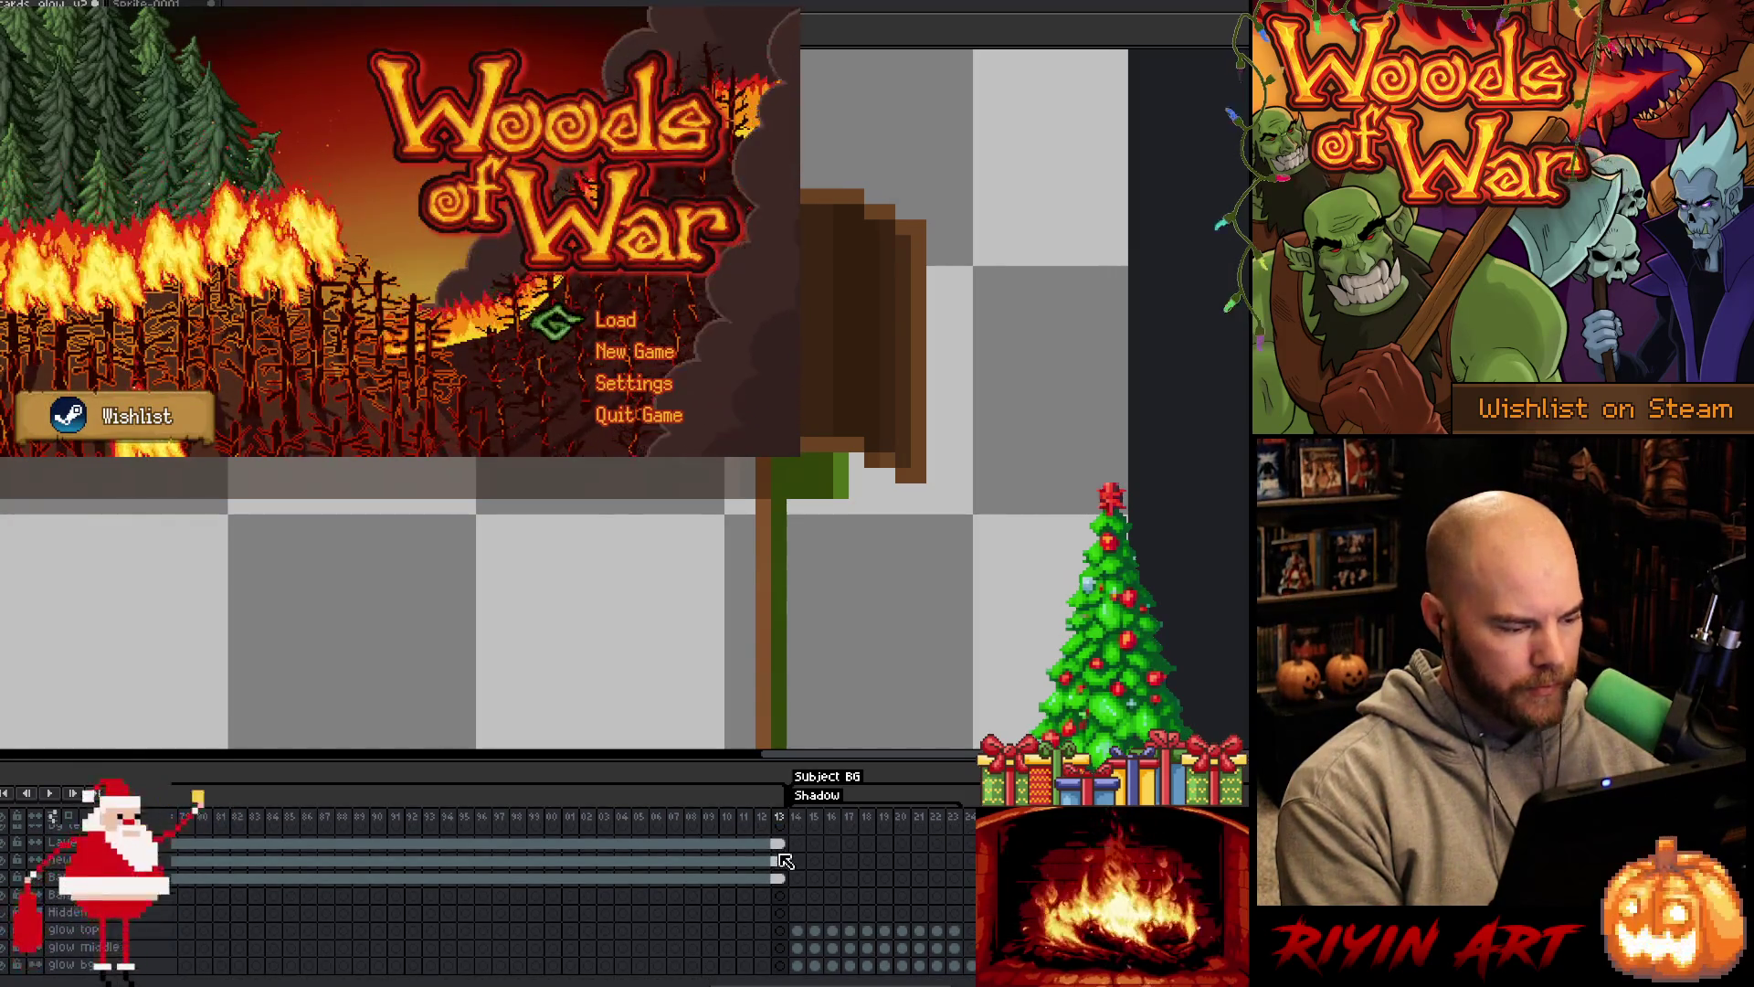
{"action": "left_click", "coordinate": [781, 862]}
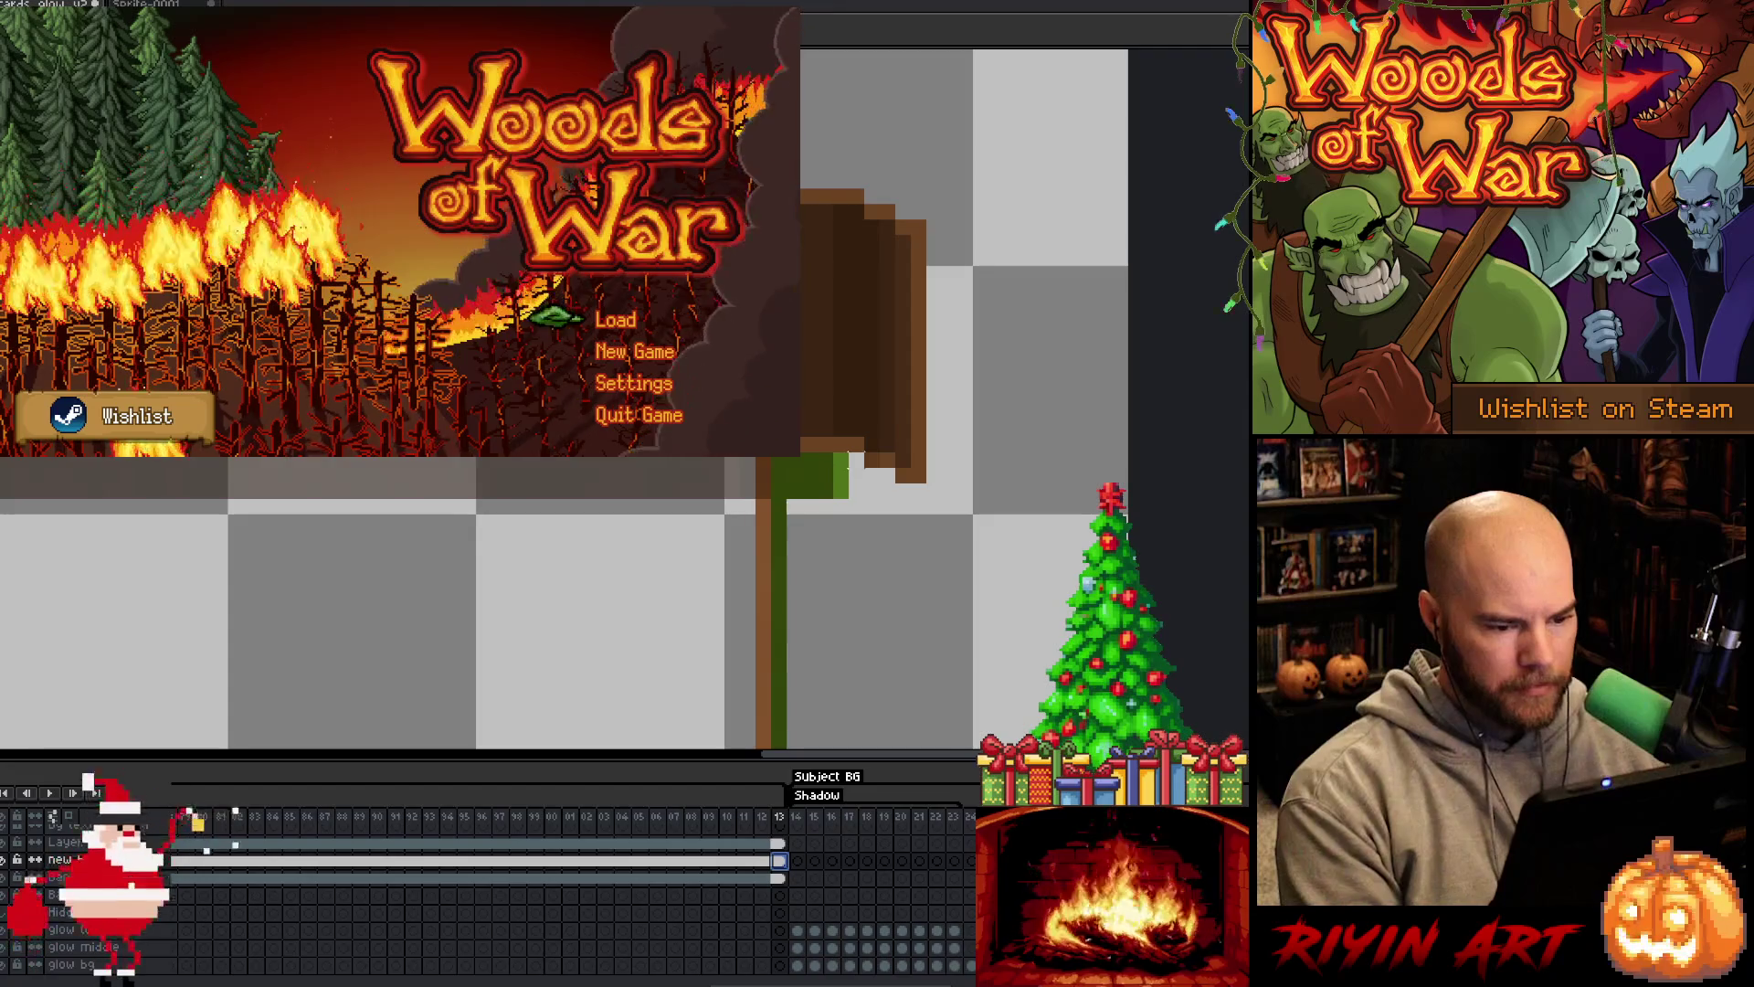
{"action": "left_click", "coordinate": [22, 879]}
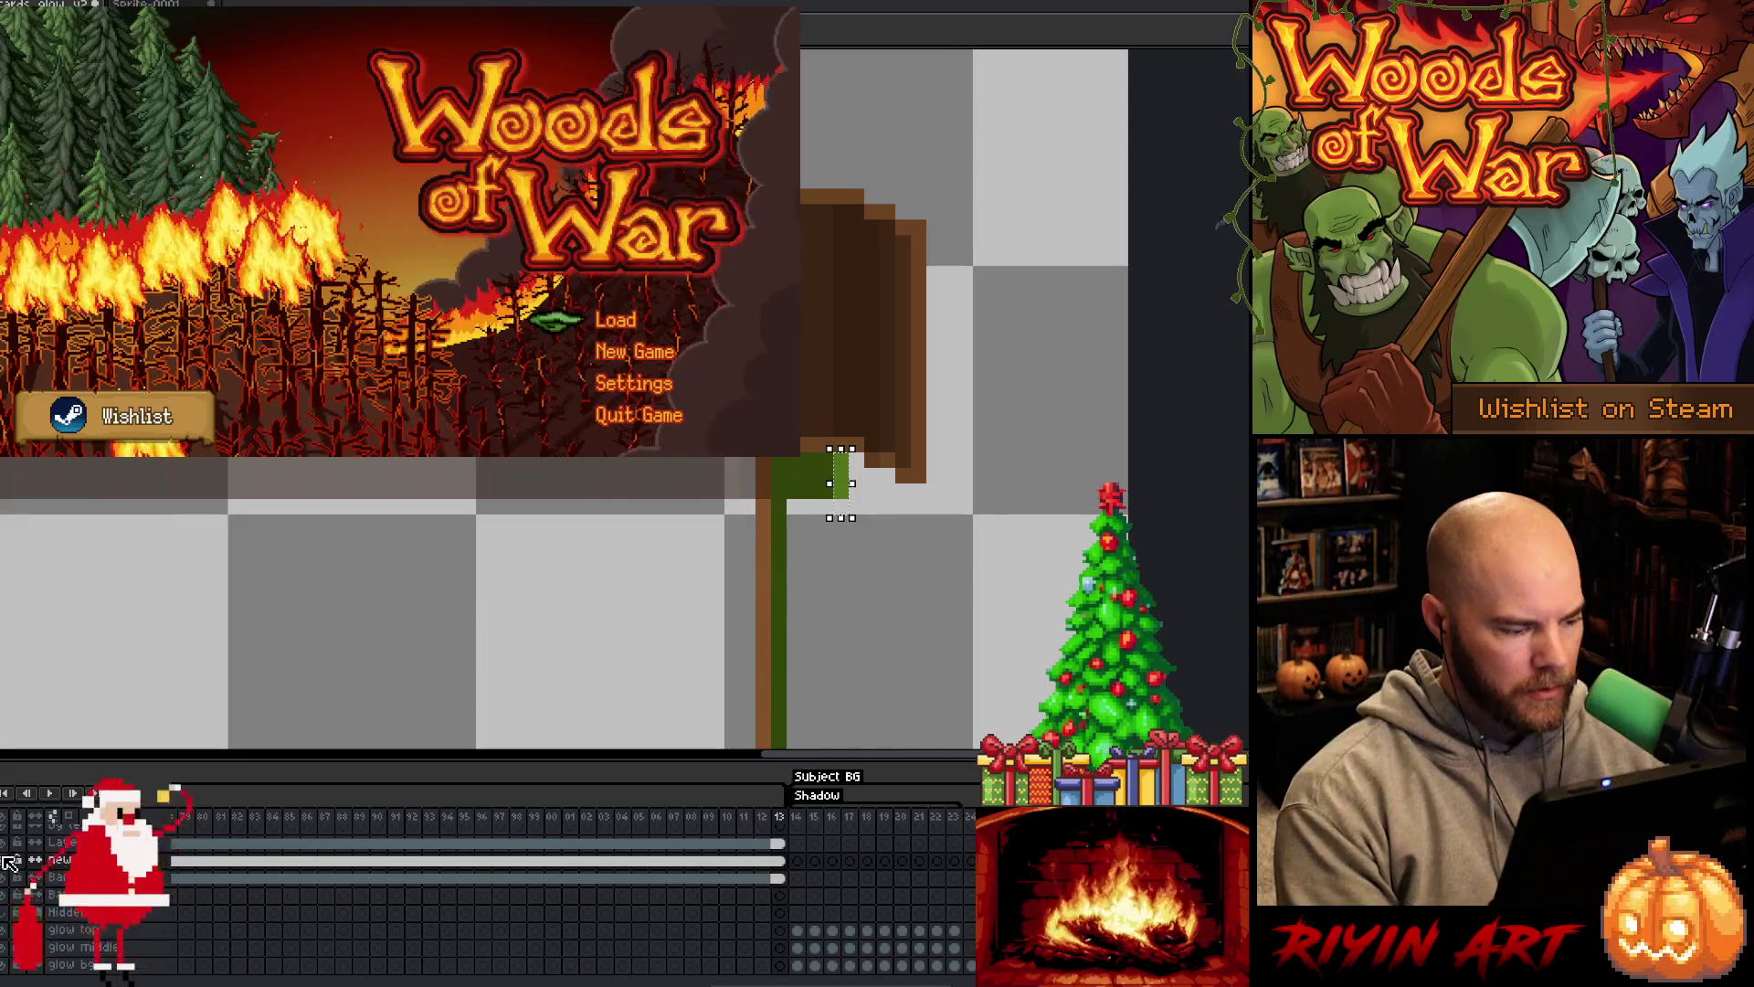
Select the new layer's cels for frames 54–73 and move the green strip about 16 pixels left
{"action": "key", "text": "Left"}
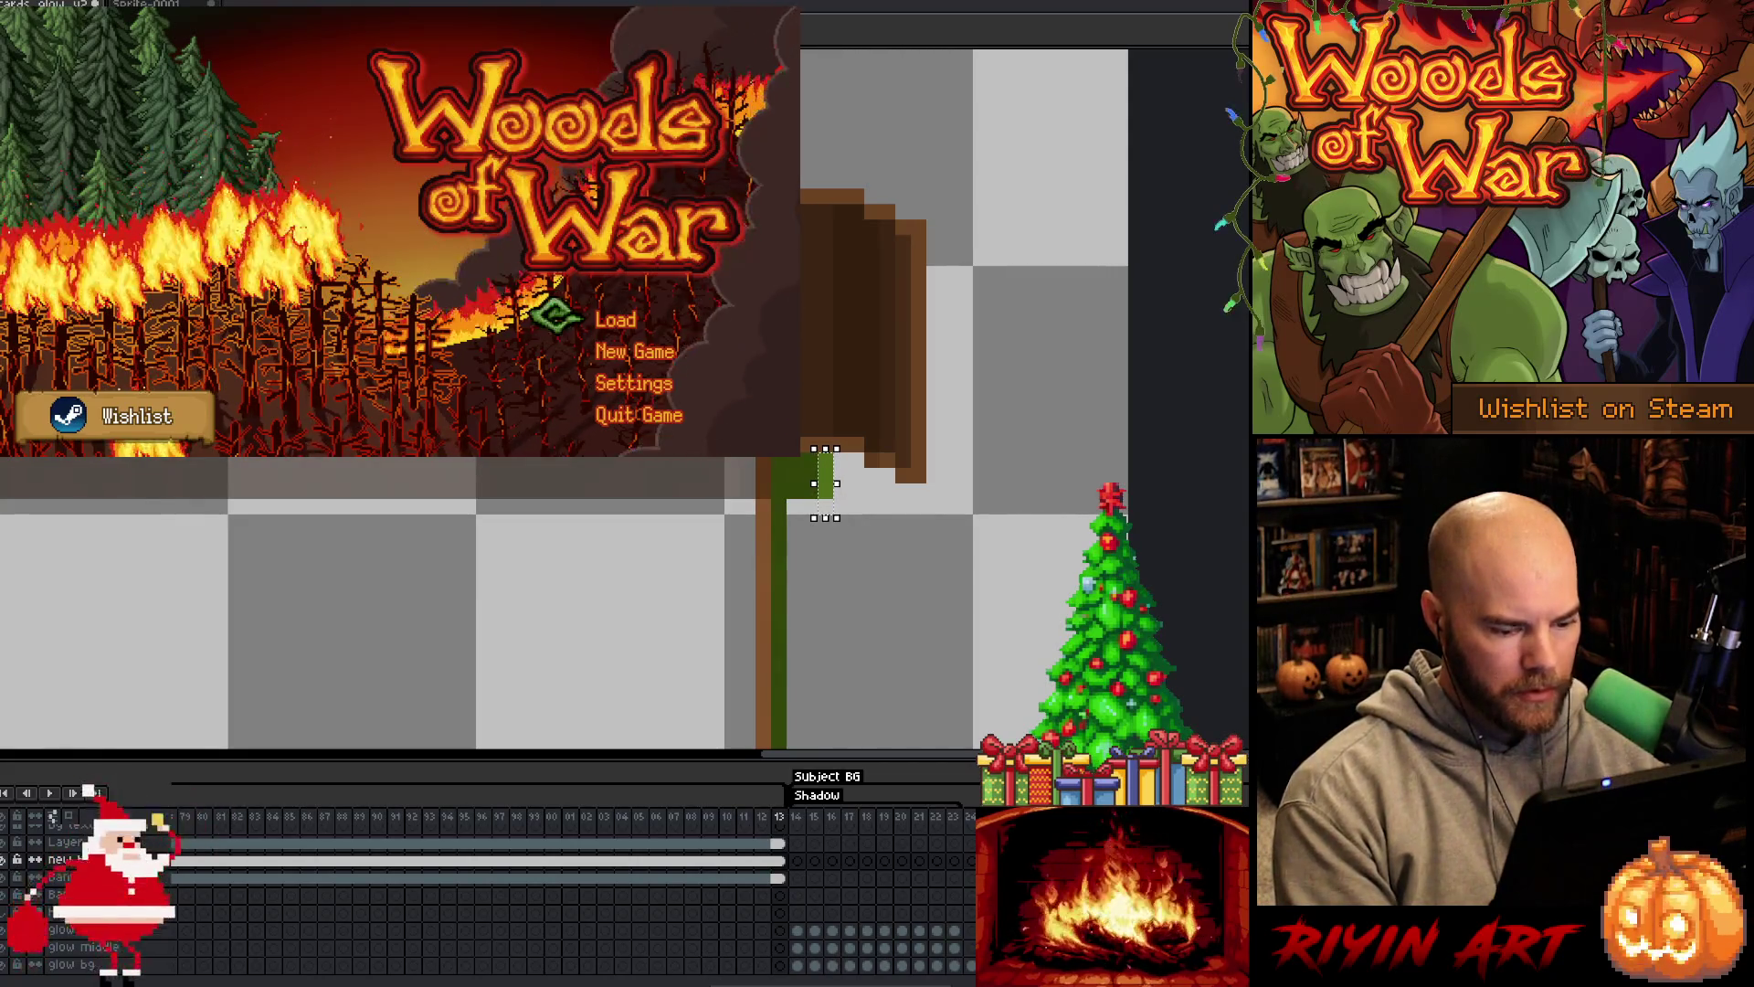
{"action": "scroll", "coordinate": [567, 877], "scroll_direction": "left", "scroll_amount": 10}
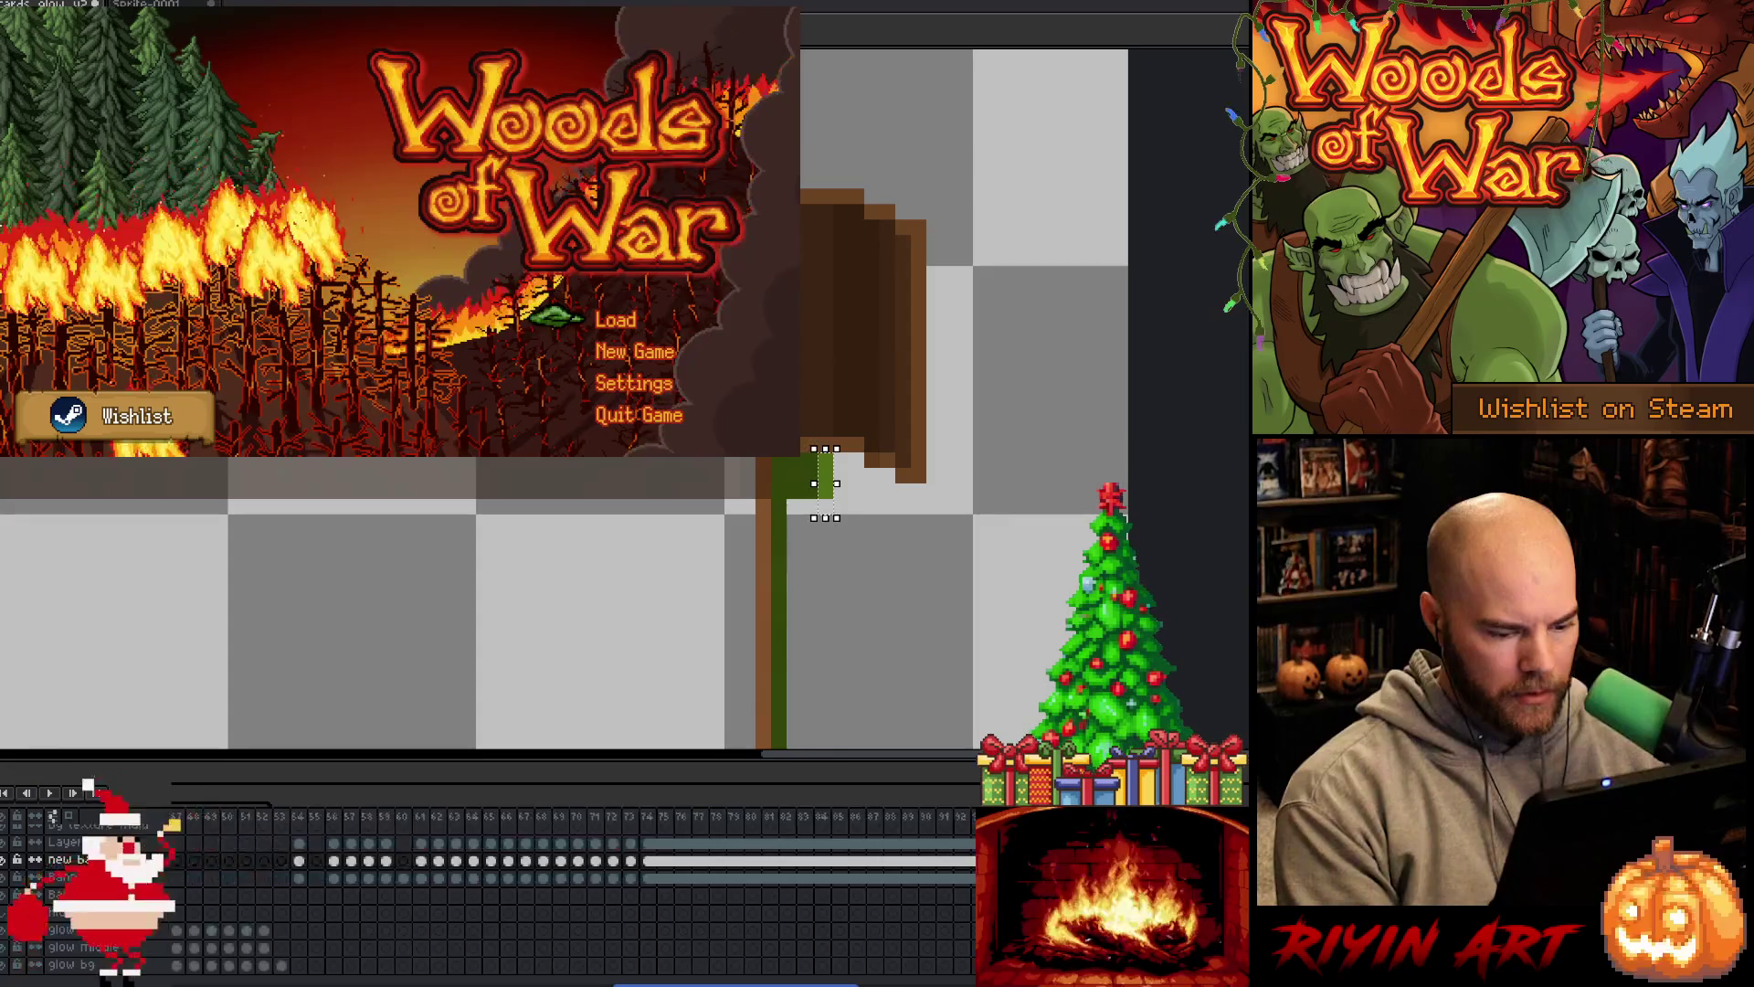
{"action": "left_click_drag", "start_coordinate": [742, 816], "coordinate": [719, 822]}
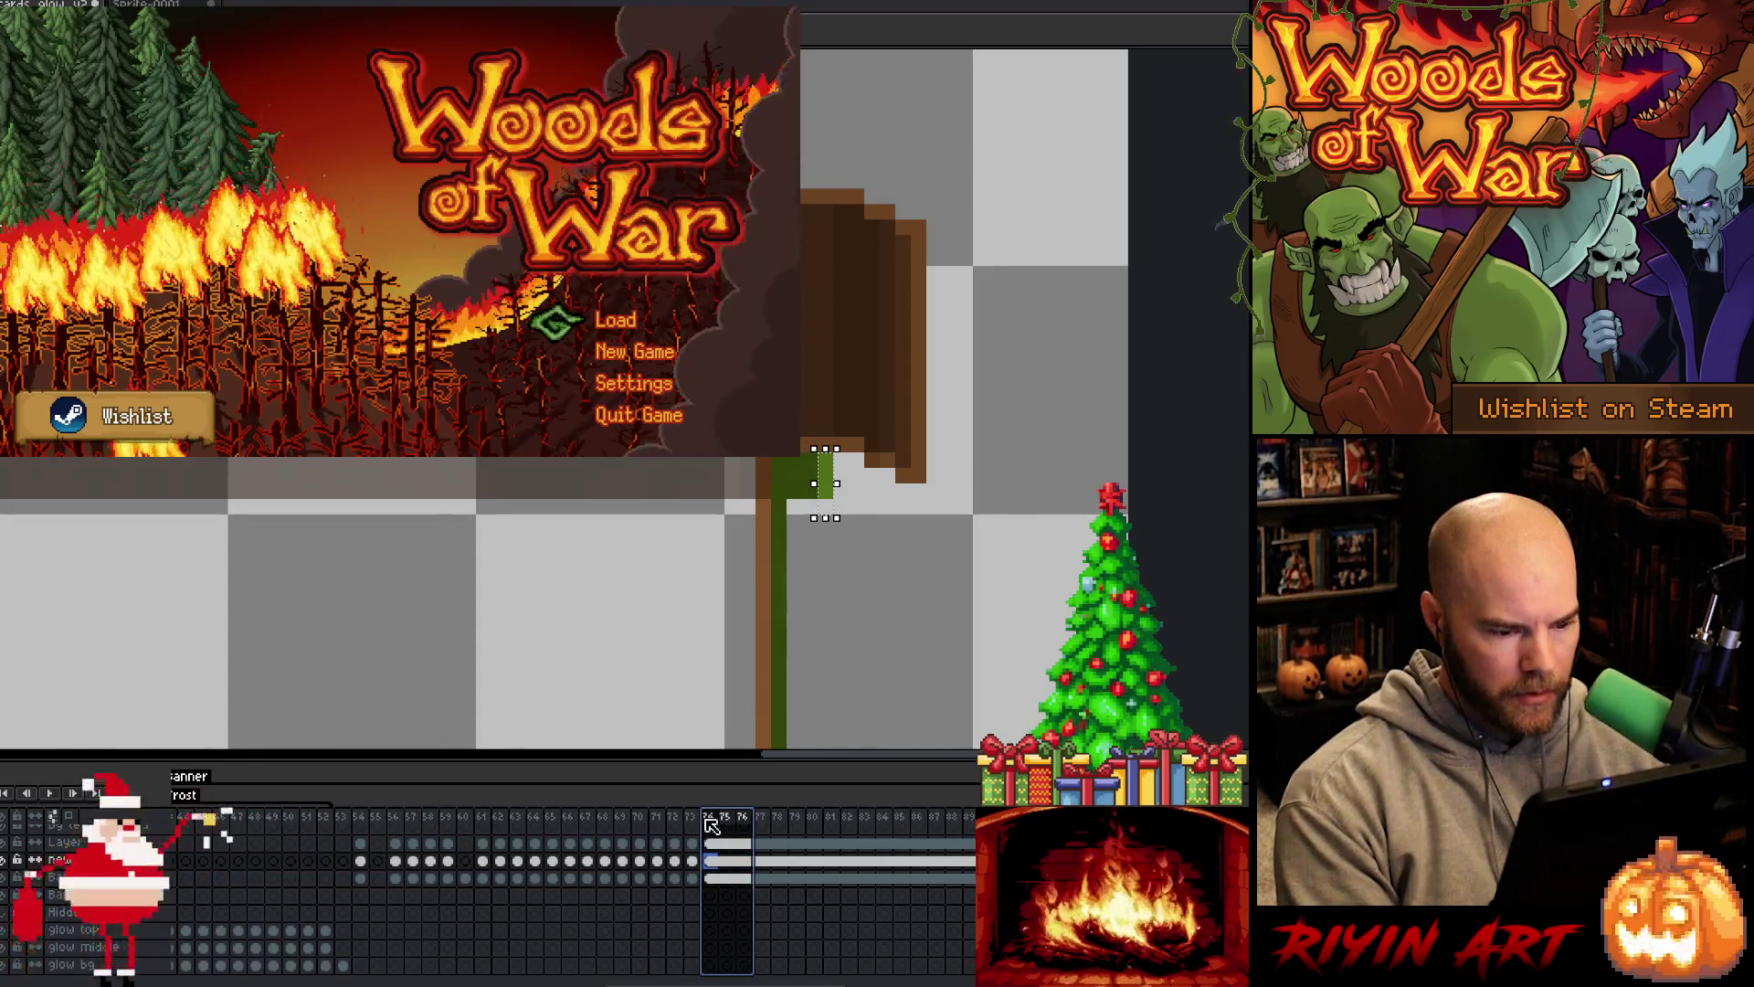
{"action": "left_click", "coordinate": [692, 859]}
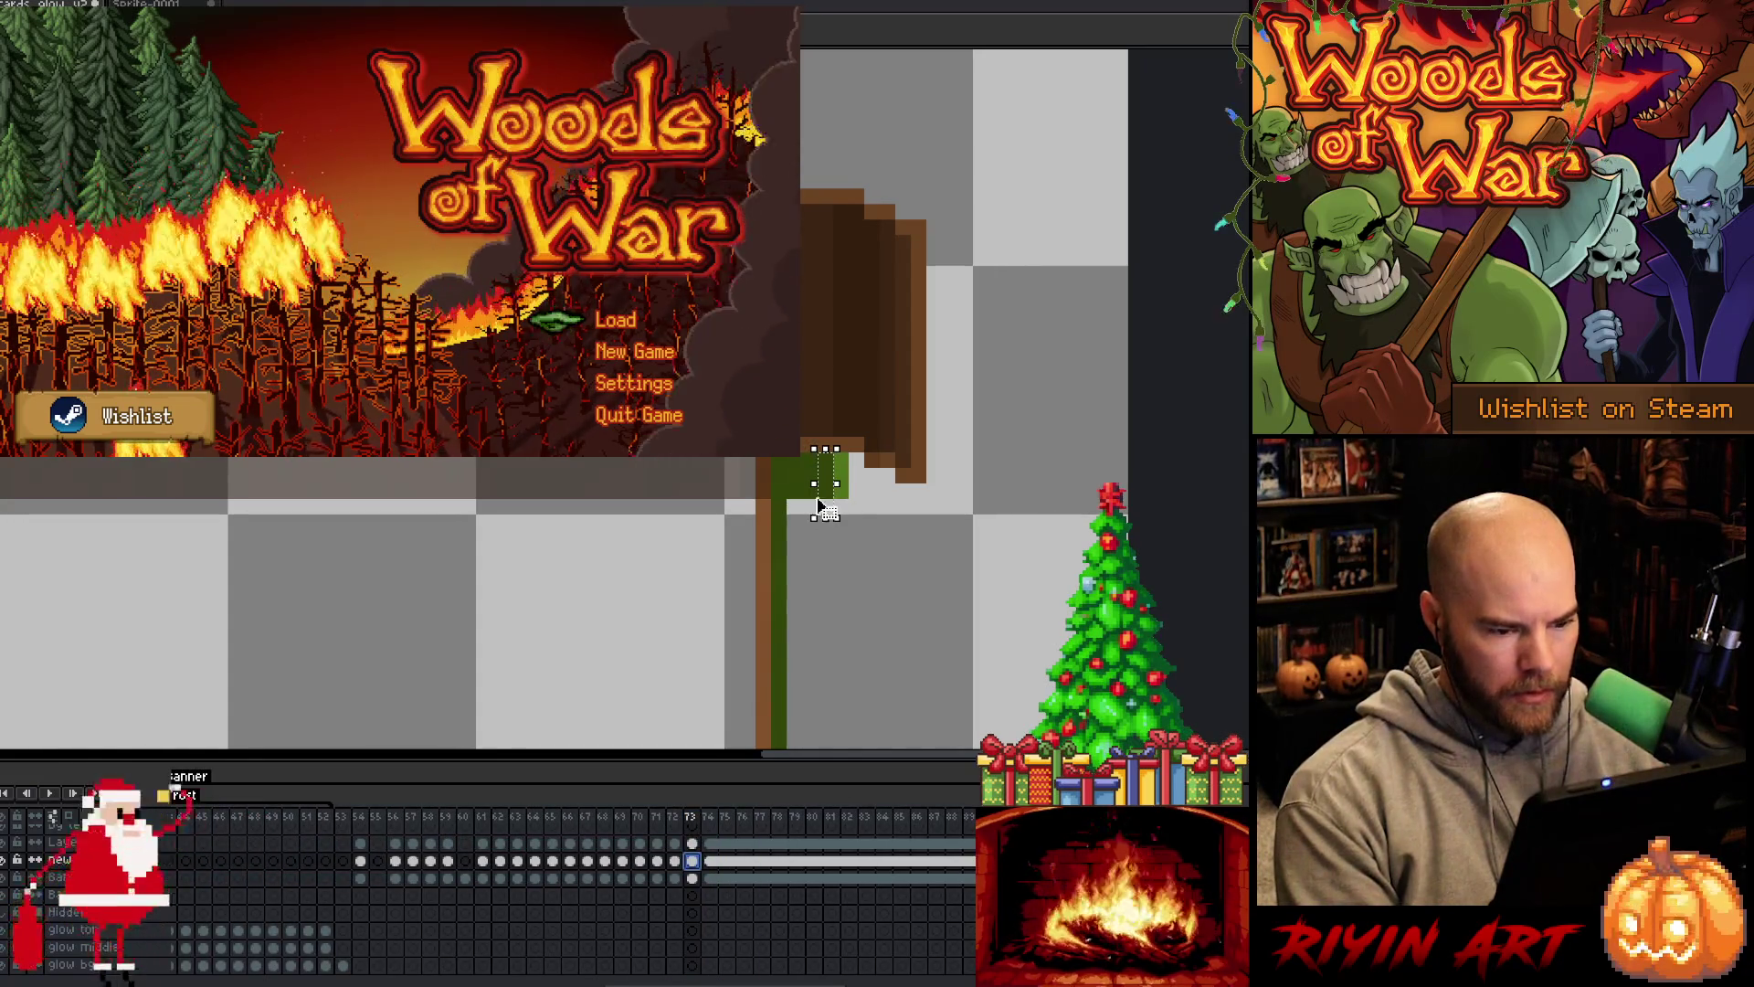
{"action": "left_click", "coordinate": [360, 860]}
{"action": "left_click_drag", "start_coordinate": [362, 861], "coordinate": [700, 864]}
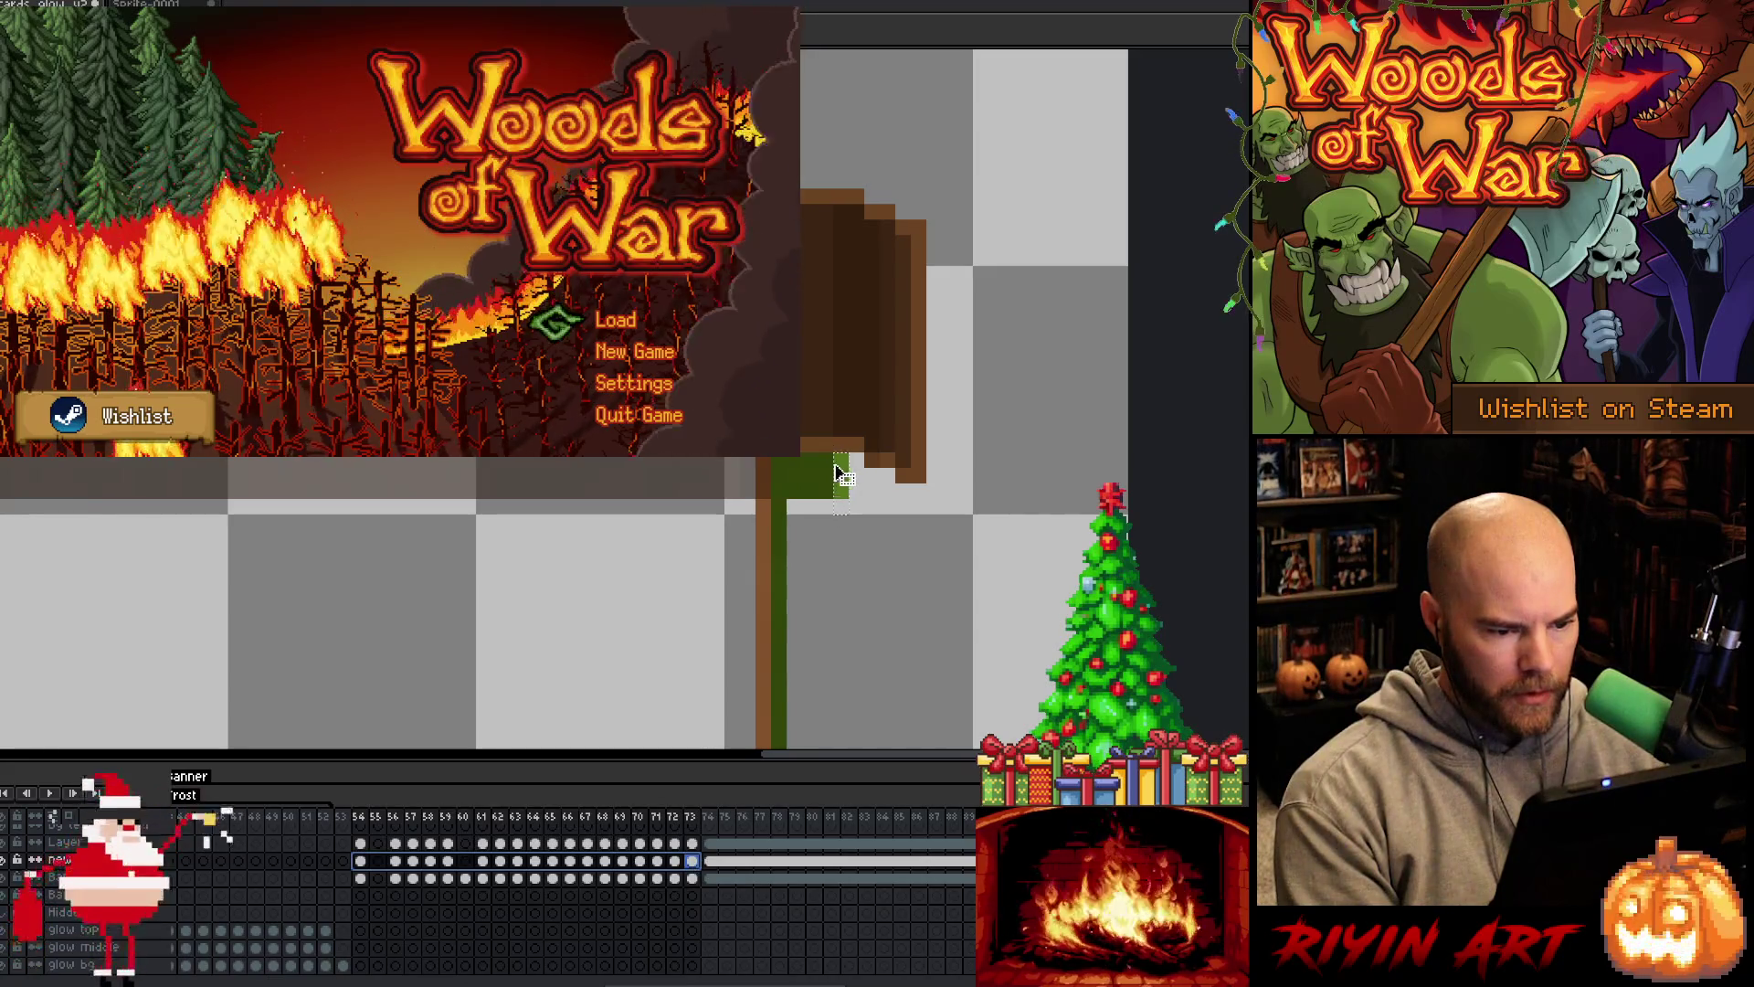
{"action": "left_click_drag", "start_coordinate": [846, 475], "coordinate": [840, 486]}
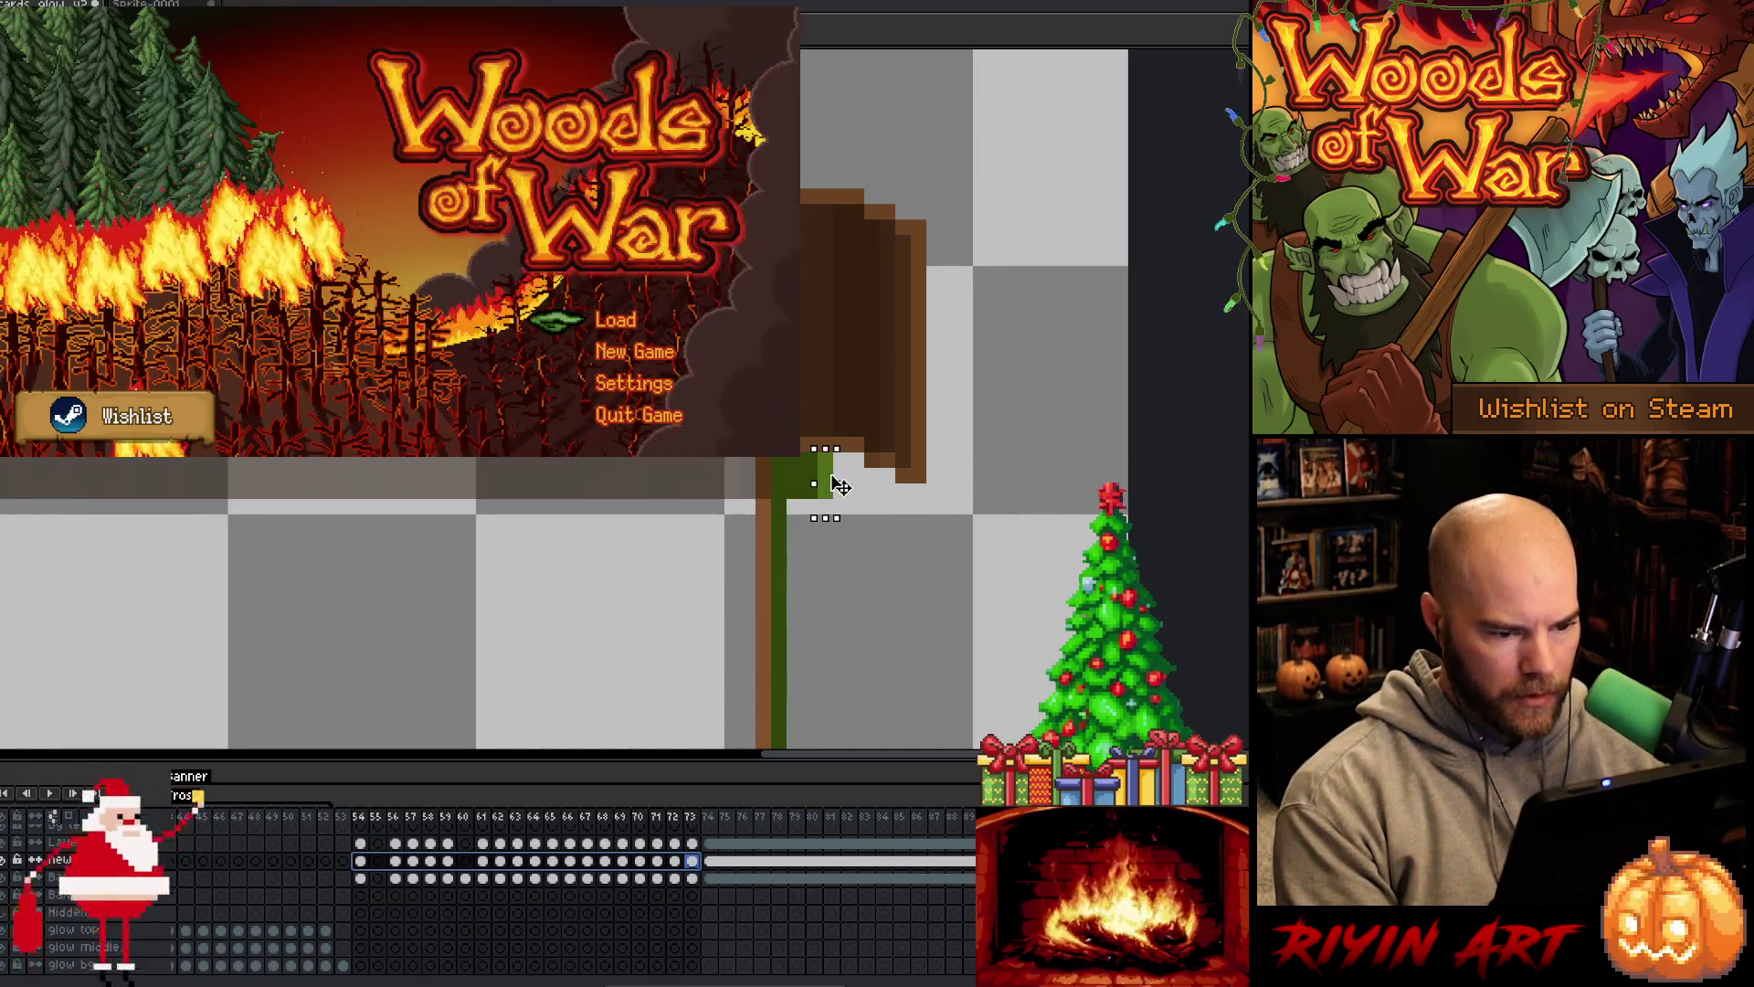
{"action": "mouse_move", "coordinate": [673, 816]}
{"action": "left_mouse_down"}
{"action": "mouse_move", "coordinate": [687, 820]}
{"action": "mouse_move", "coordinate": [396, 828]}
{"action": "left_mouse_up"}
{"action": "scroll", "coordinate": [411, 671], "scroll_direction": "down", "scroll_amount": 3}
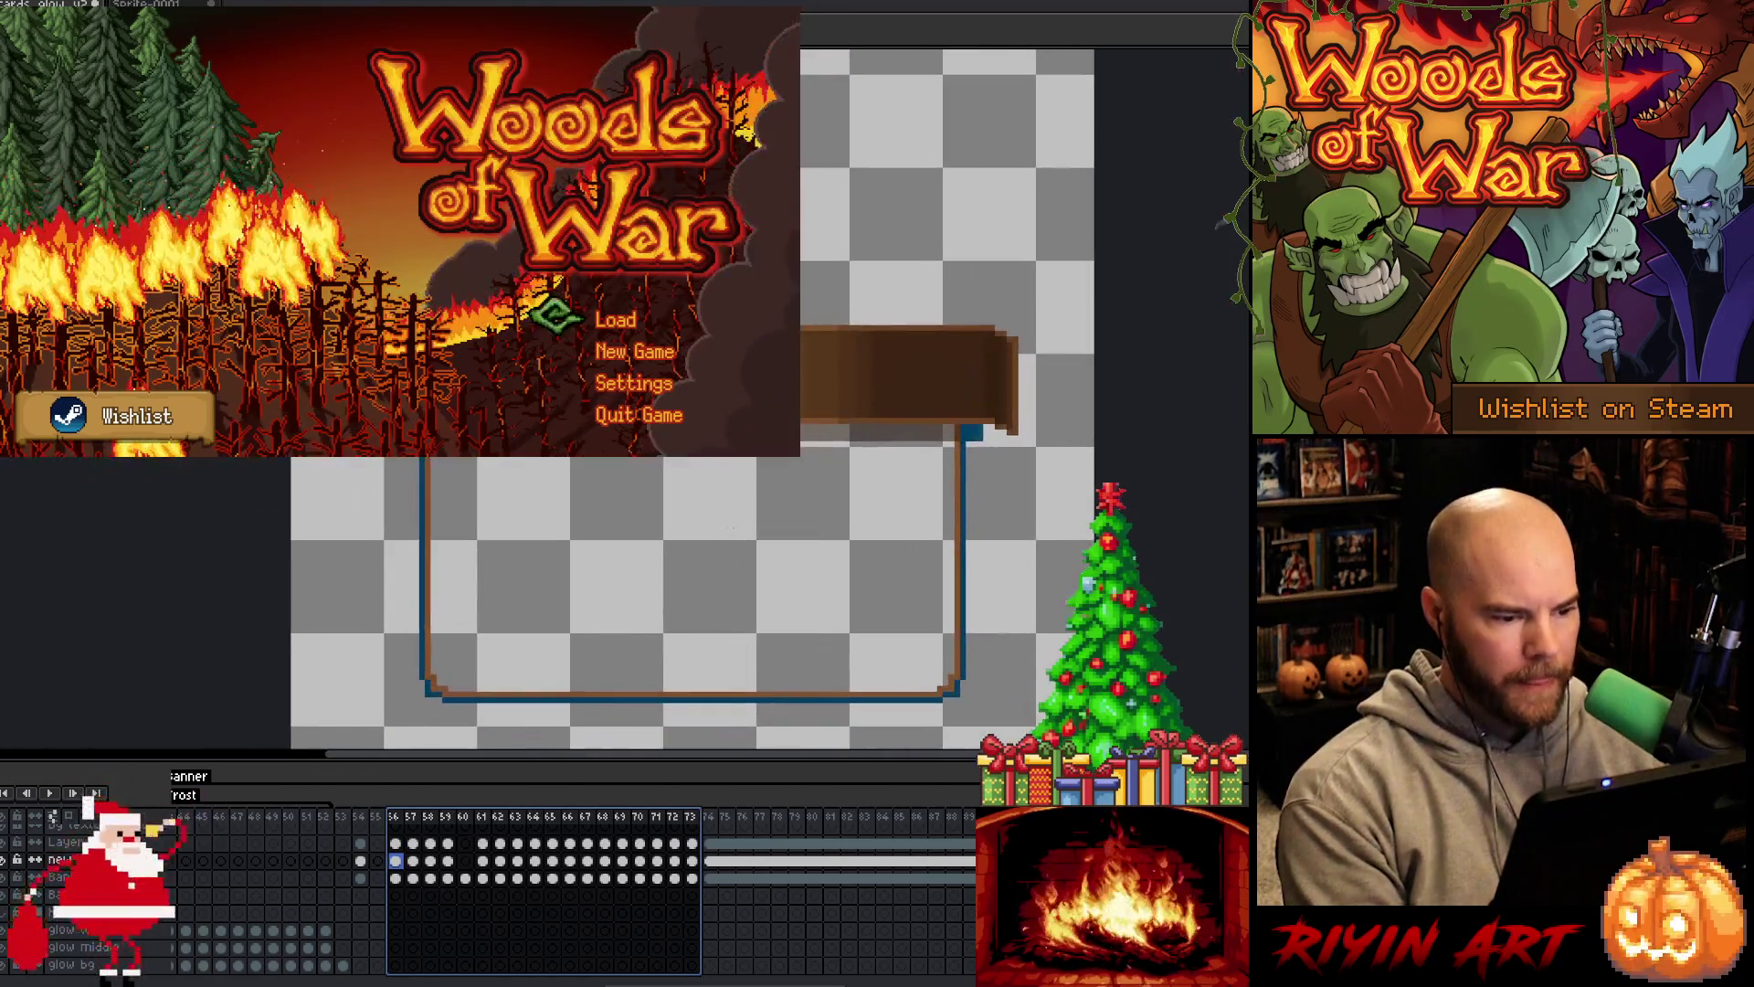
Save the animation and export the sprite sheet, confirming the overwrite of cards.png
{"action": "key", "text": "ctrl+c"}
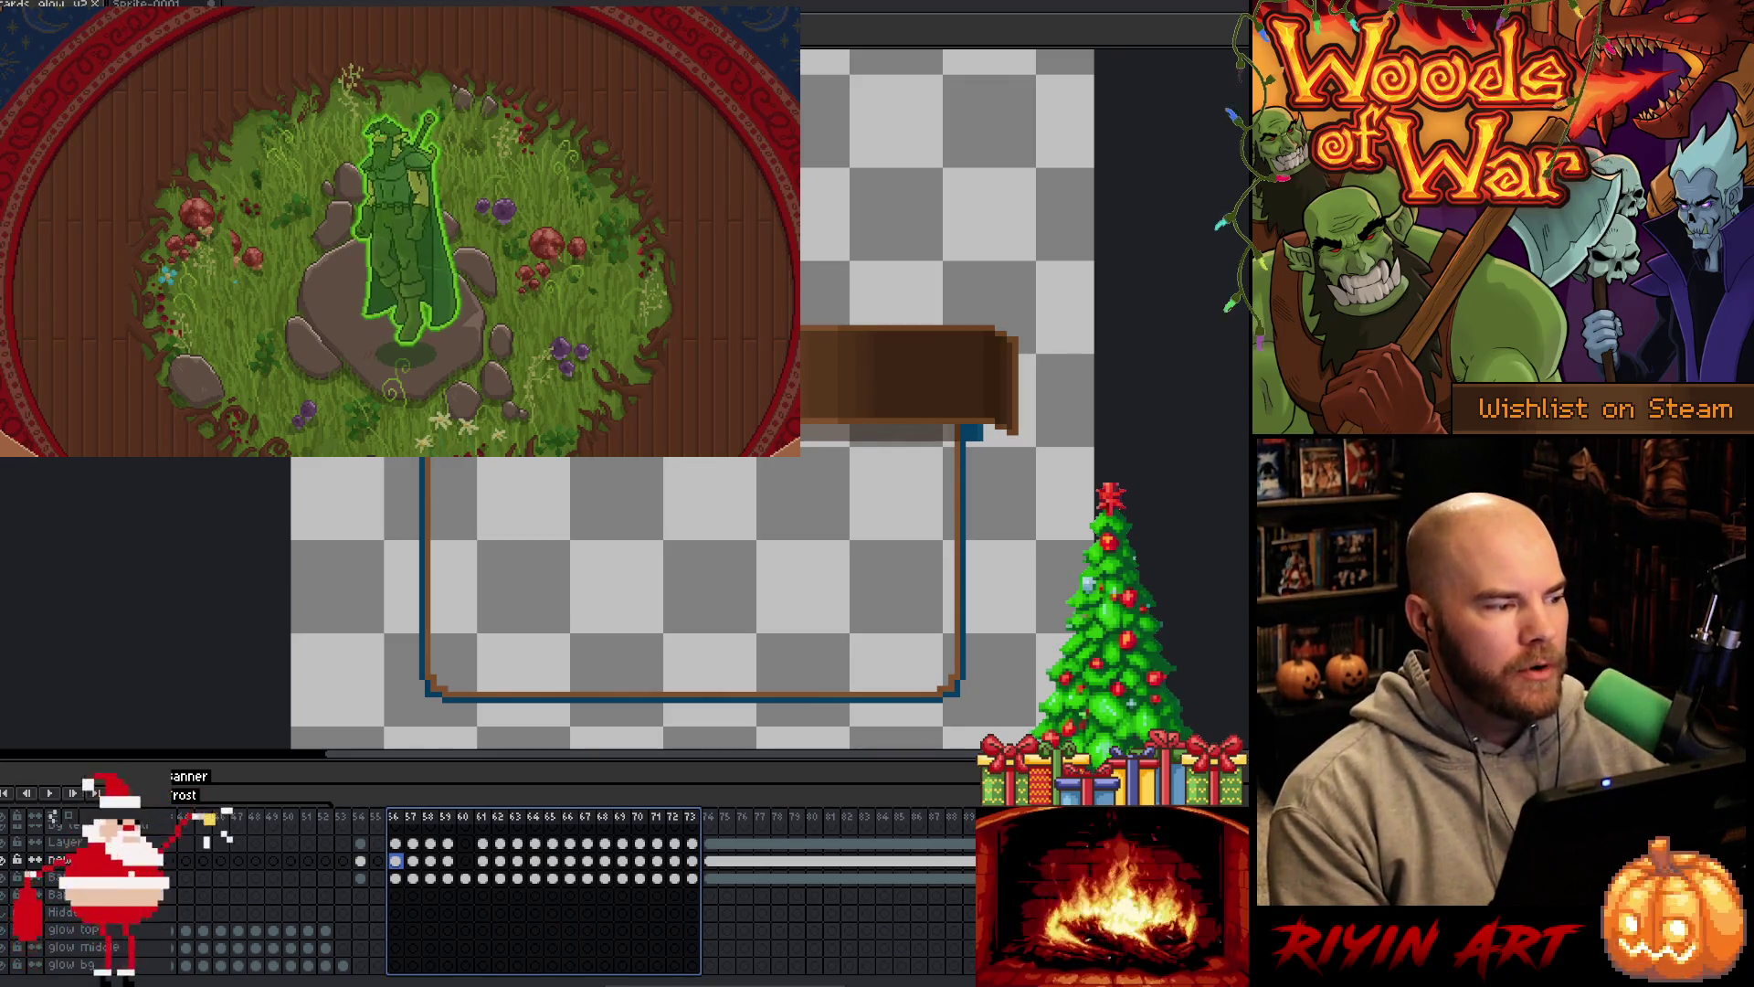
{"action": "key", "text": "ctrl+e"}
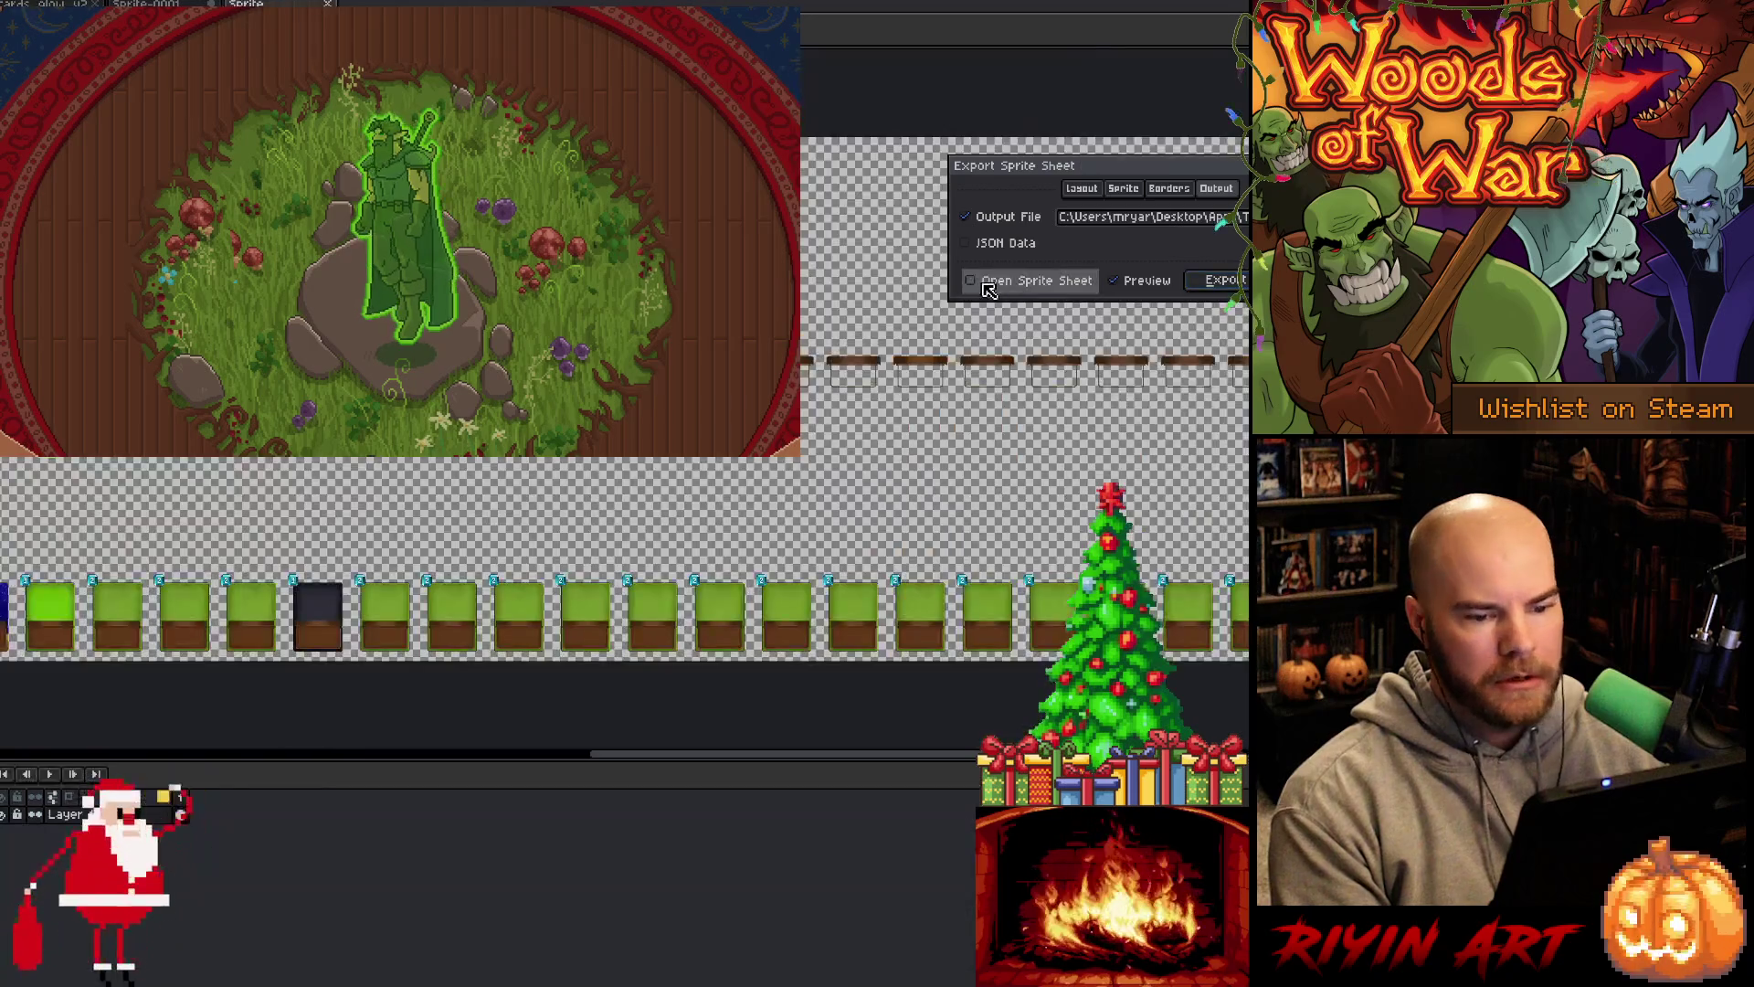
{"action": "left_click", "coordinate": [1240, 284]}
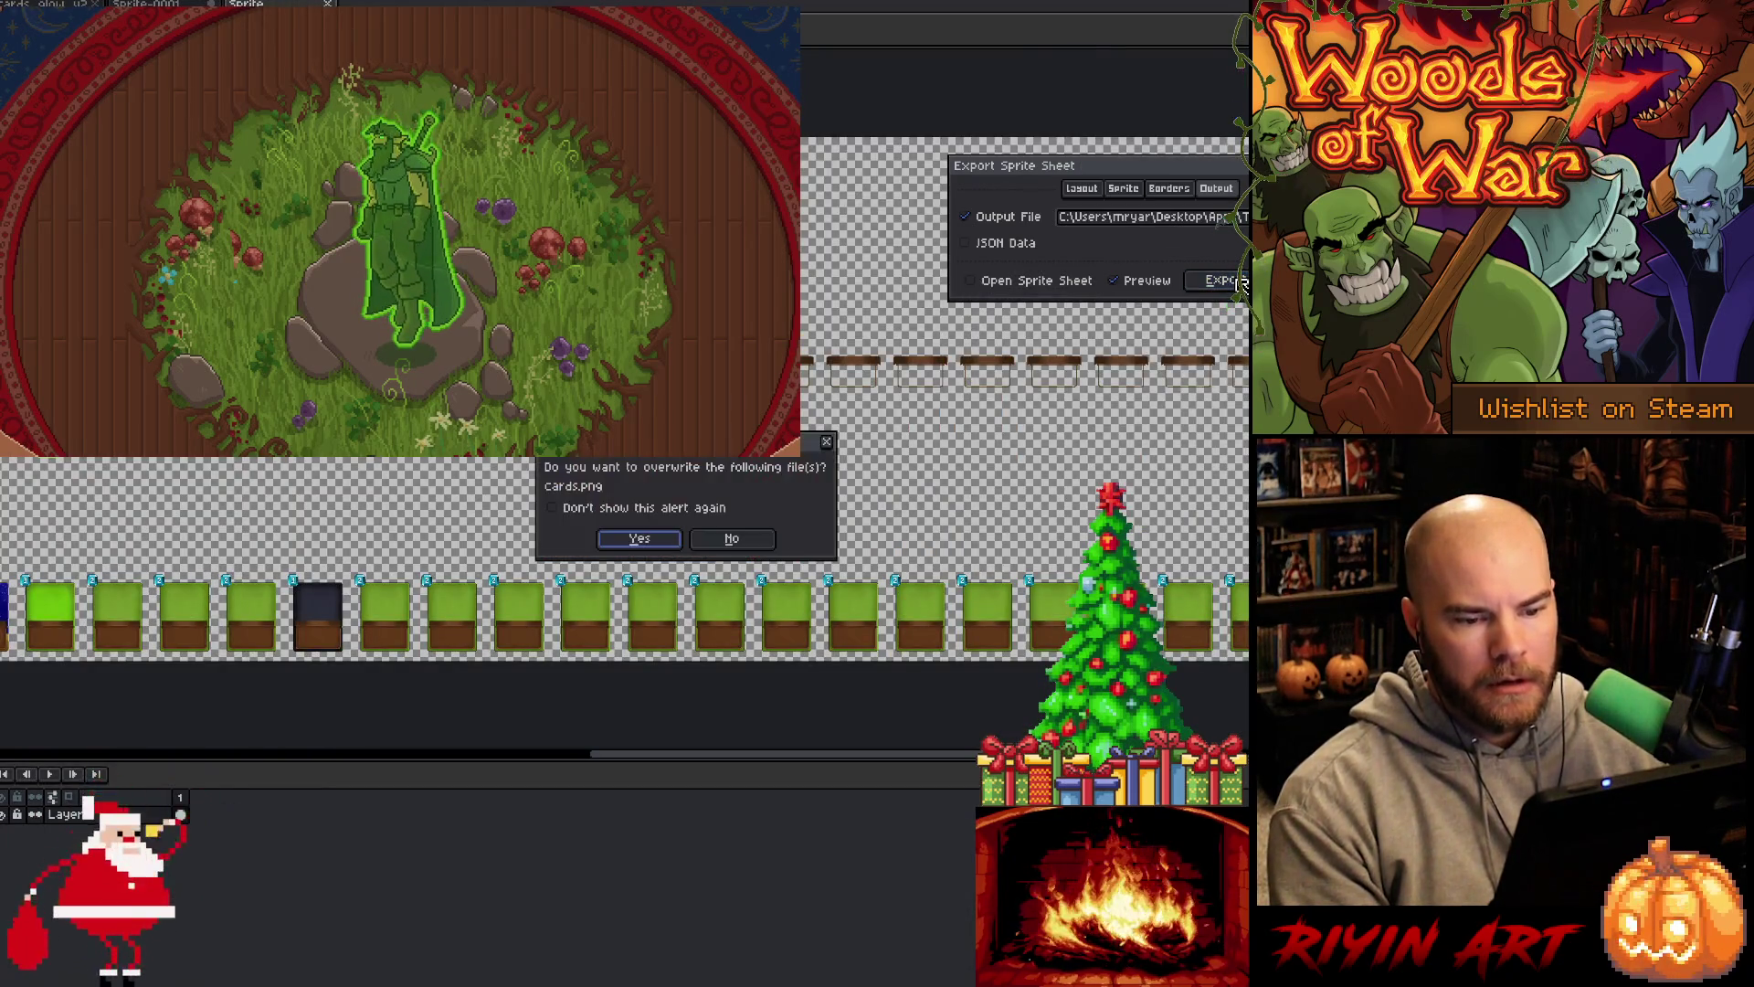
{"action": "left_click", "coordinate": [670, 541]}
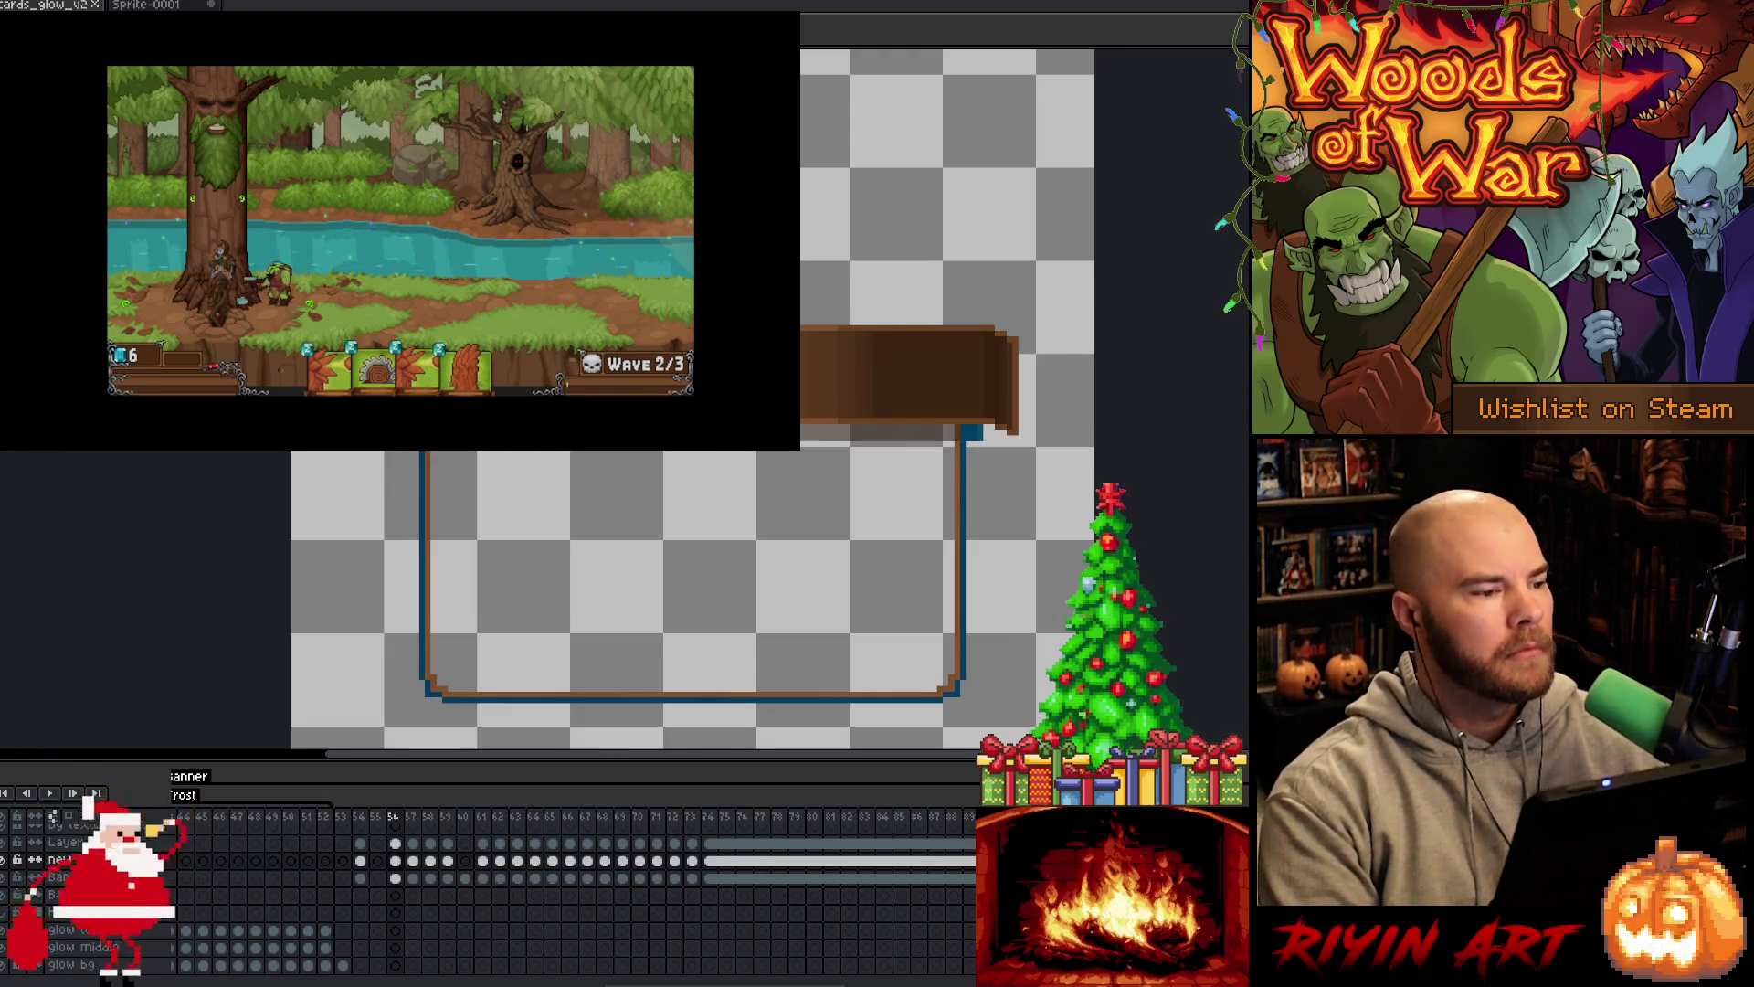
Switch from cards_glow_v2 to the Sprite-0001 document
{"action": "key", "text": "ctrl+Tab"}
Begin a new sprite, then cancel the New Sprite dialog
{"action": "scroll", "coordinate": [302, 477], "scroll_direction": "down", "scroll_amount": 2}
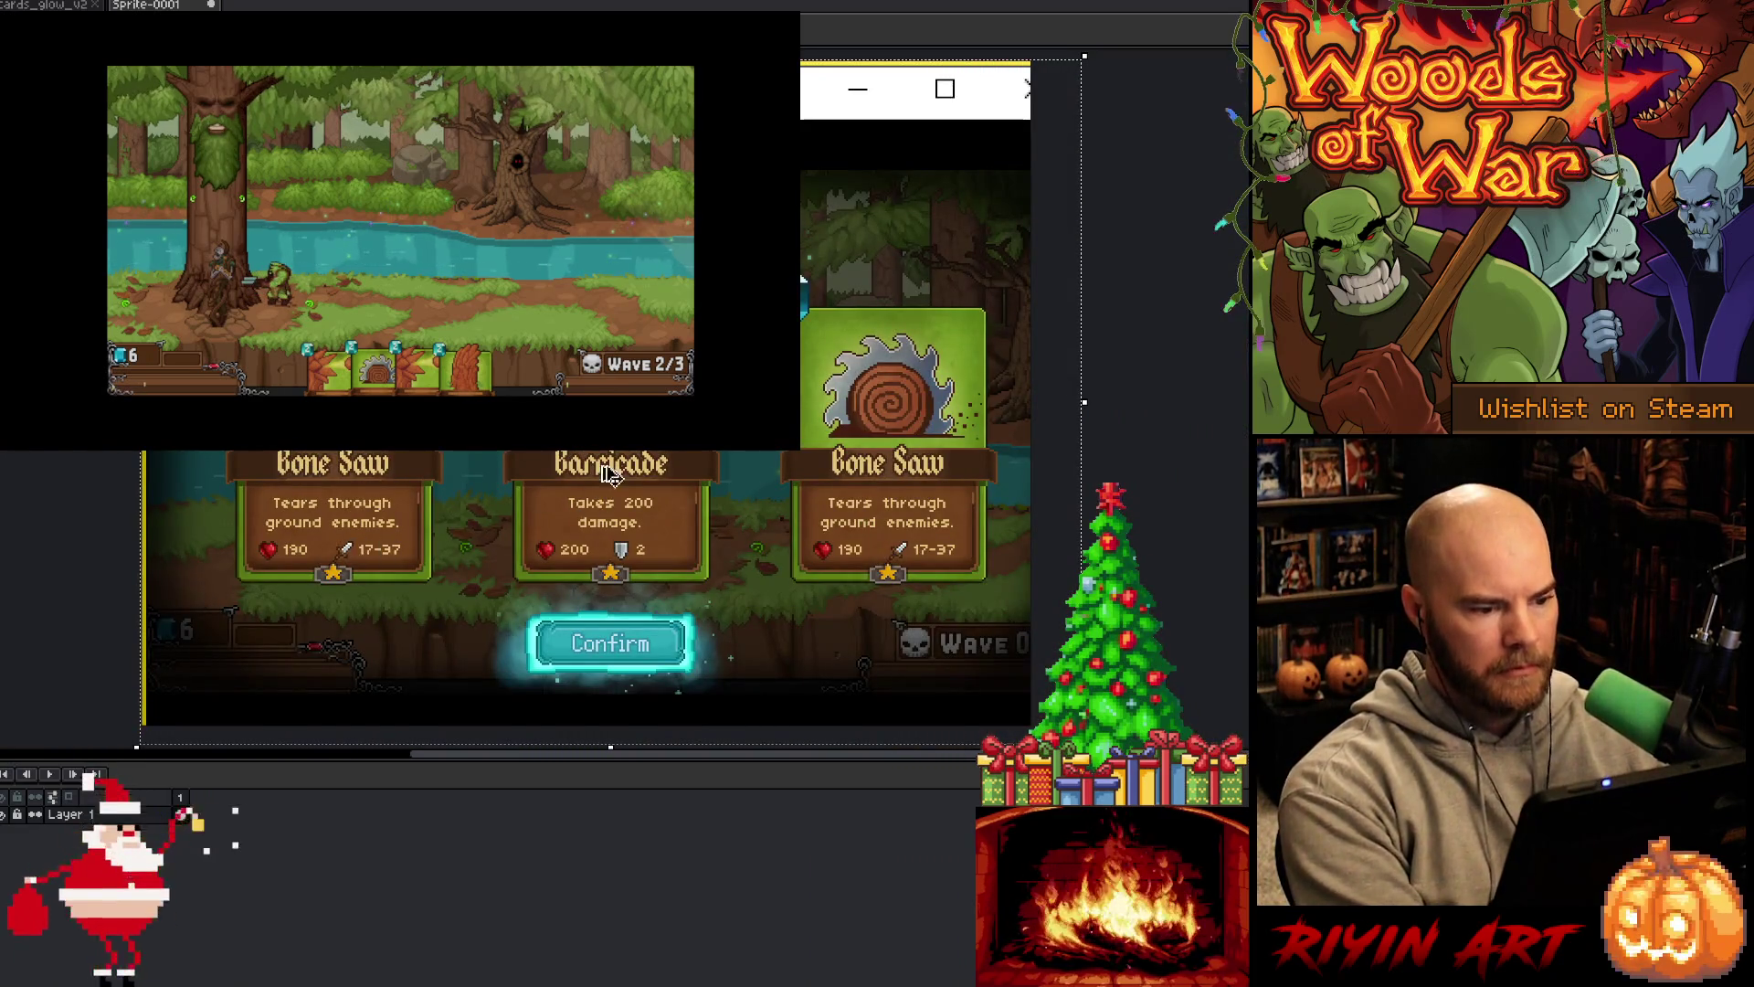
{"action": "scroll", "coordinate": [612, 479], "scroll_direction": "up", "scroll_amount": 4}
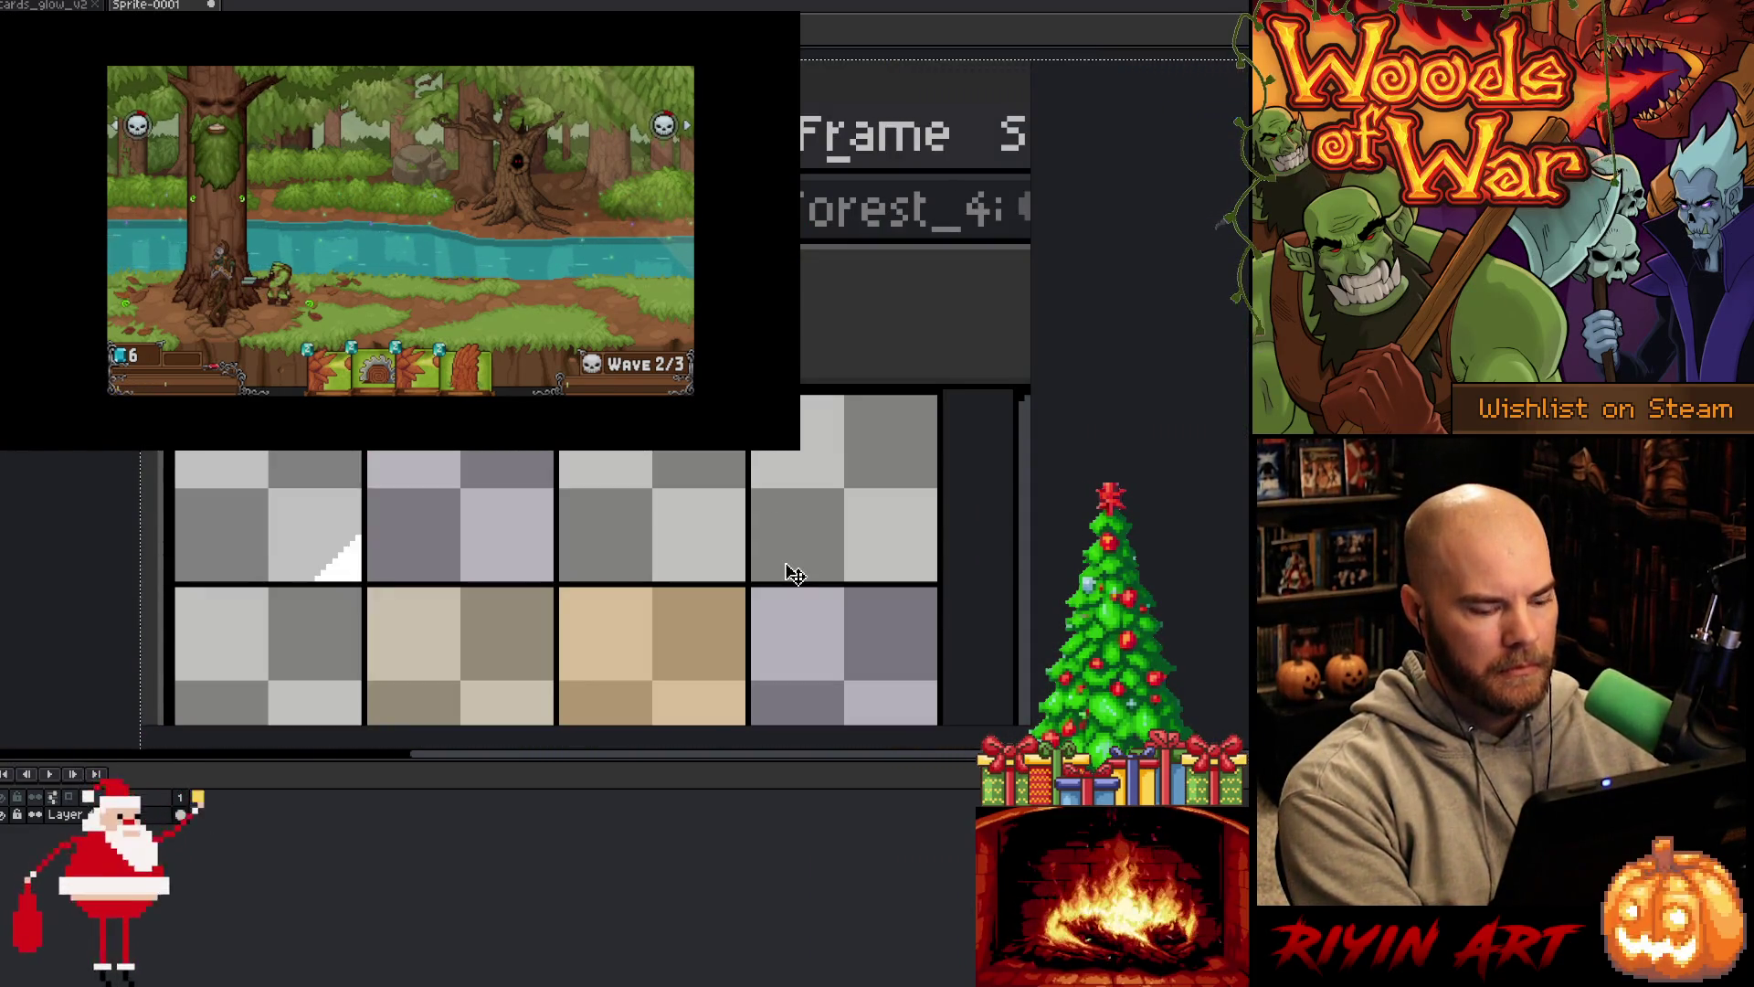
{"action": "key", "text": "ctrl+n"}
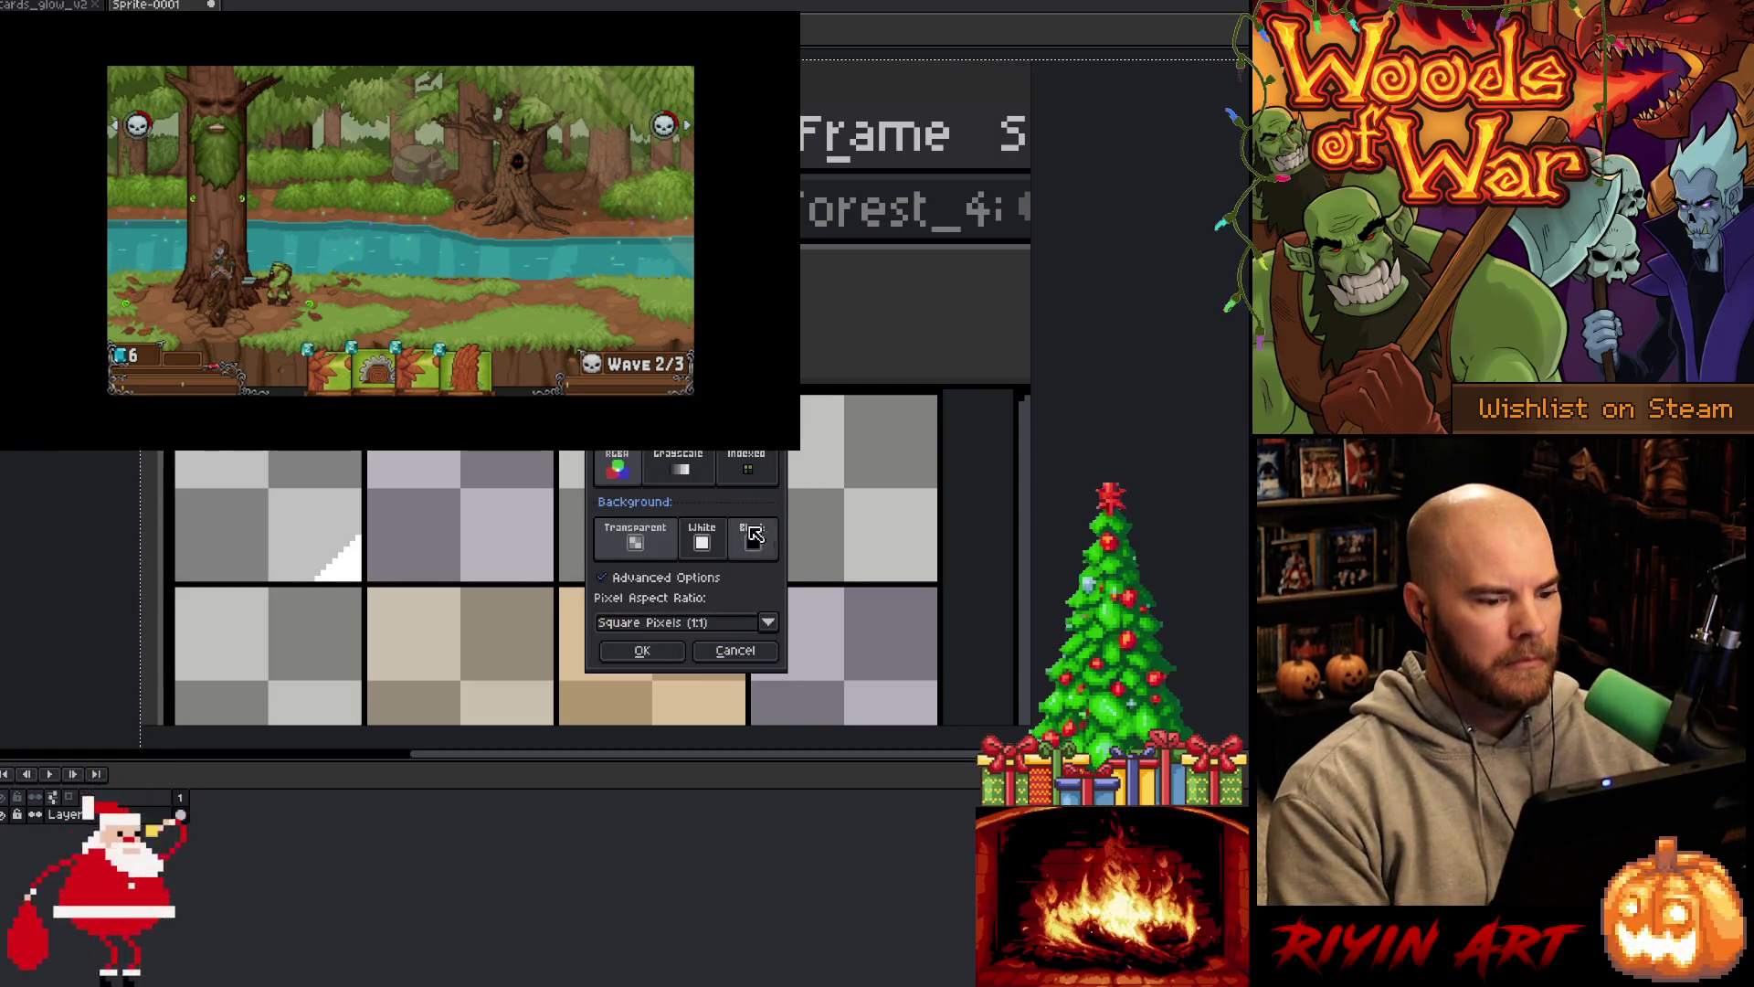
{"action": "left_click", "coordinate": [736, 650]}
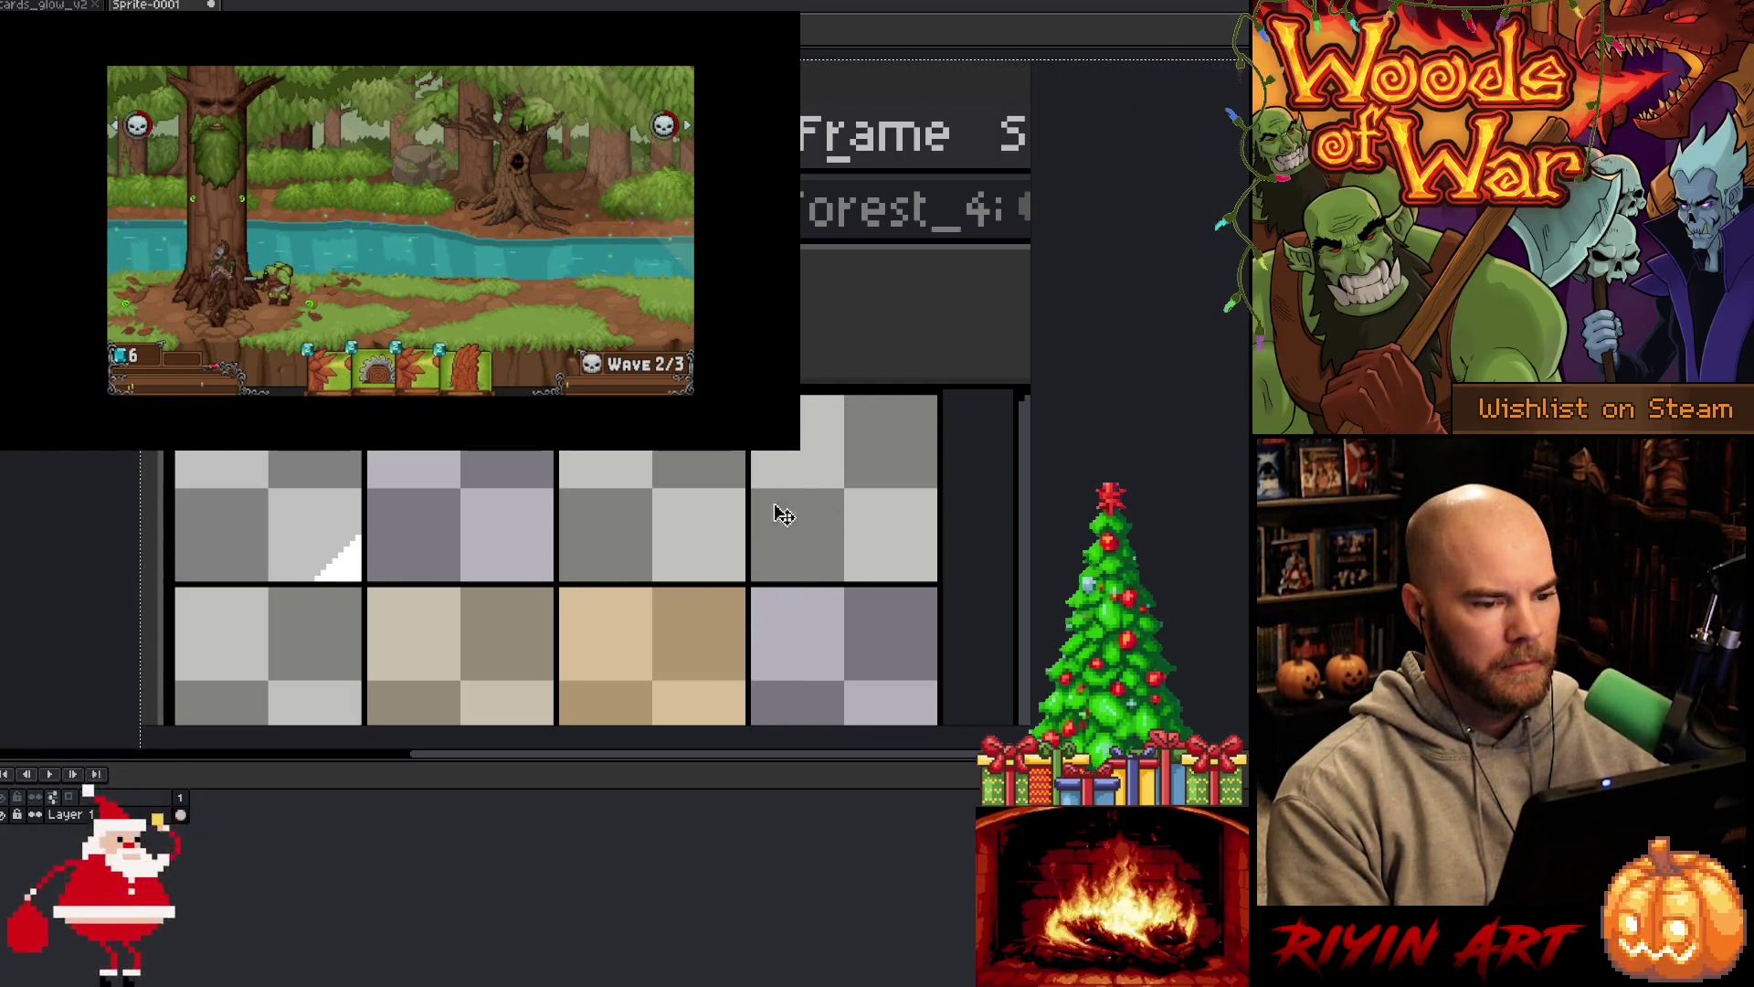
Pan around Sprite-0001's pasted card art, then close the document
{"action": "scroll", "coordinate": [634, 485], "scroll_direction": "down", "scroll_amount": 5}
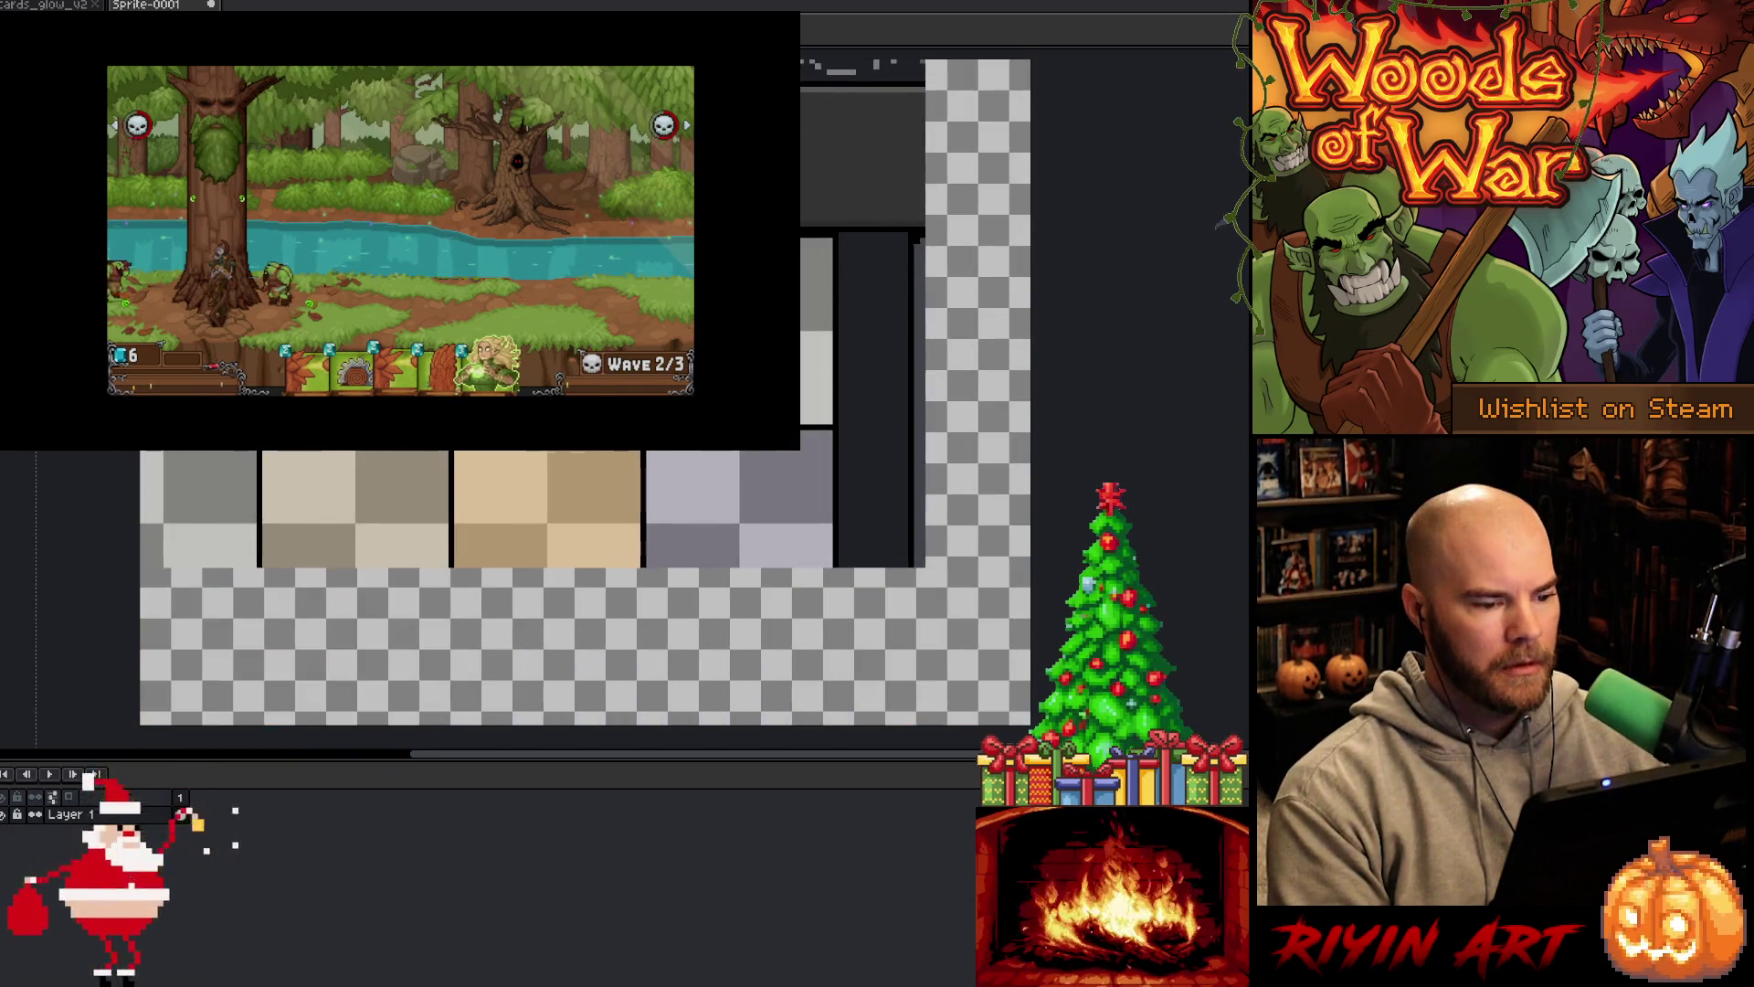
{"action": "scroll", "coordinate": [758, 252], "scroll_direction": "down", "scroll_amount": 1}
{"action": "scroll", "coordinate": [758, 252], "scroll_direction": "down", "scroll_amount": 2}
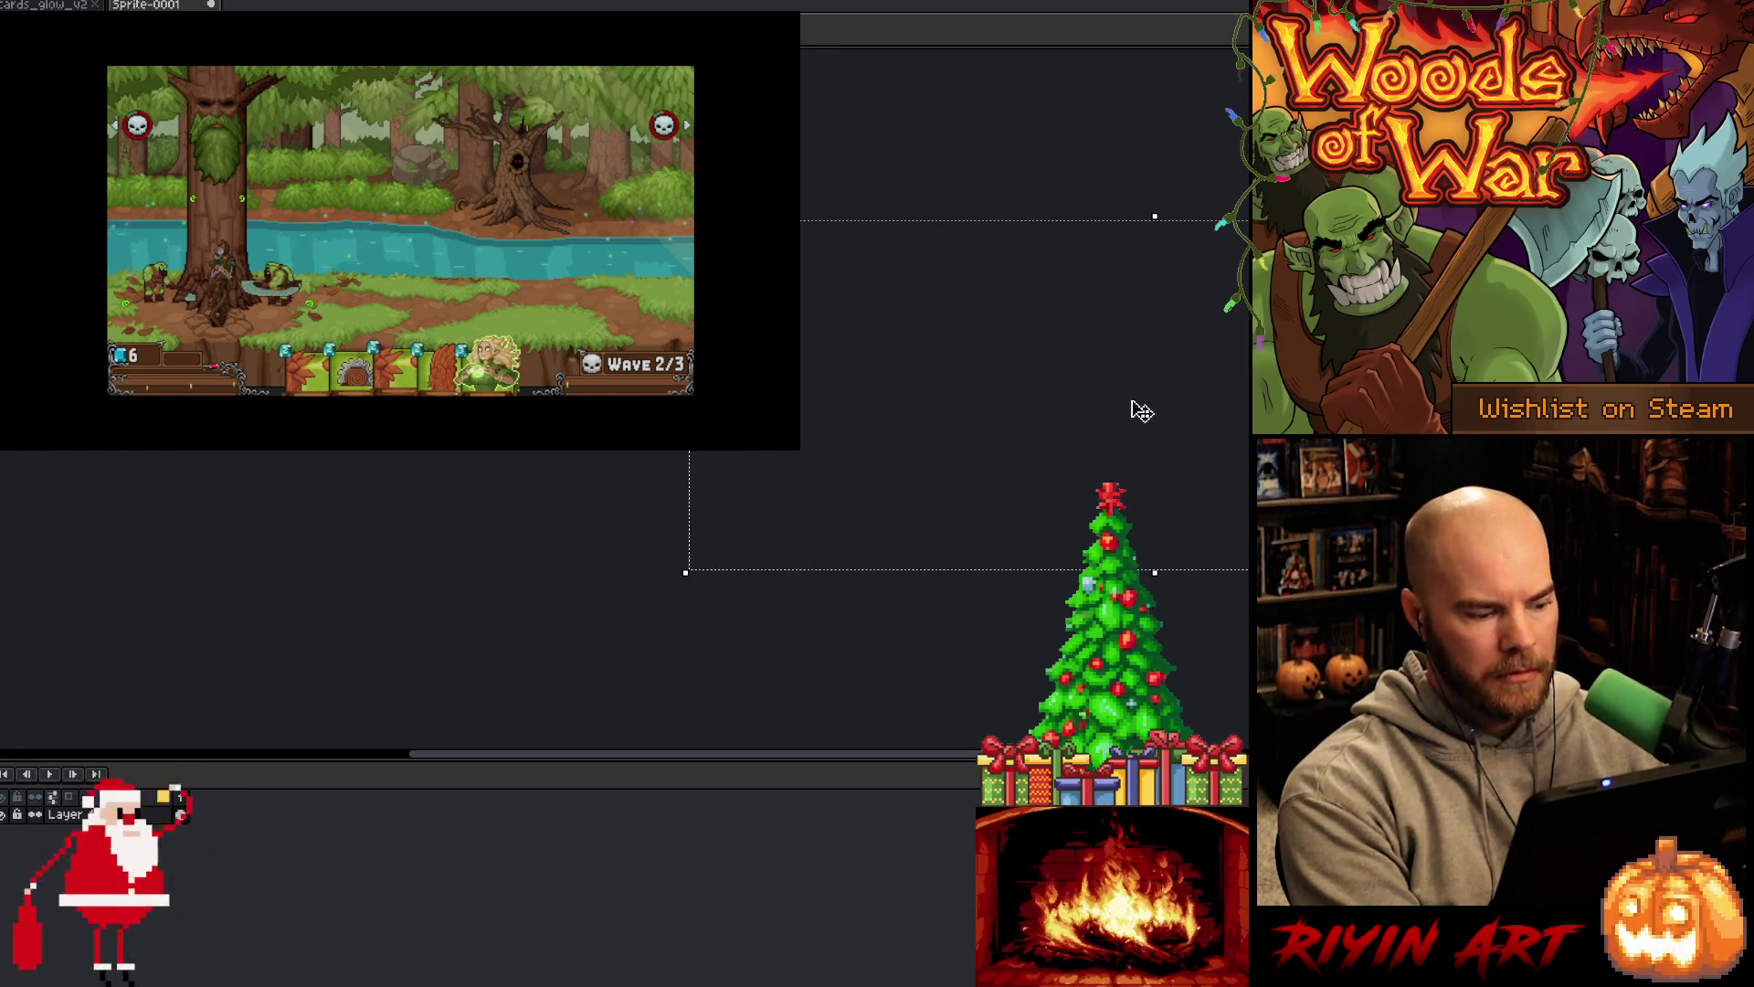
{"action": "scroll", "coordinate": [909, 364], "scroll_direction": "down", "scroll_amount": 3}
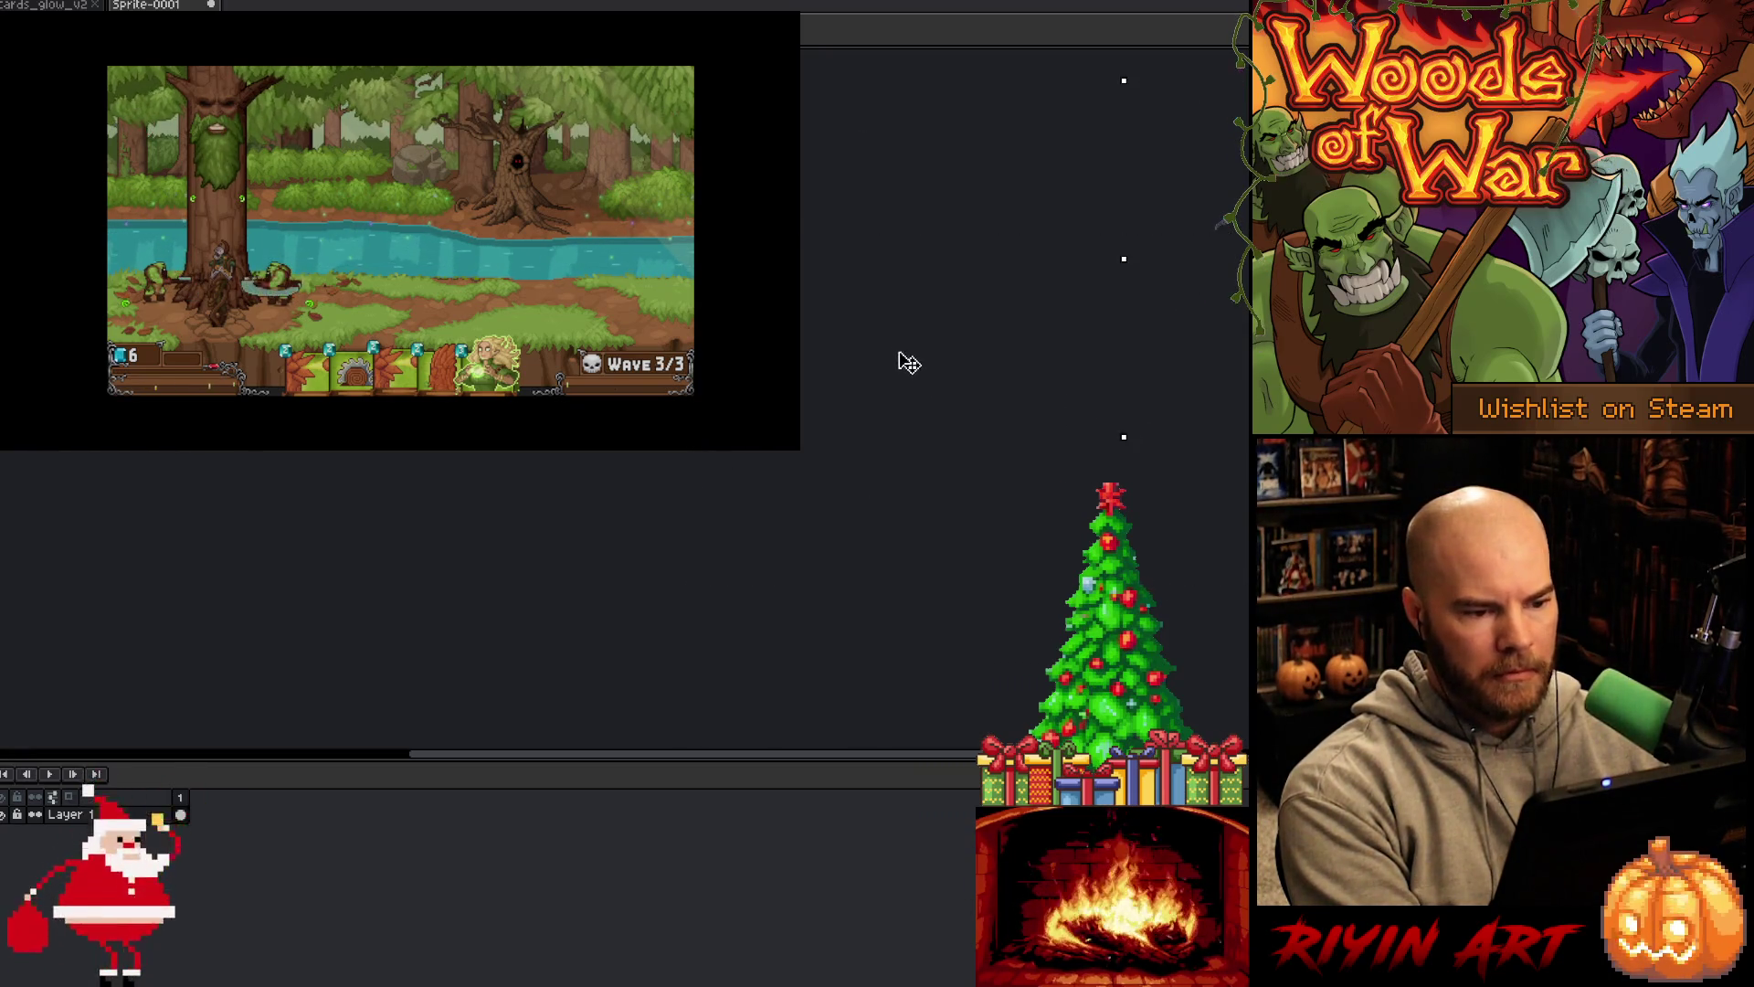
{"action": "scroll", "coordinate": [1167, 337], "scroll_direction": "up", "scroll_amount": 2}
{"action": "scroll", "coordinate": [914, 438], "scroll_direction": "down", "scroll_amount": 2}
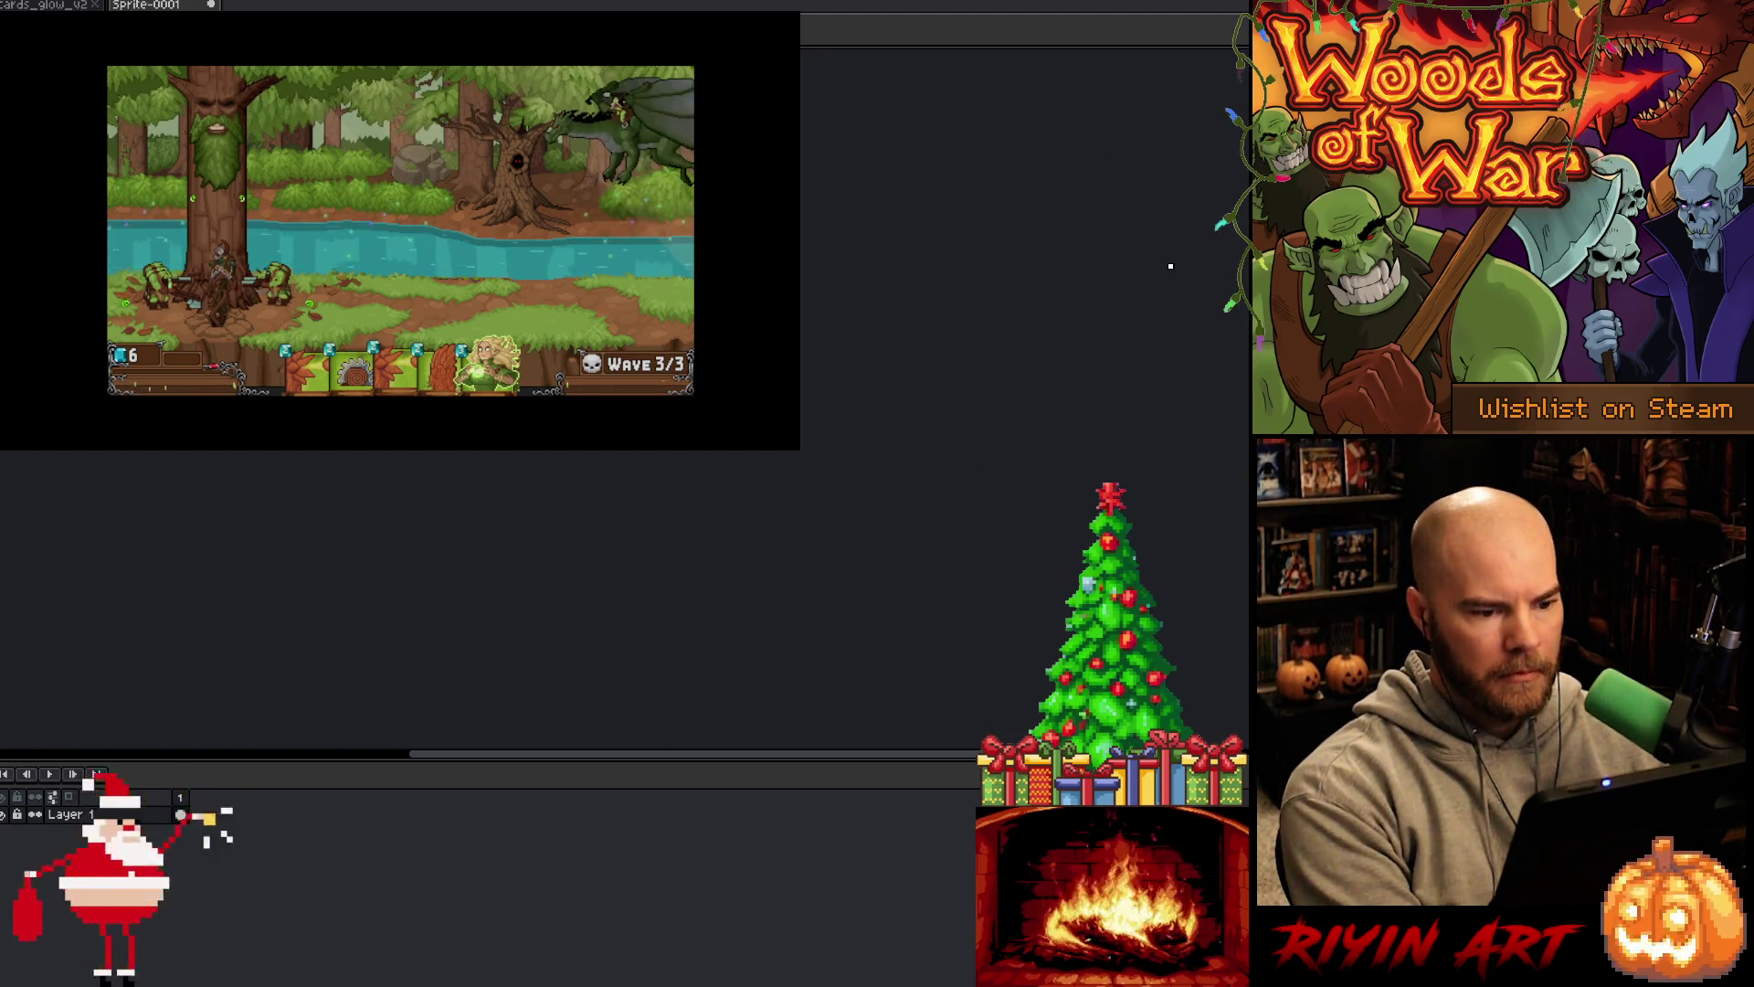
{"action": "scroll", "coordinate": [978, 242], "scroll_direction": "down", "scroll_amount": 2}
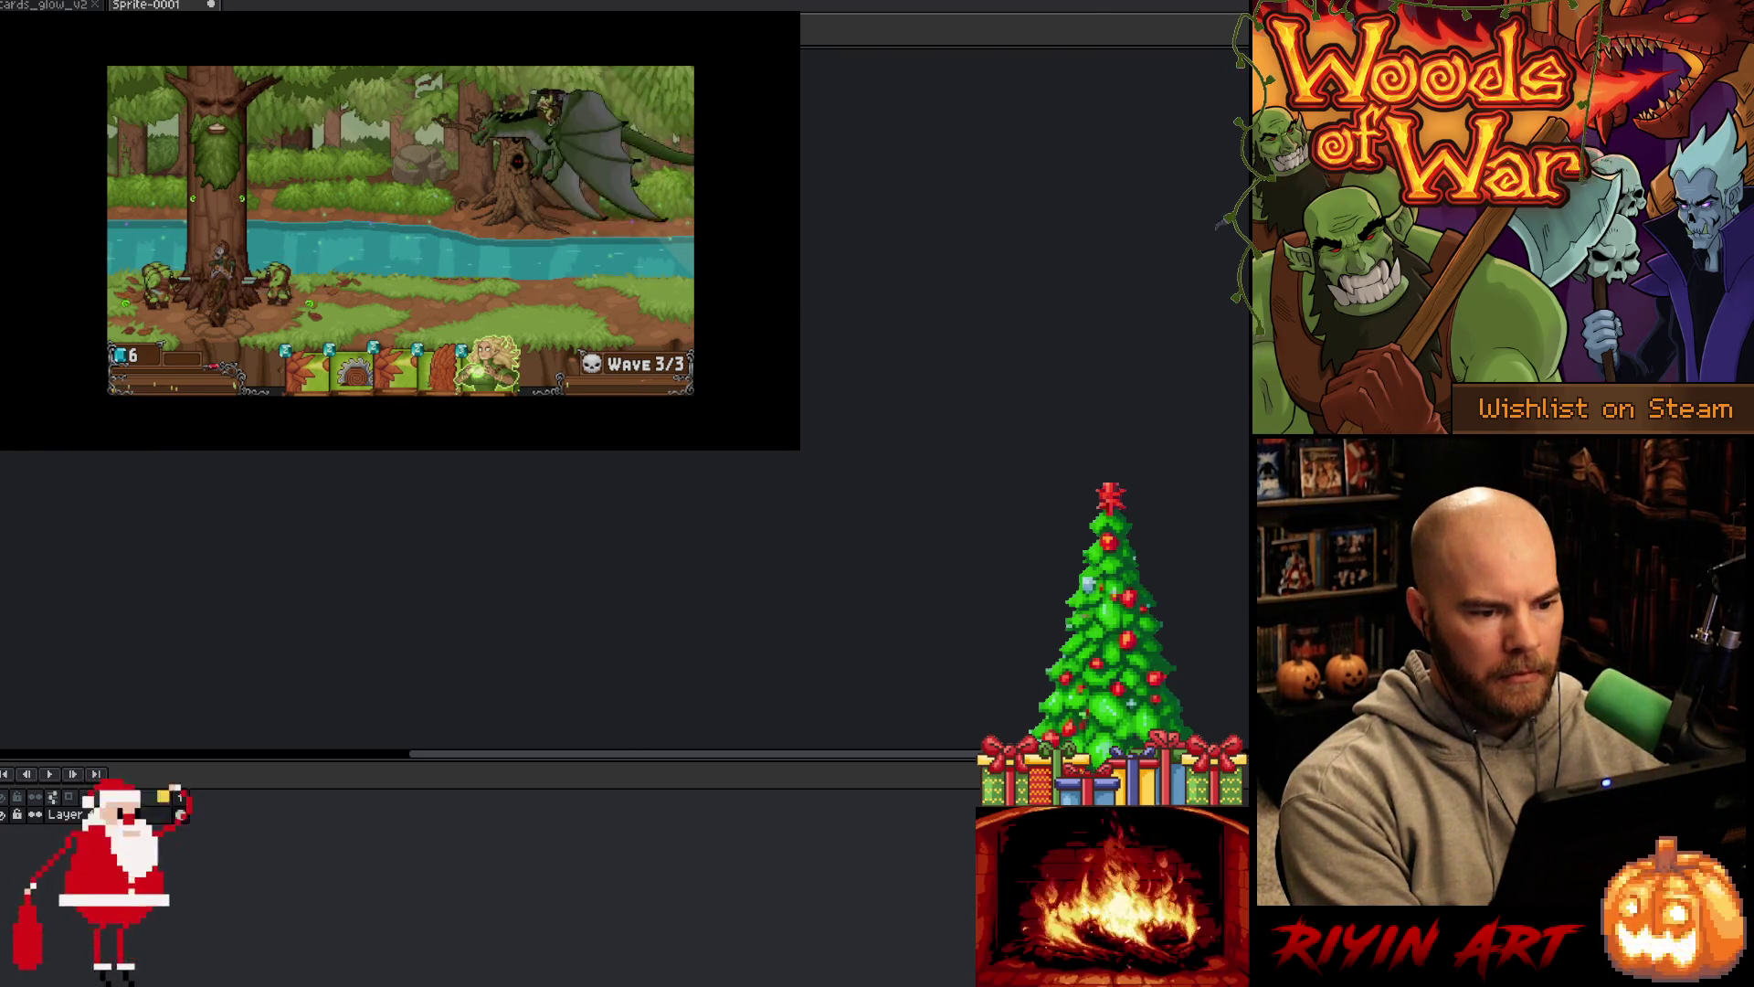
{"action": "scroll", "coordinate": [883, 306], "scroll_direction": "up", "scroll_amount": 2}
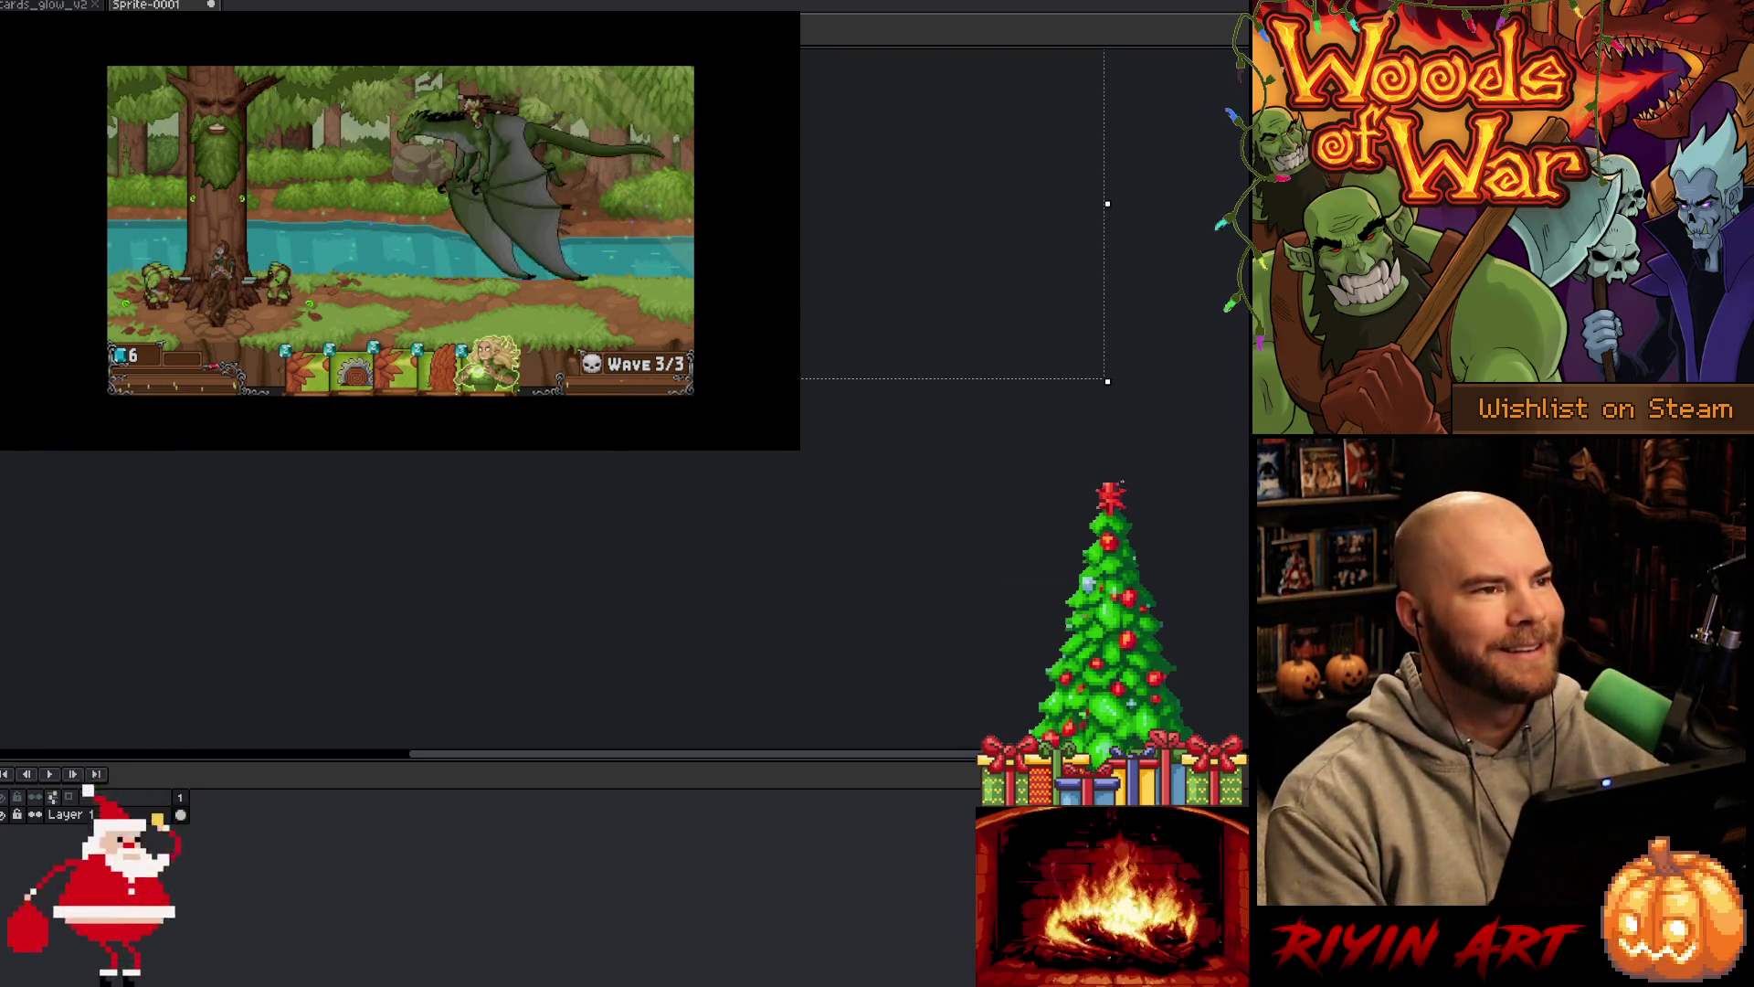
{"action": "left_click_drag", "start_coordinate": [876, 238], "coordinate": [853, 575]}
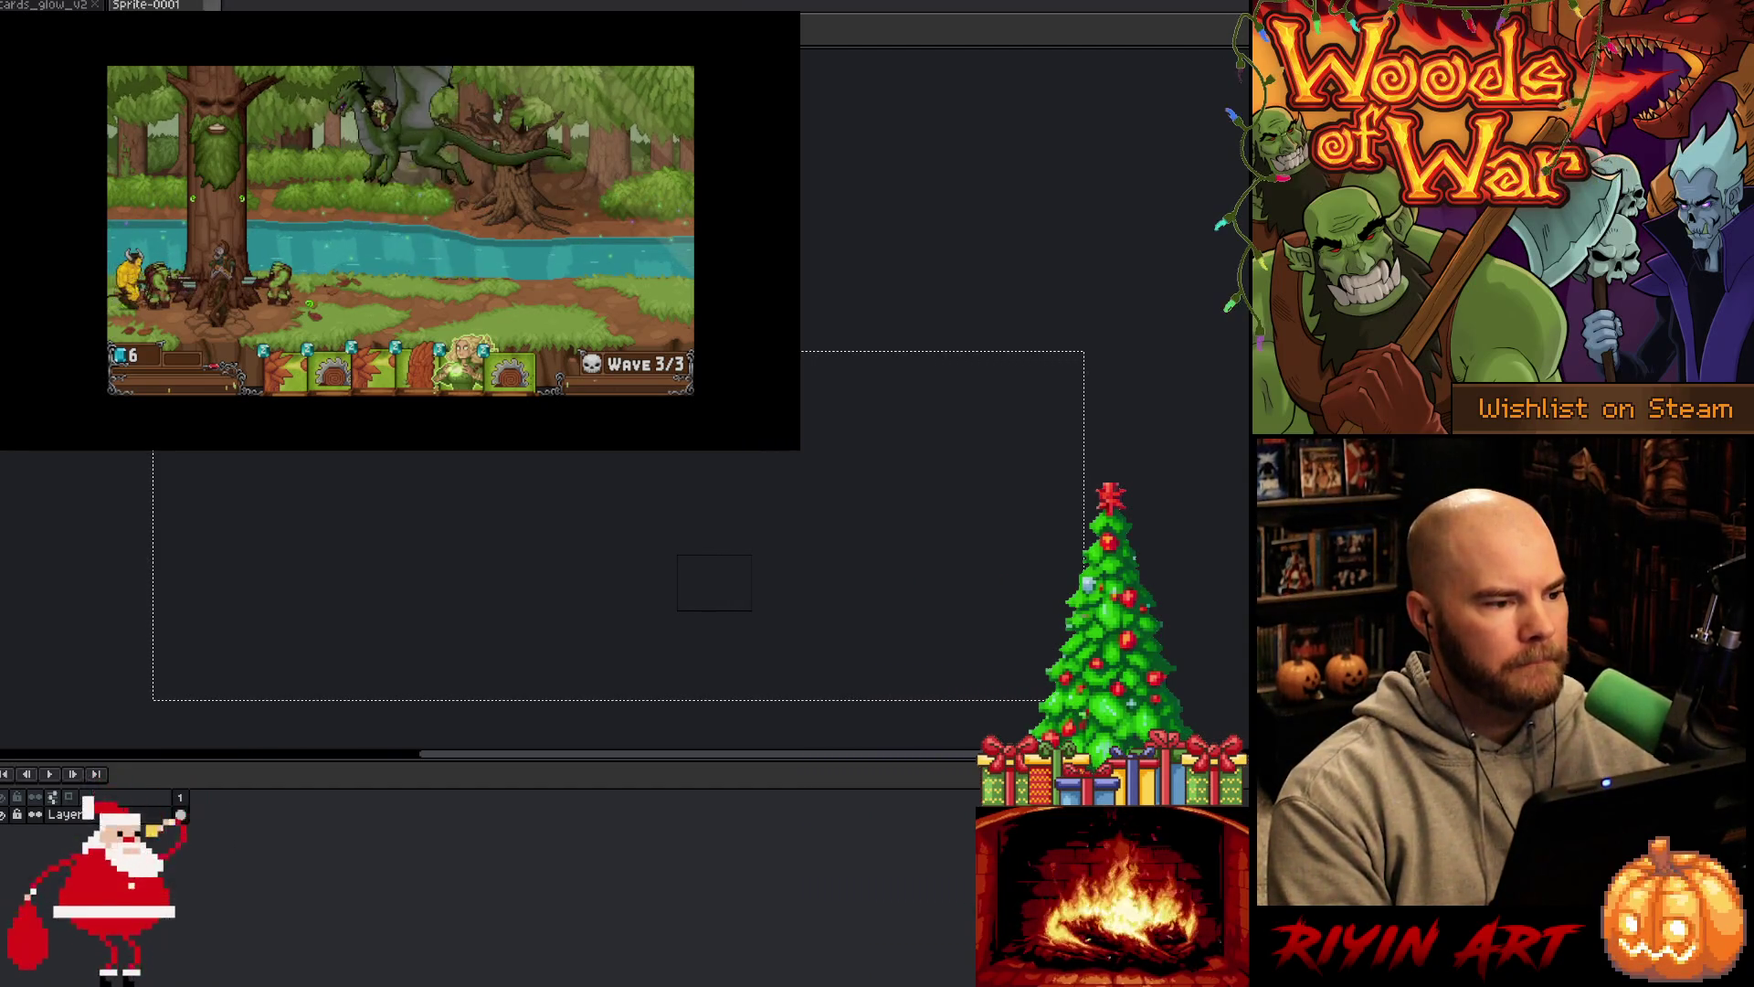
{"action": "left_click", "coordinate": [211, 5]}
Discard Sprite-0001, create blank Sprite-0002, paste the Wave 3/3 game screenshot, and select it
{"action": "left_click", "coordinate": [690, 529]}
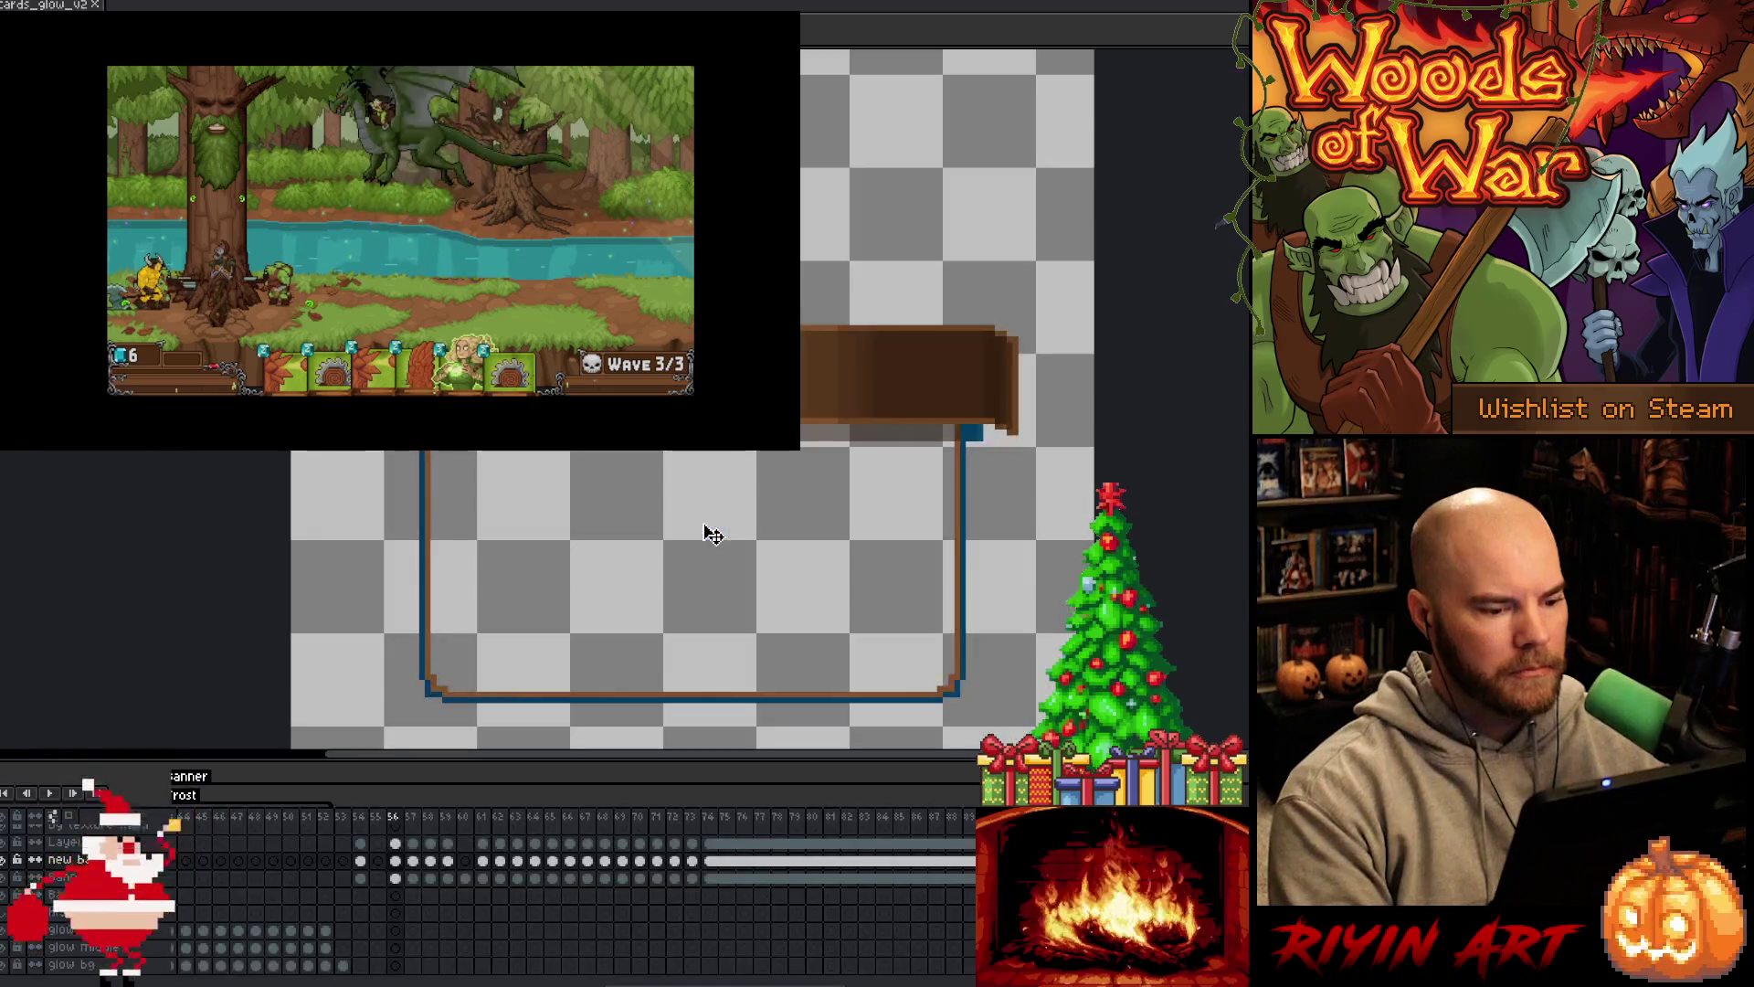
{"action": "key", "text": "ctrl+n"}
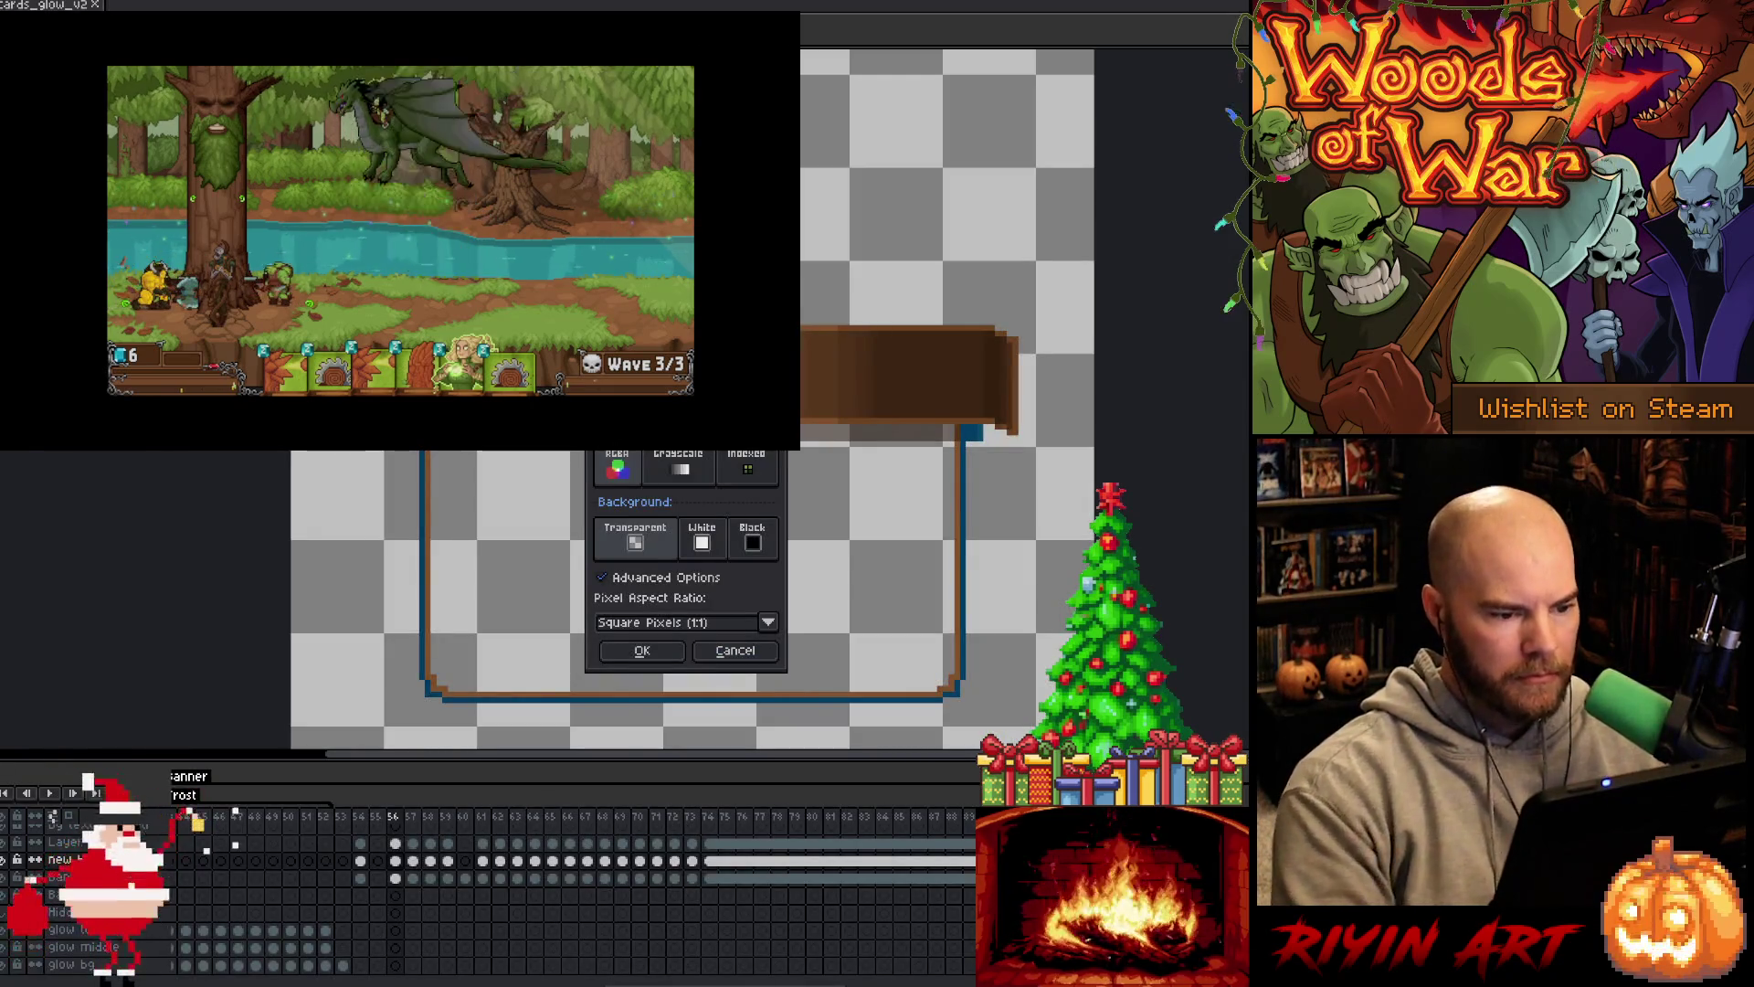
{"action": "key", "text": "Return"}
{"action": "key", "text": "ctrl+v"}
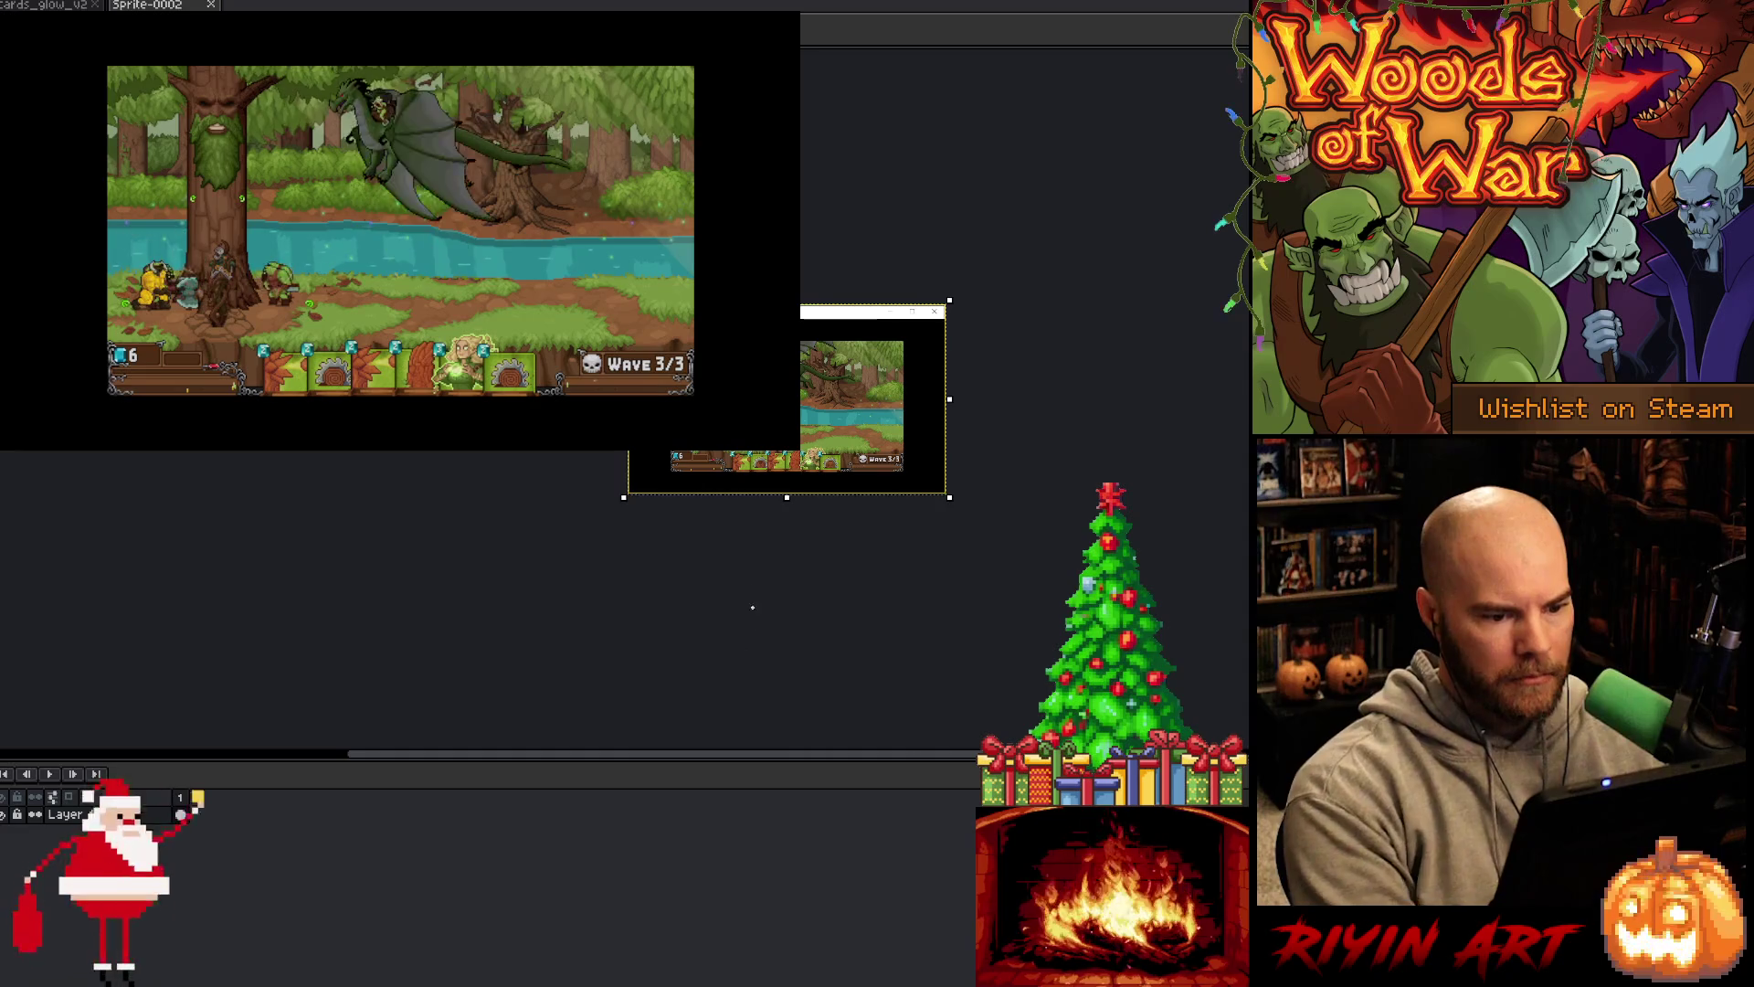
{"action": "key", "text": "Return"}
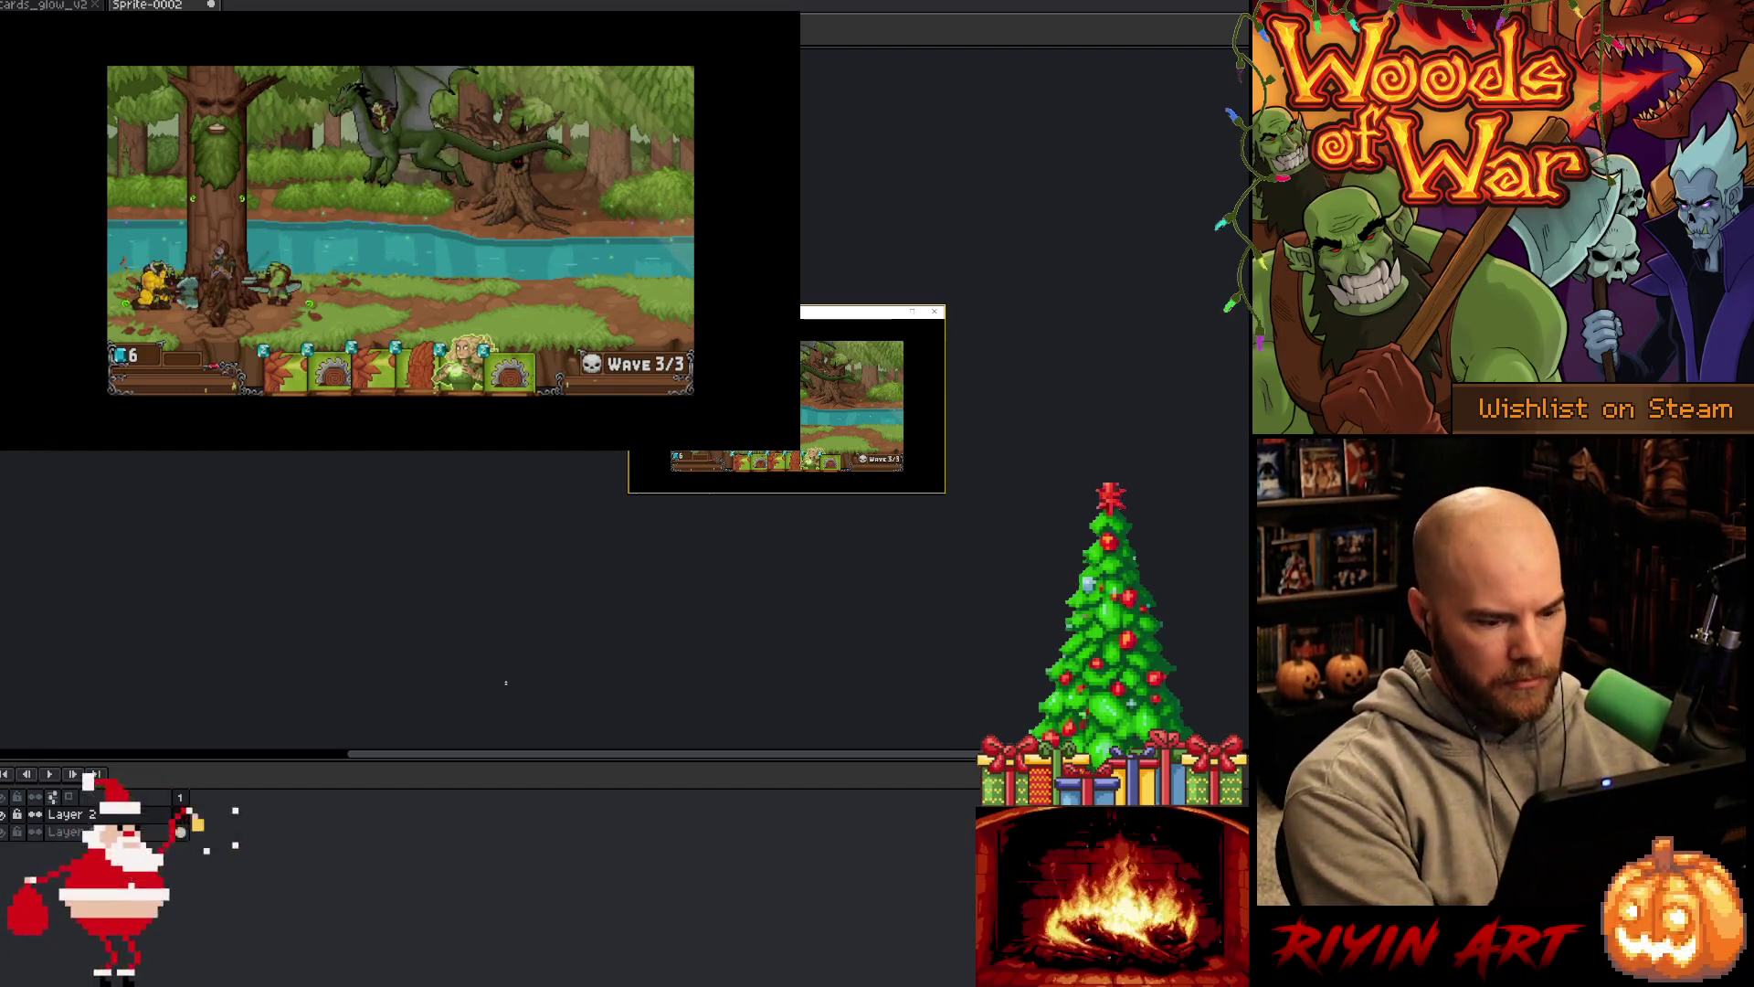
{"action": "key", "text": "m"}
{"action": "scroll", "coordinate": [864, 480], "scroll_direction": "up", "scroll_amount": 4}
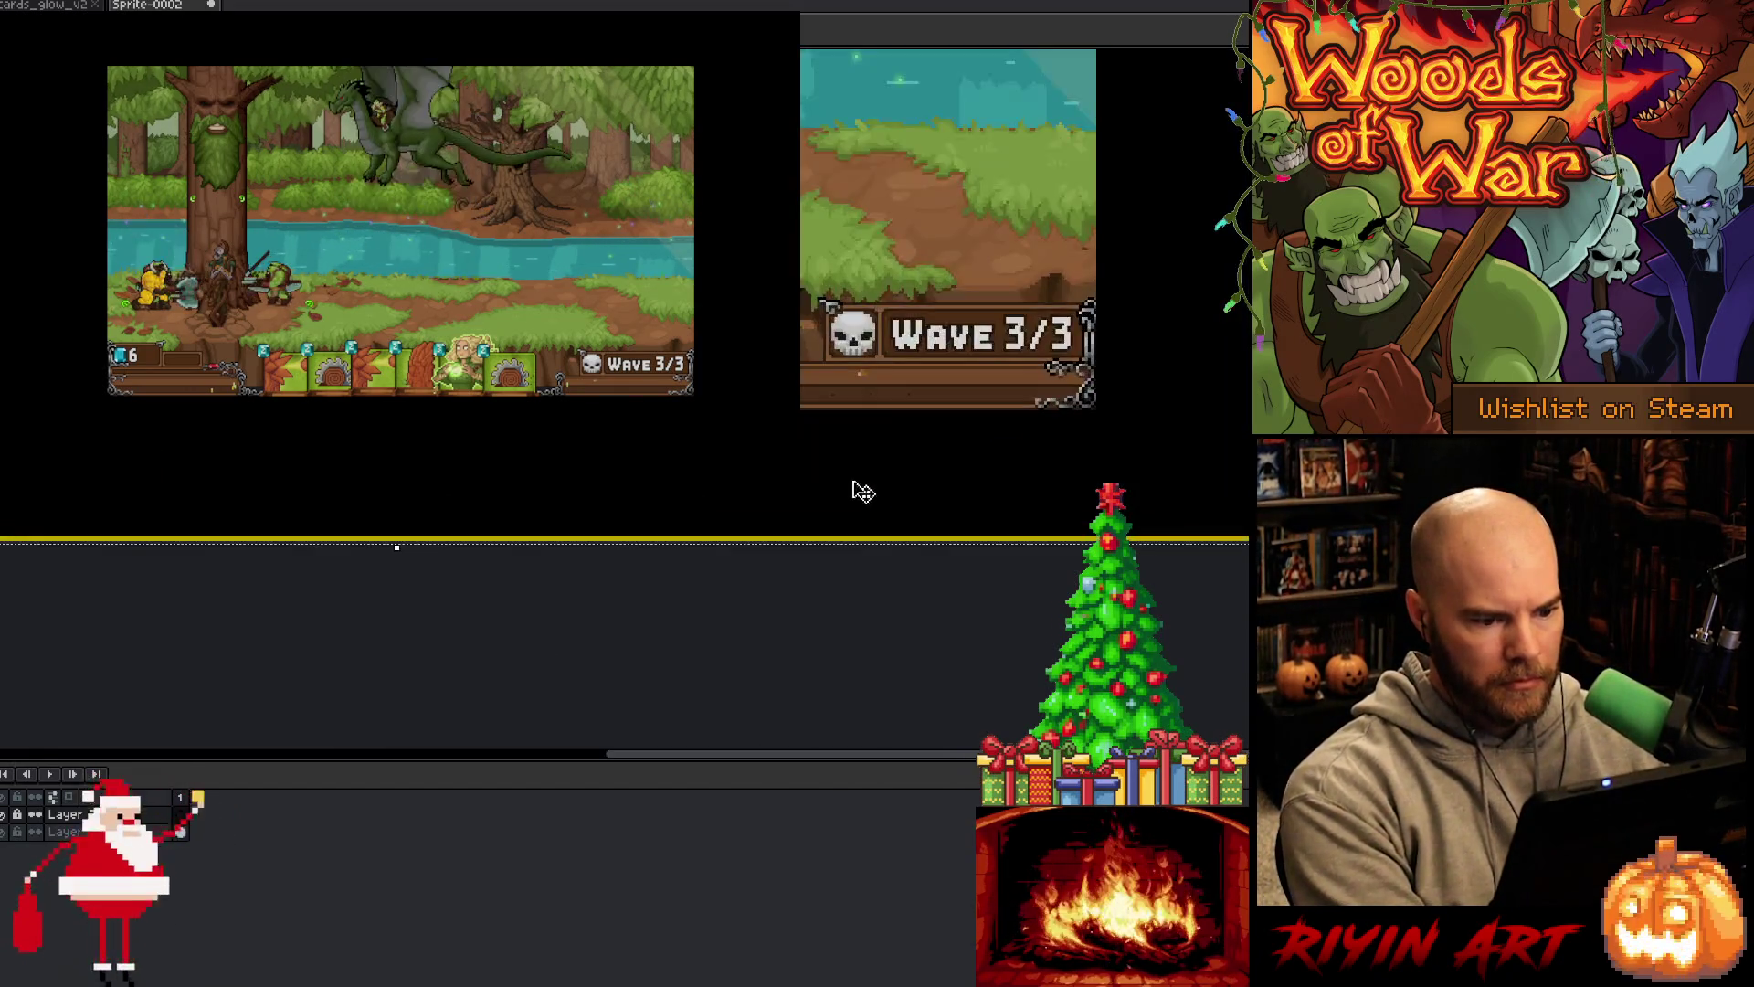
Drag the canvas/timeline splitter down to enlarge the canvas, then undo the last action
{"action": "left_click_drag", "start_coordinate": [468, 530], "coordinate": [469, 655]}
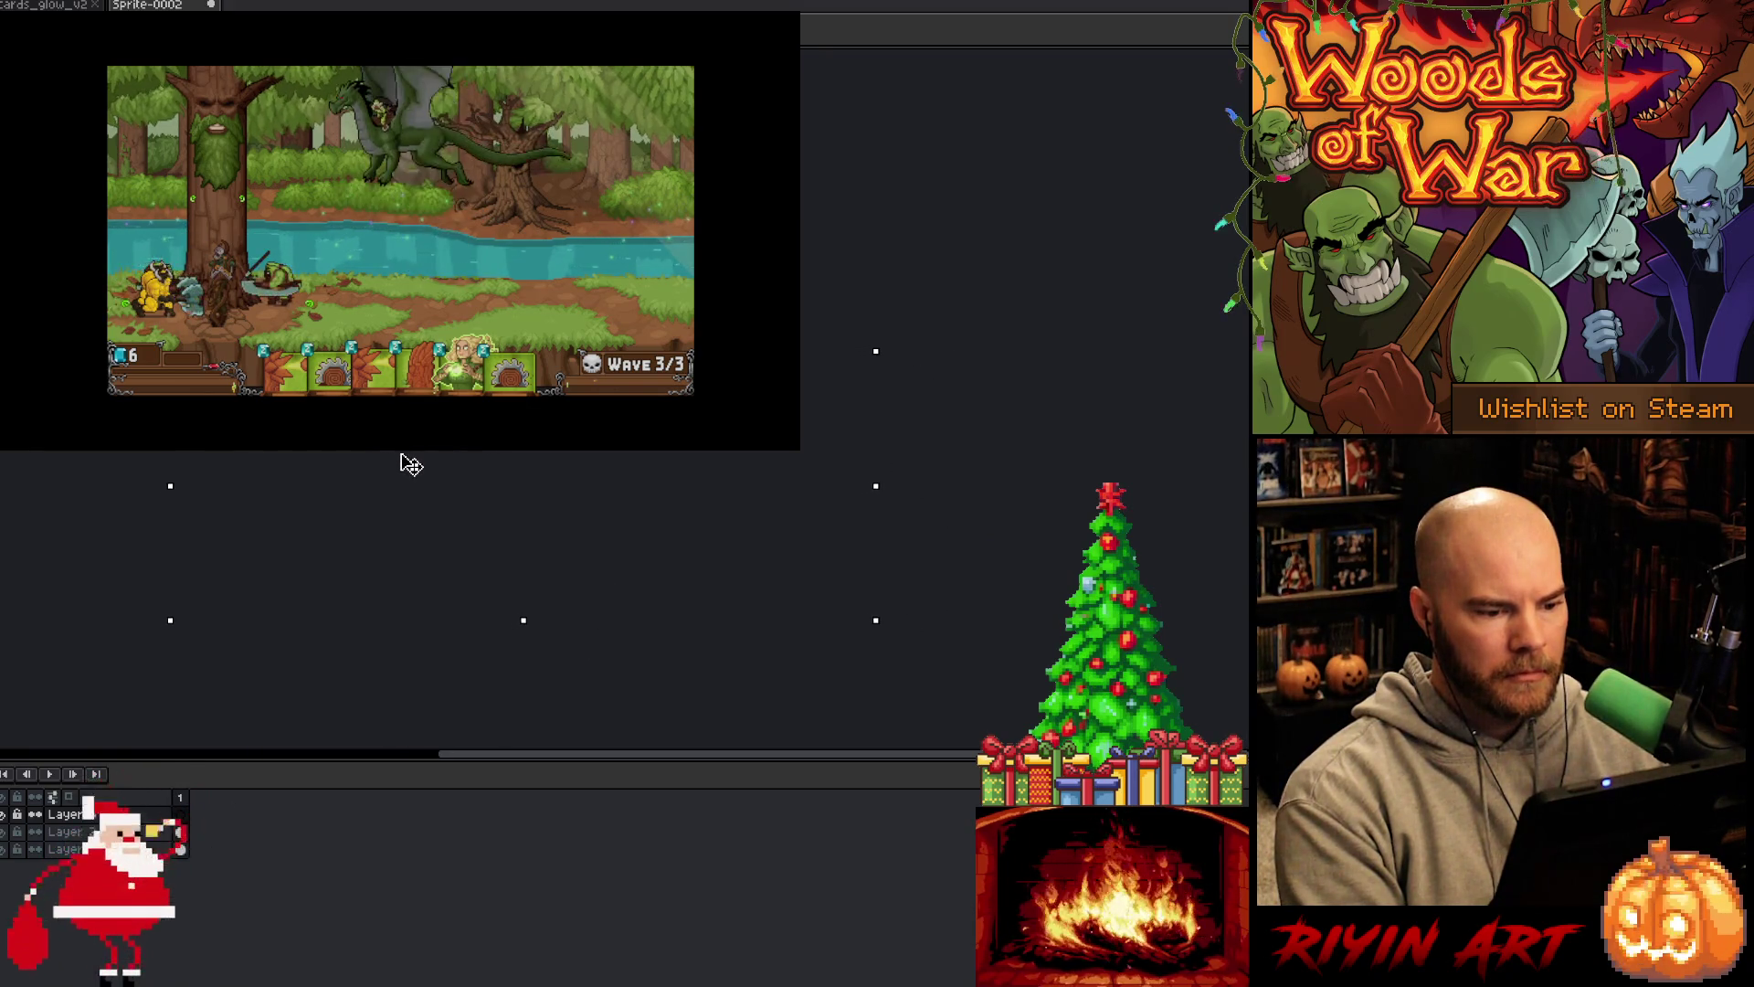
{"action": "key", "text": "ctrl+z"}
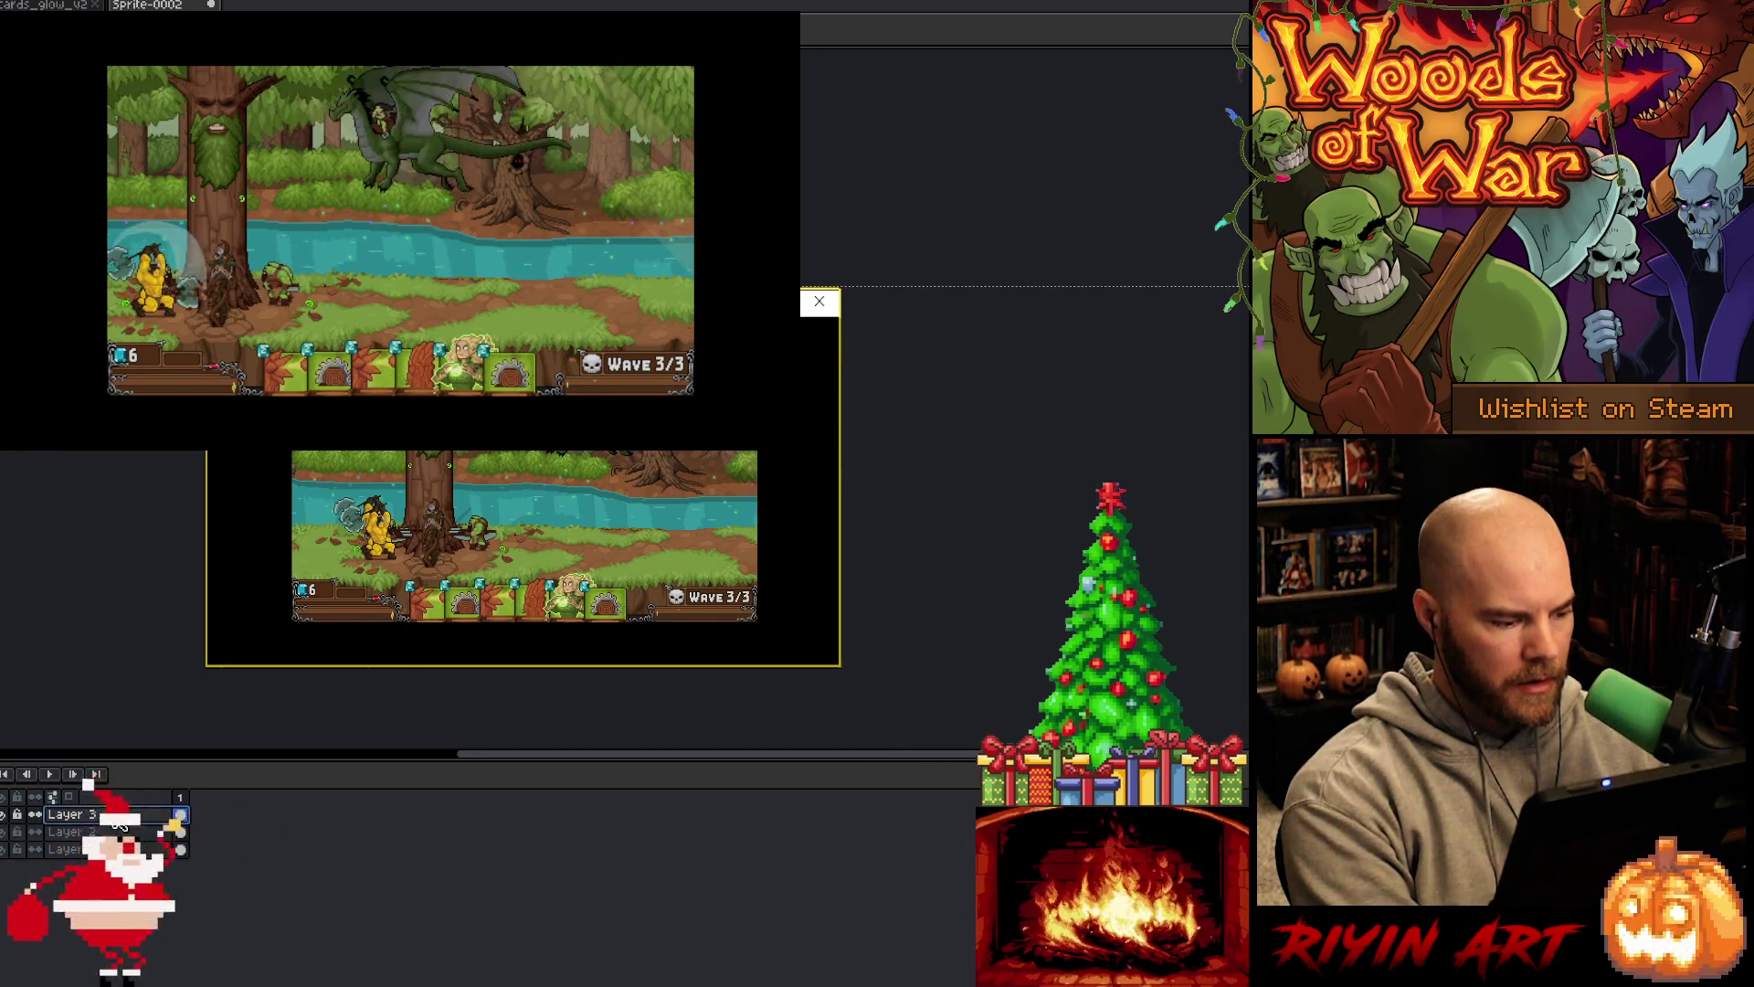
Zoom into the pasted forest-level screenshot on Sprite-0002's new layer
{"action": "scroll", "coordinate": [440, 546], "scroll_direction": "up", "scroll_amount": 3}
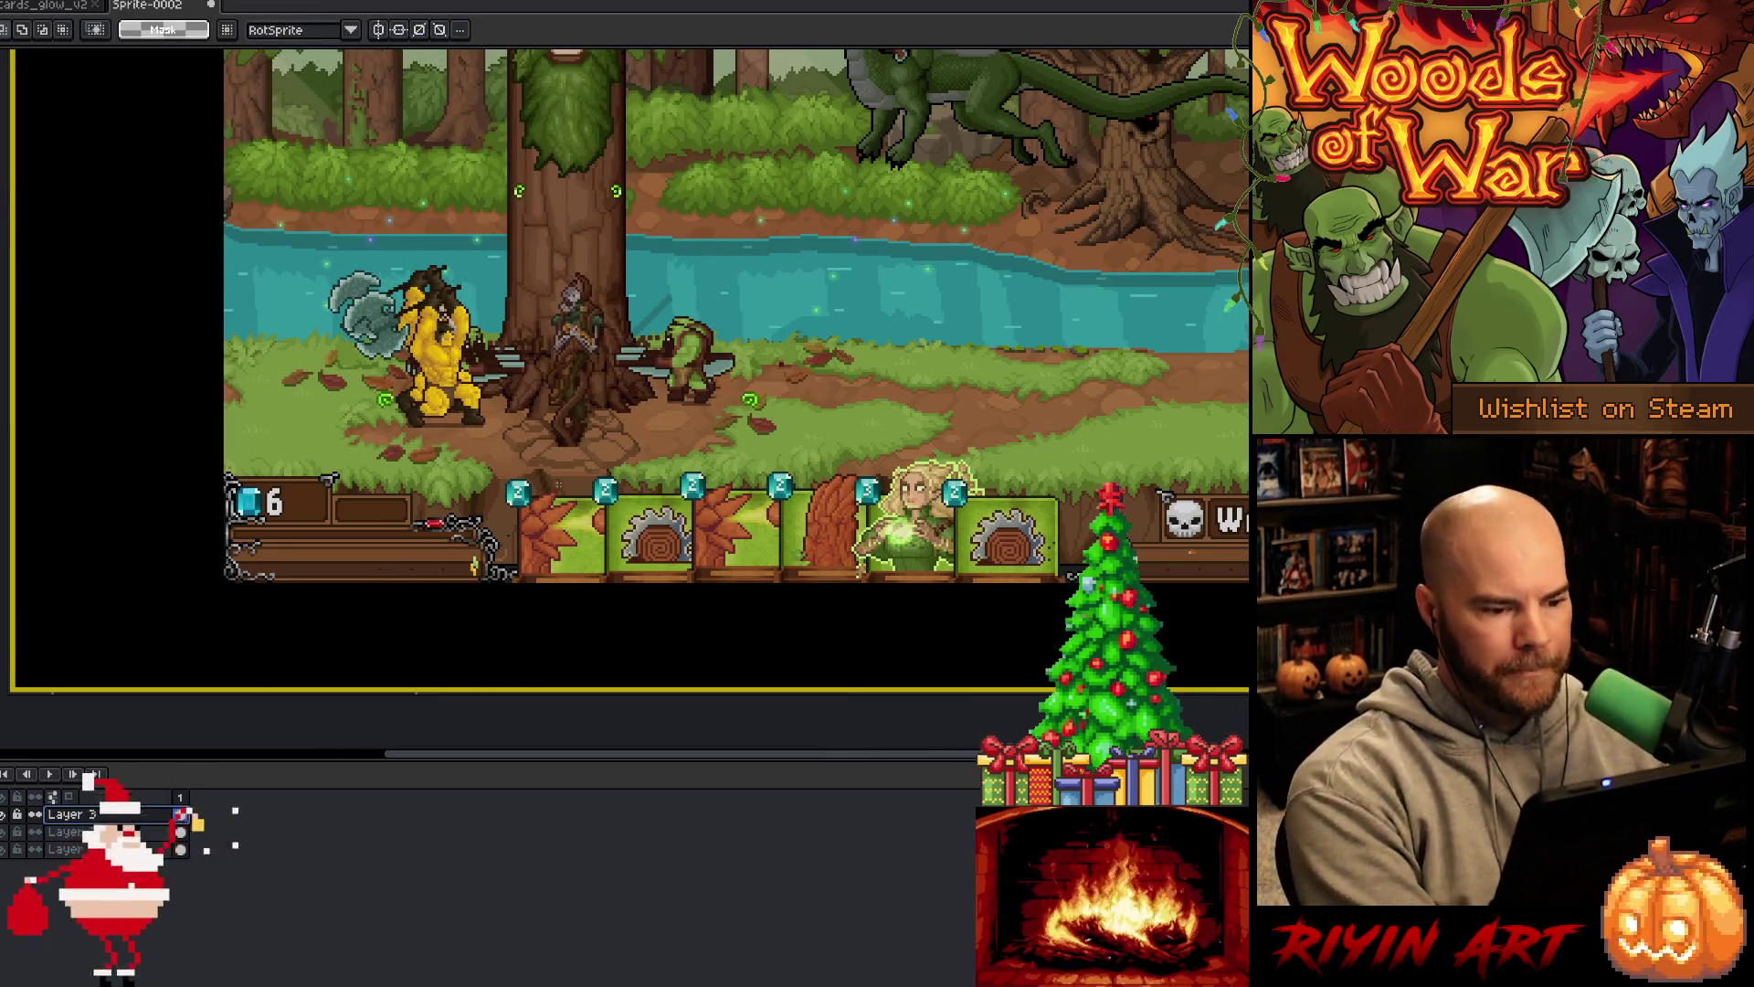
Zoom in on the screenshot's card row, then switch to CardSprite.cpp in Visual Studio Code
{"action": "scroll", "coordinate": [534, 530], "scroll_direction": "up", "scroll_amount": 4}
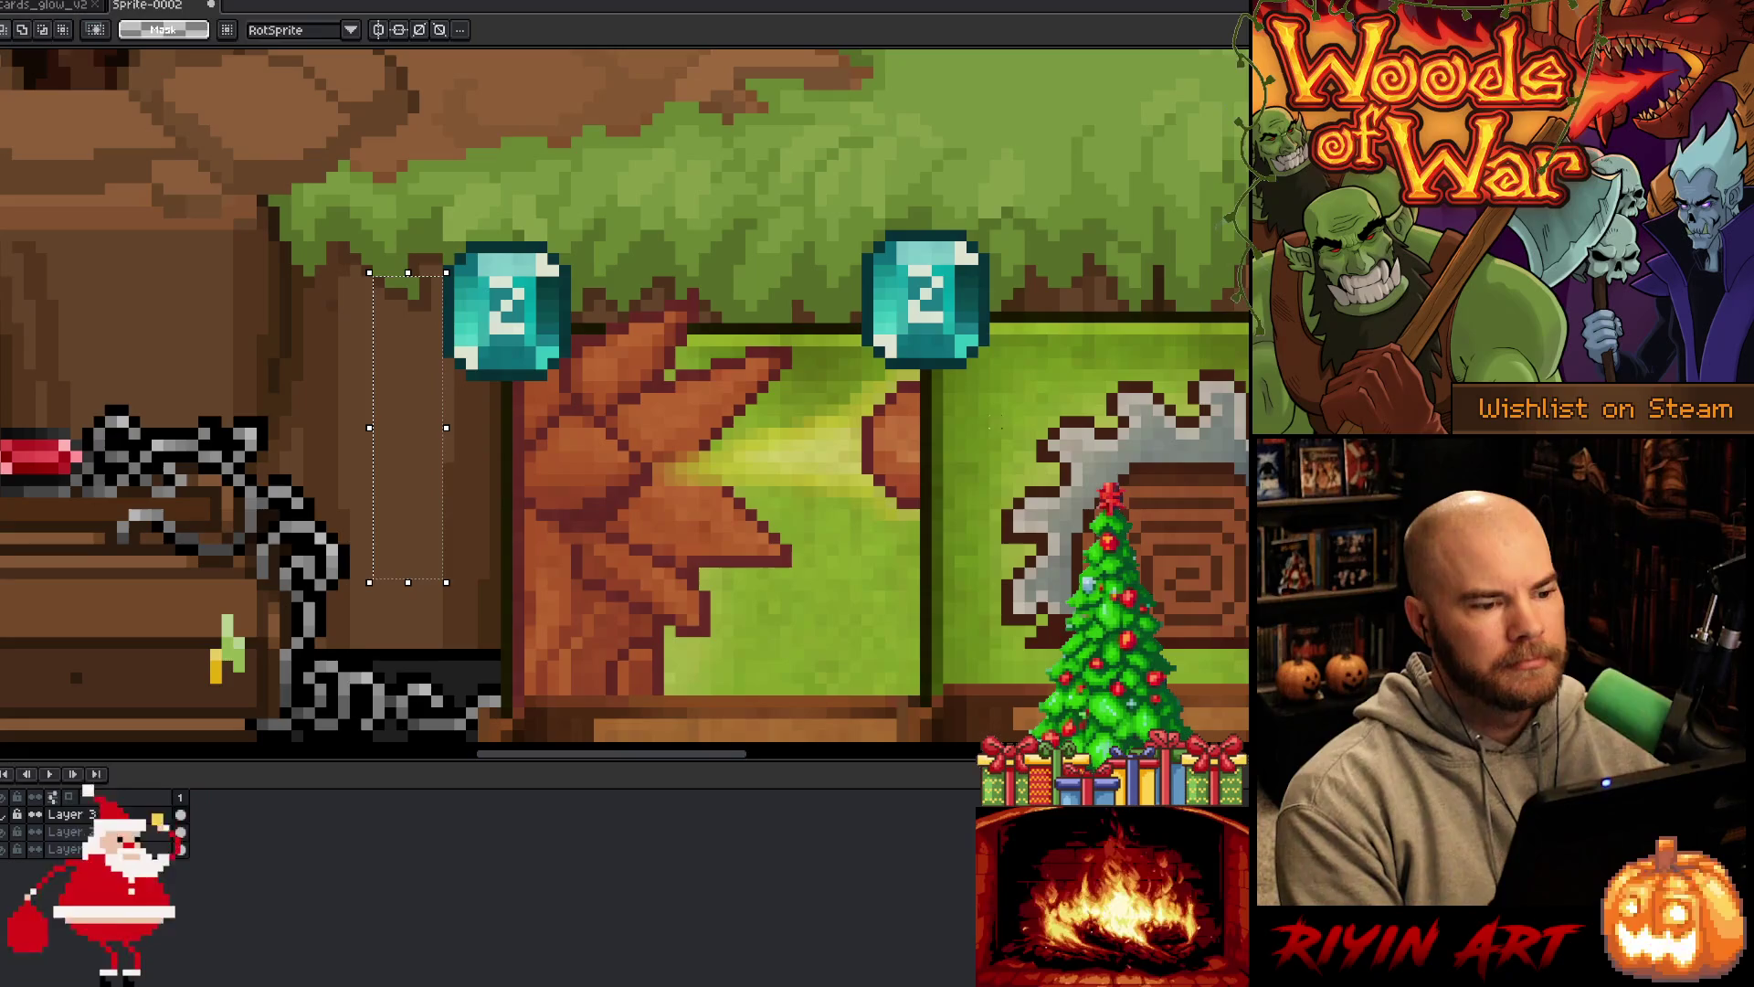
{"action": "key", "text": "alt+Tab"}
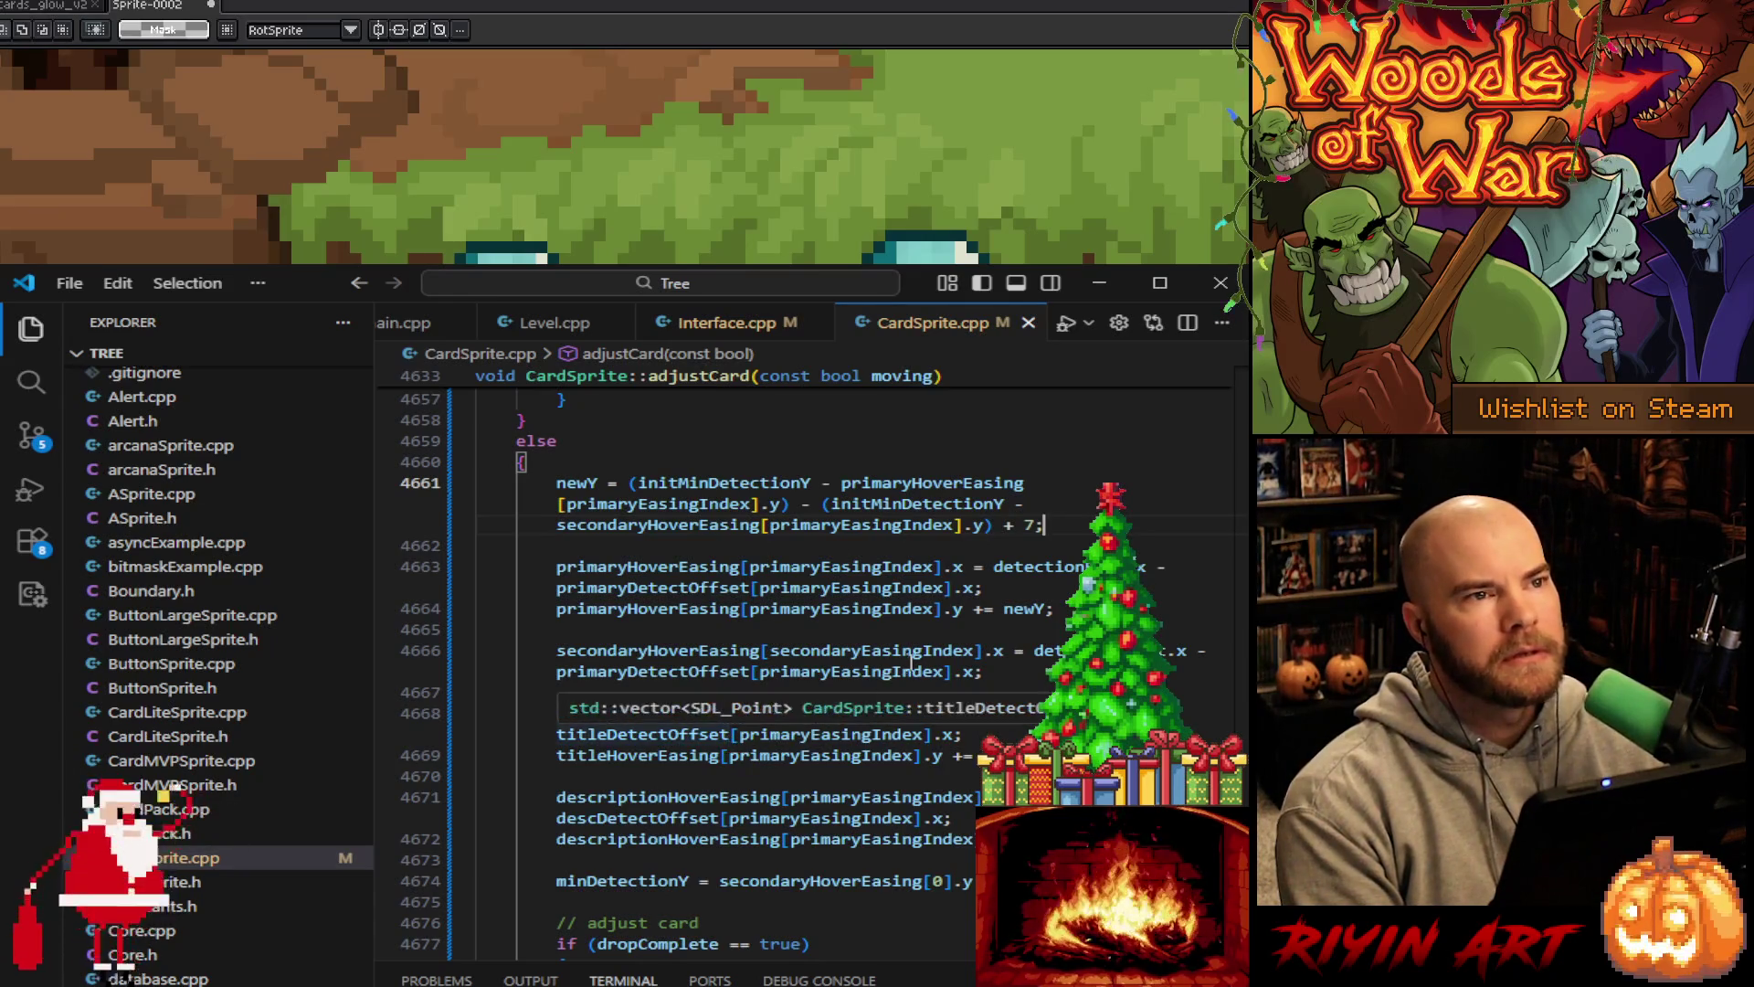
Declare int cameraAdj = 6 on a new line after line 4660 in adjustCard's else block
{"action": "left_click", "coordinate": [979, 589]}
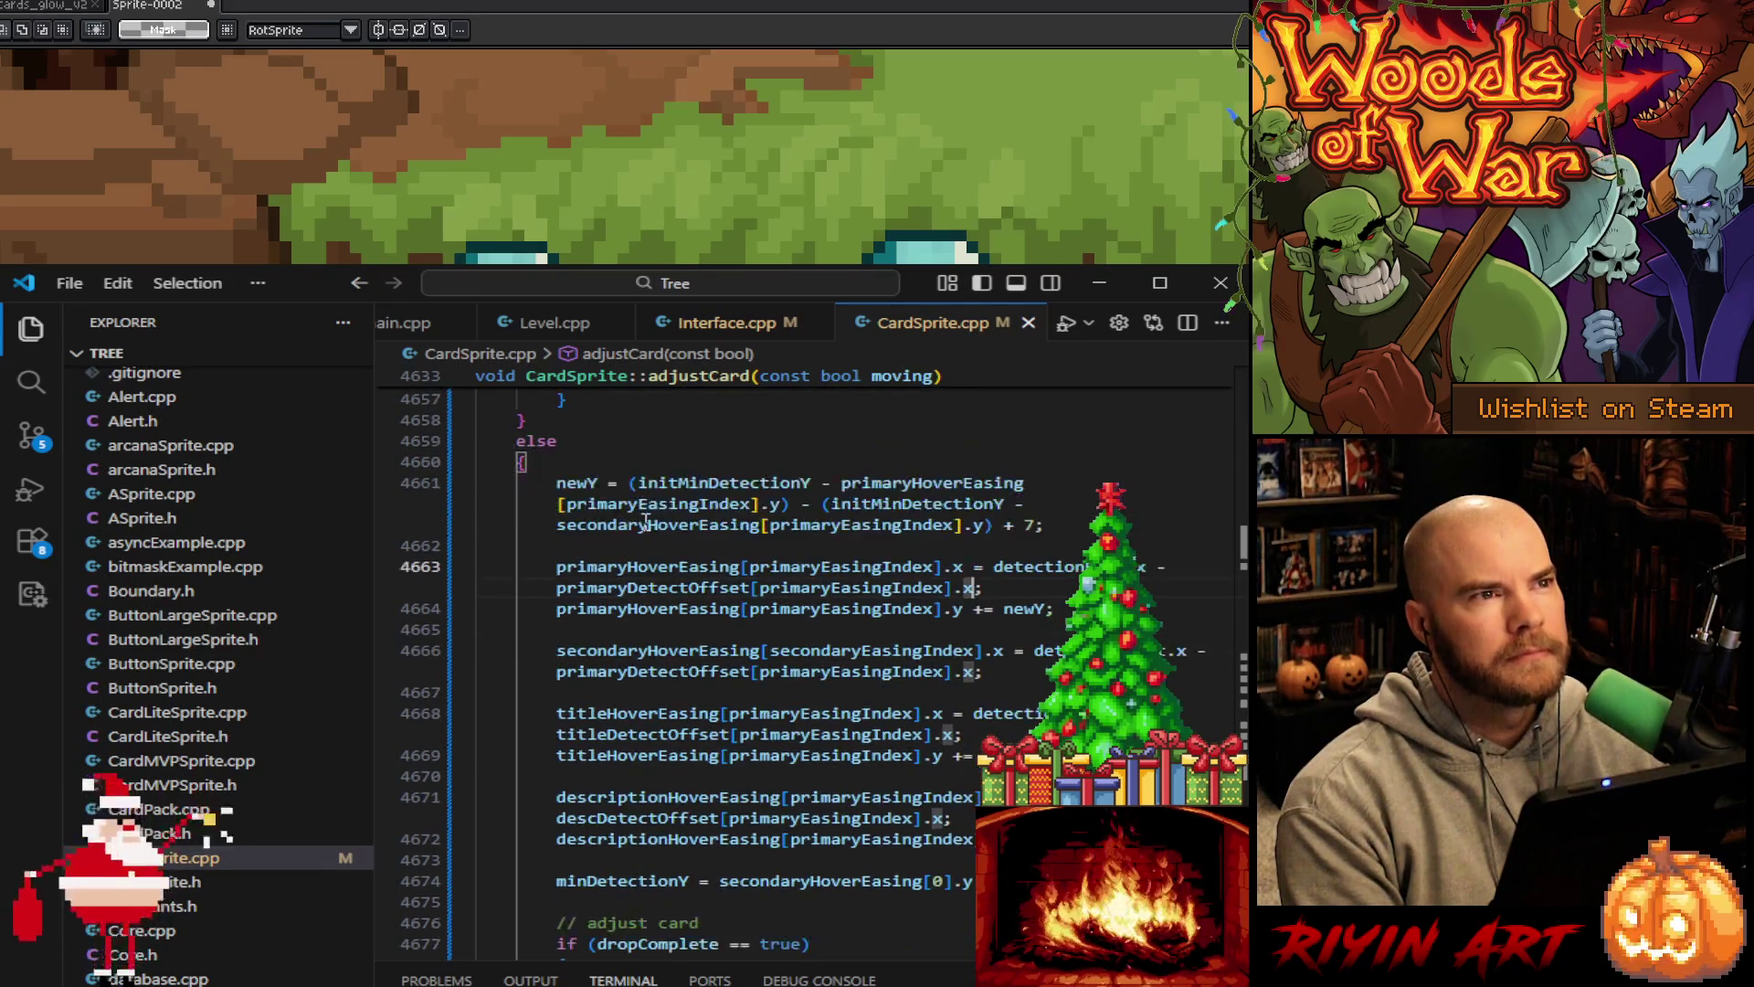
{"action": "left_click", "coordinate": [599, 466]}
{"action": "key", "text": "Return"}
{"action": "type", "text": "in"}
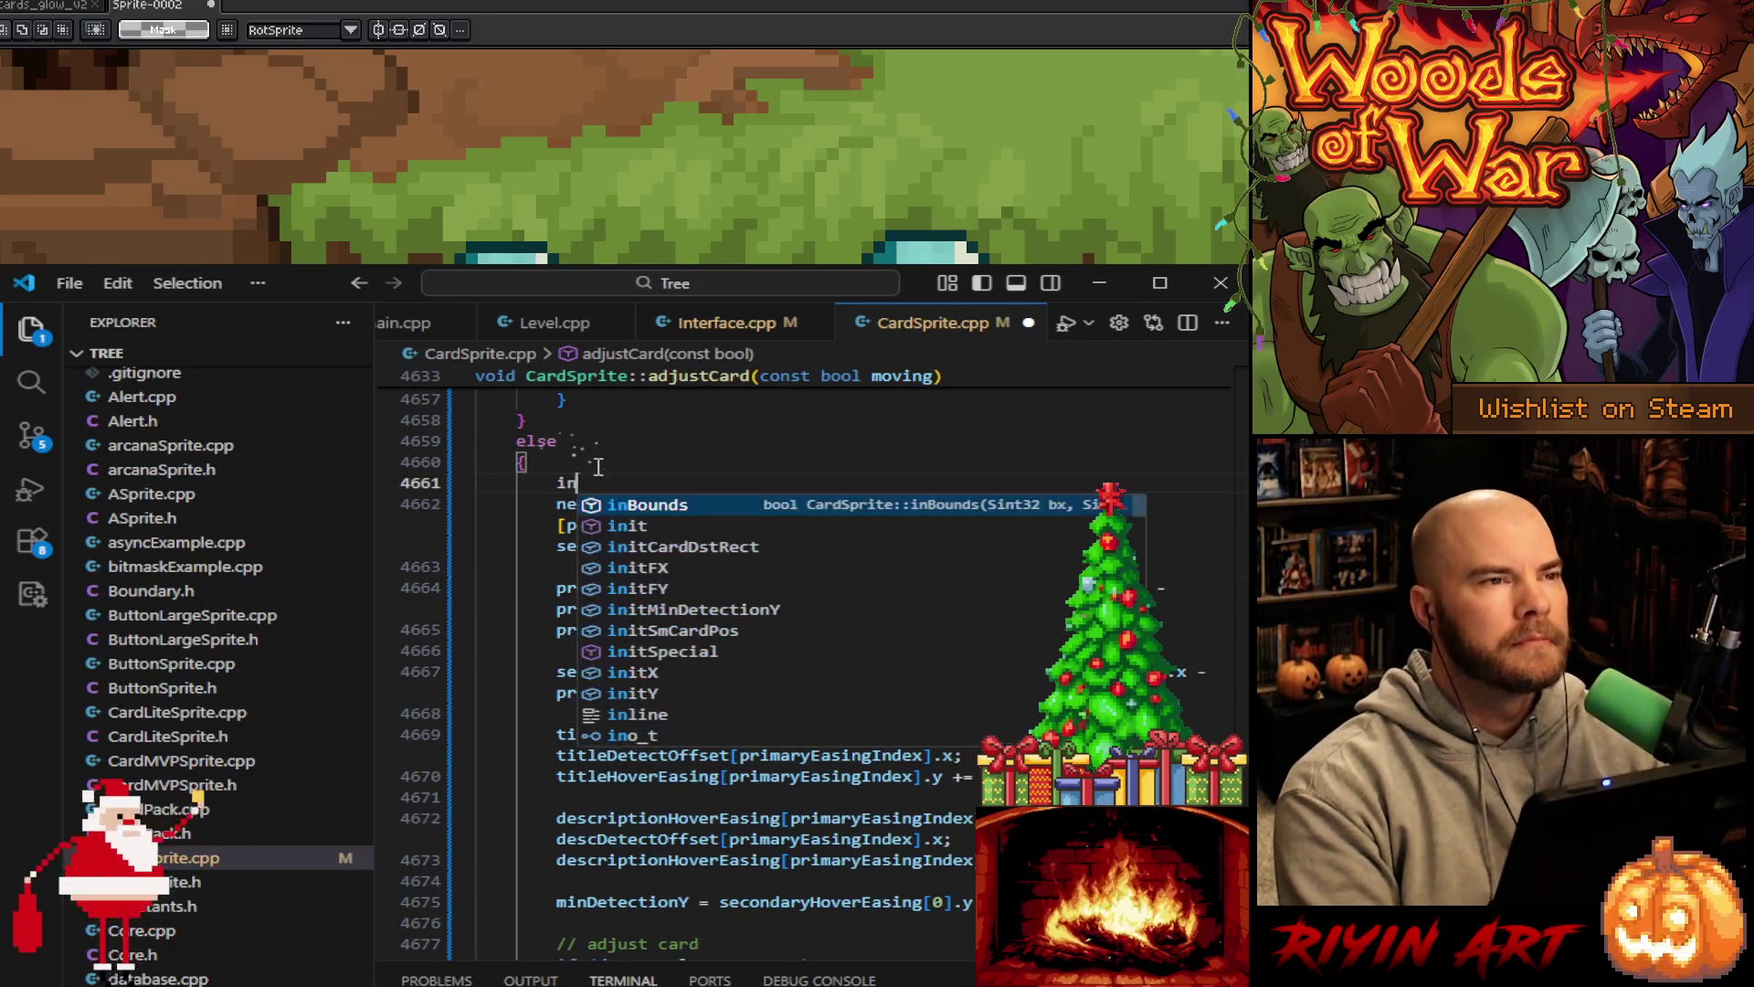
{"action": "type", "text": "t ama"}
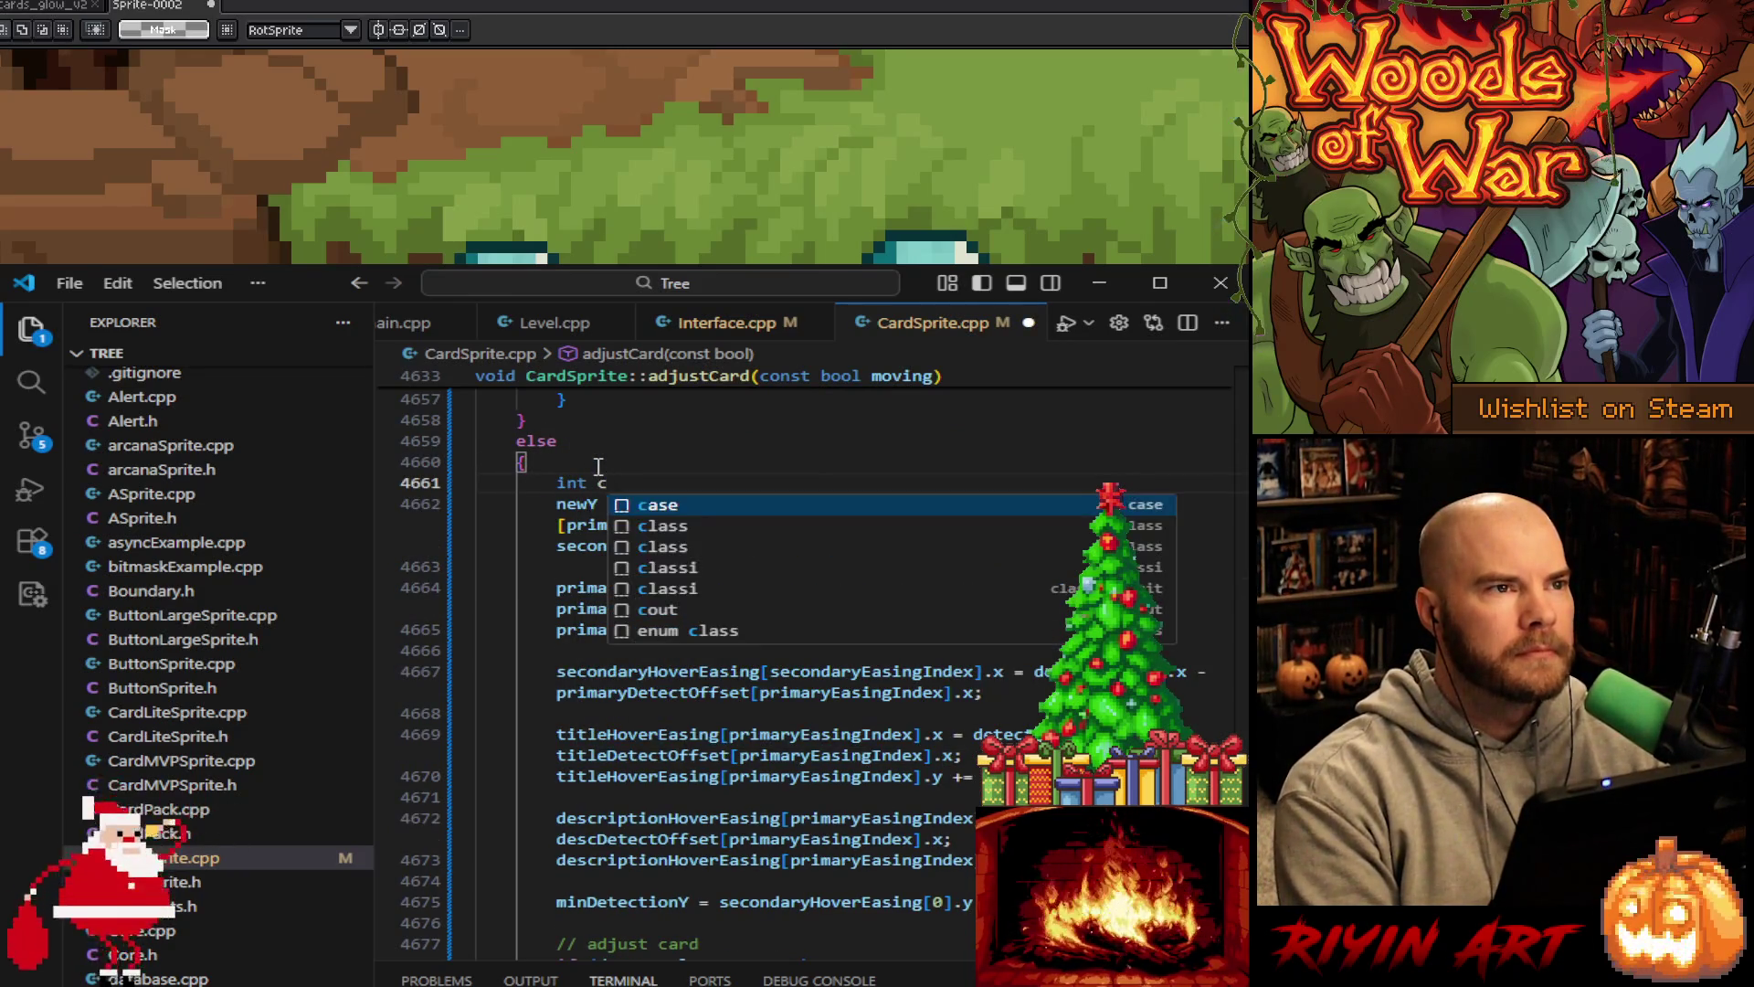
{"action": "type", "text": "era"}
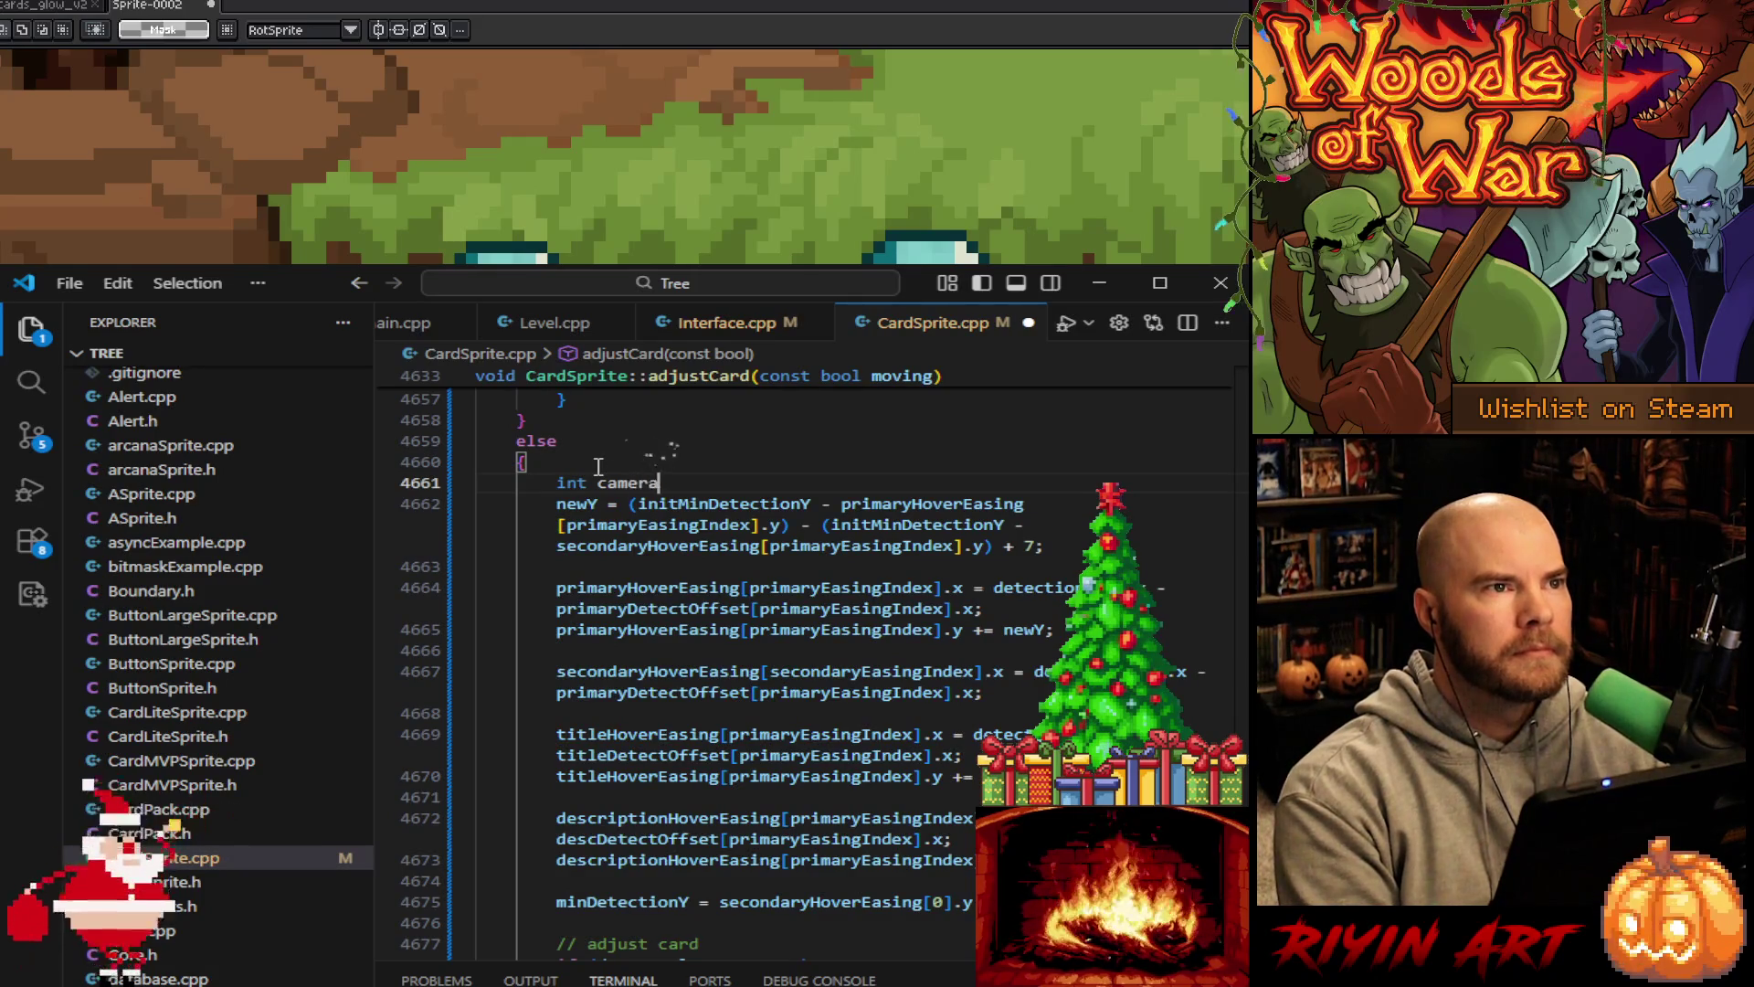
{"action": "type", "text": "Adj"}
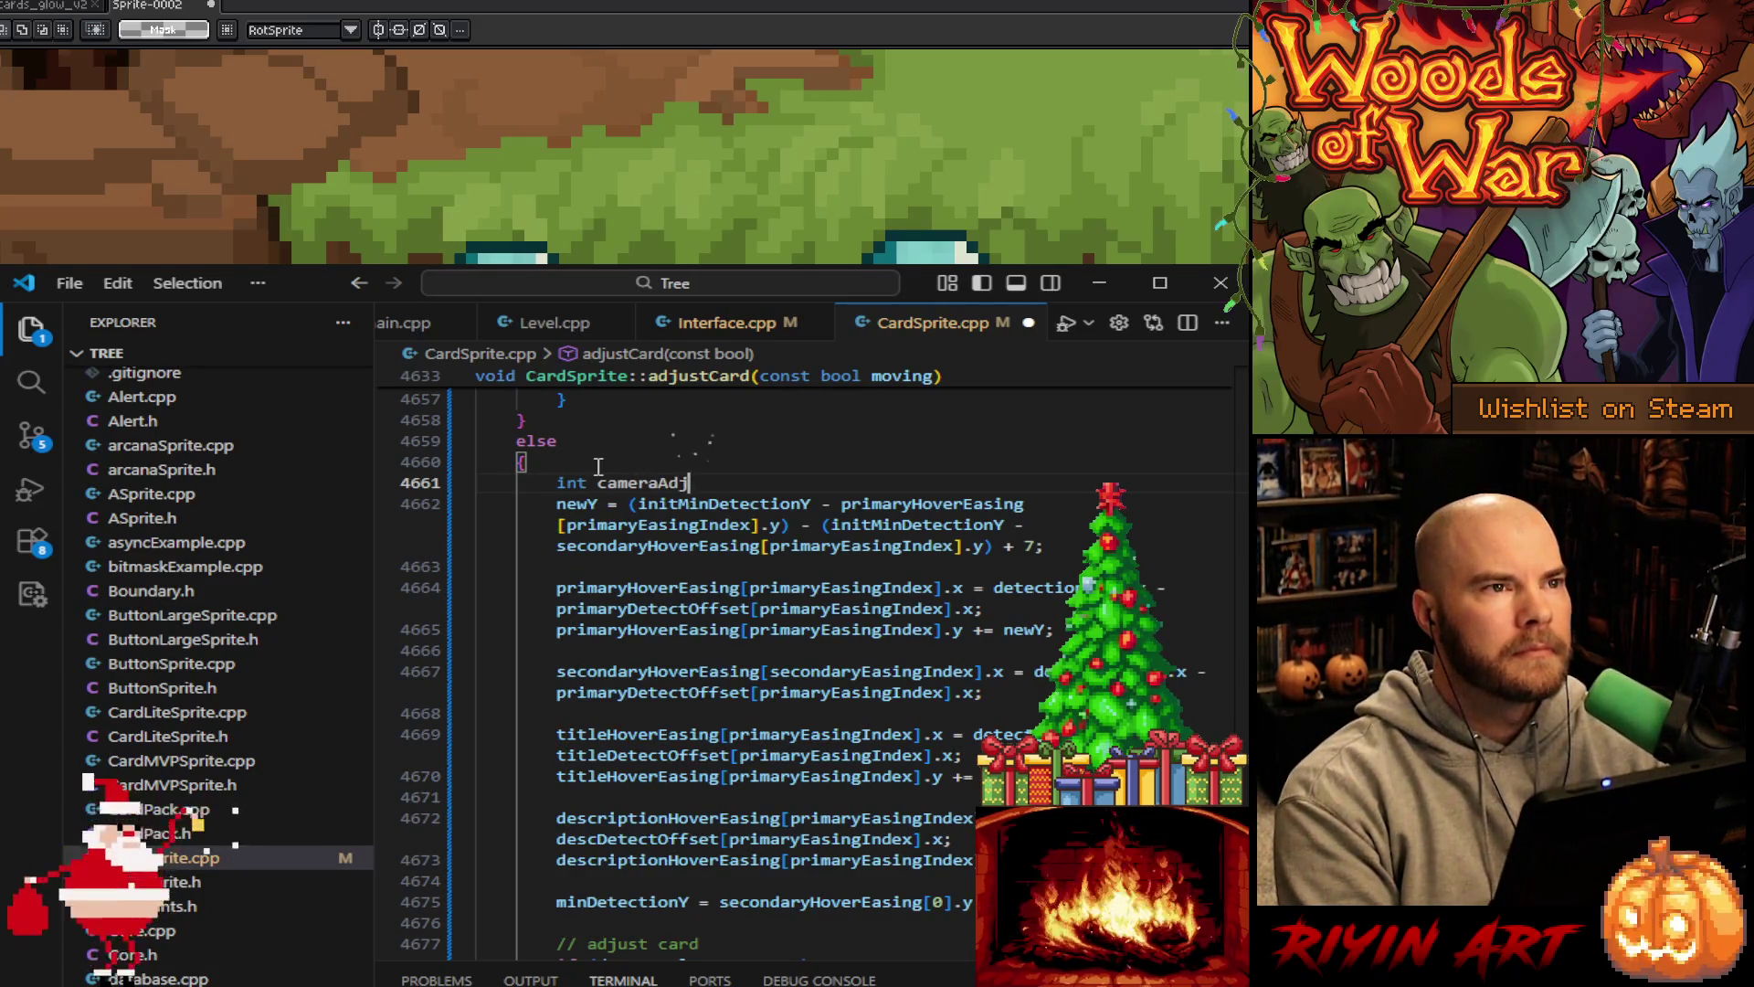
{"action": "type", "text": " = 6;"}
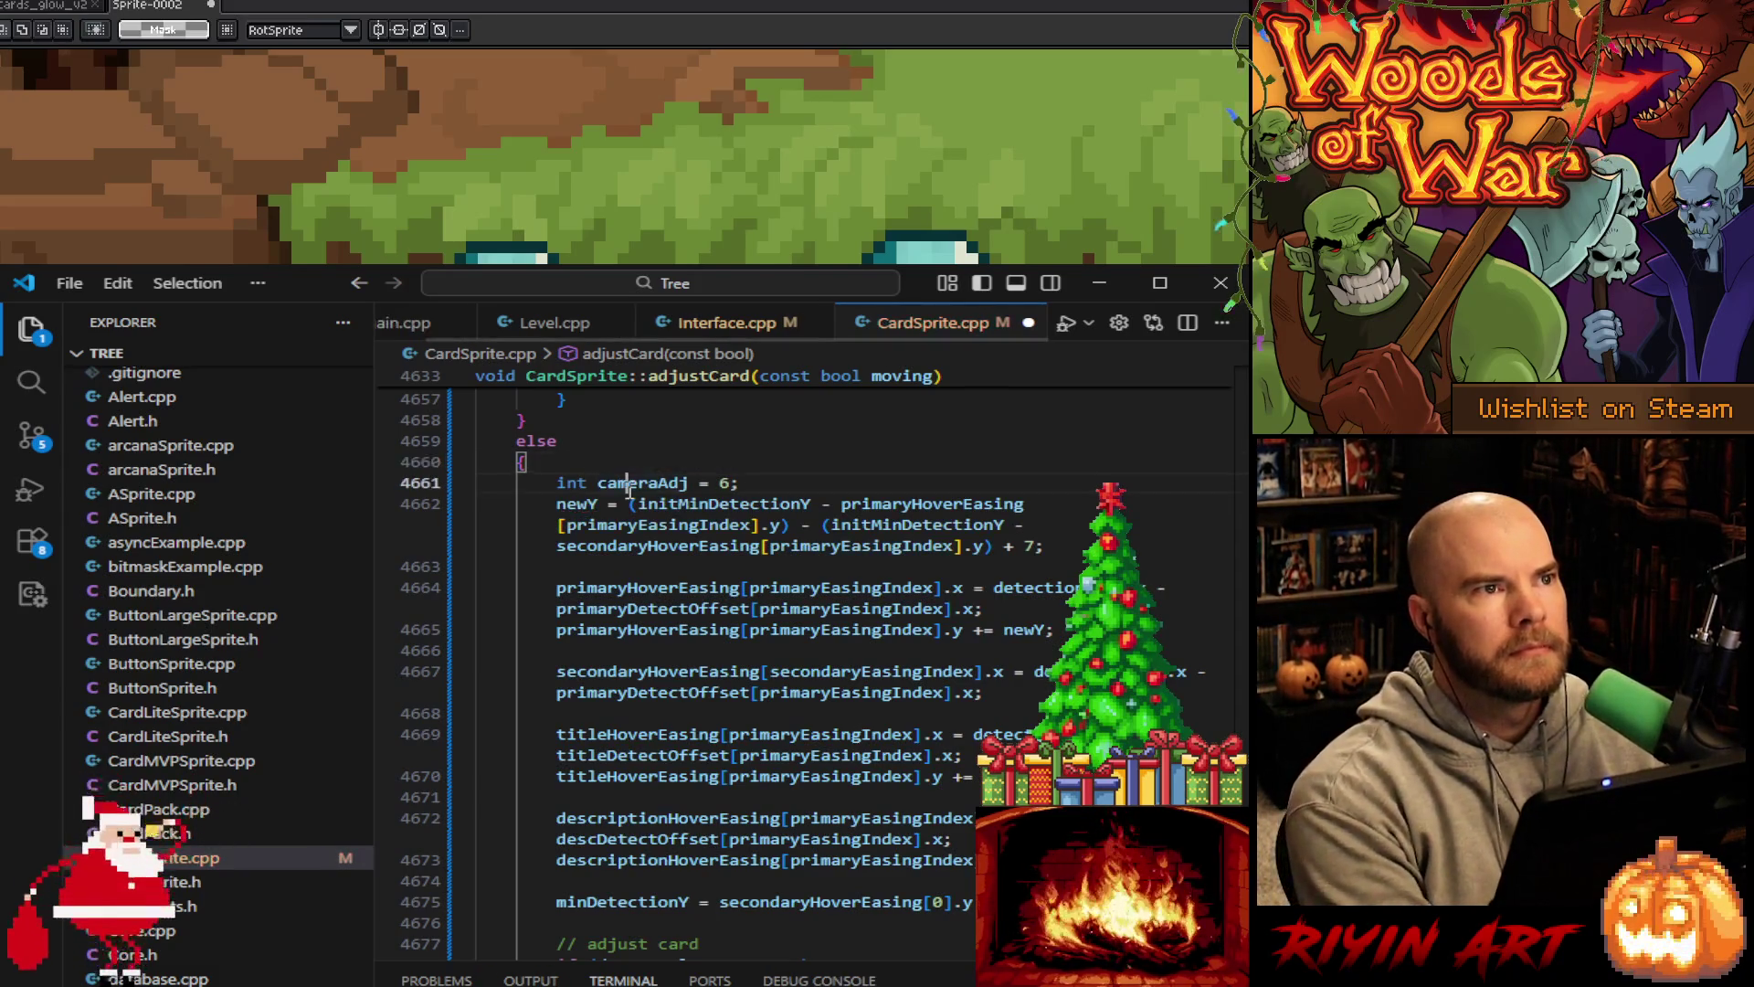
Append + cameraAdj to the DetectOffset x values on lines 4664, 4667 and 4672
{"action": "double_click", "coordinate": [631, 486]}
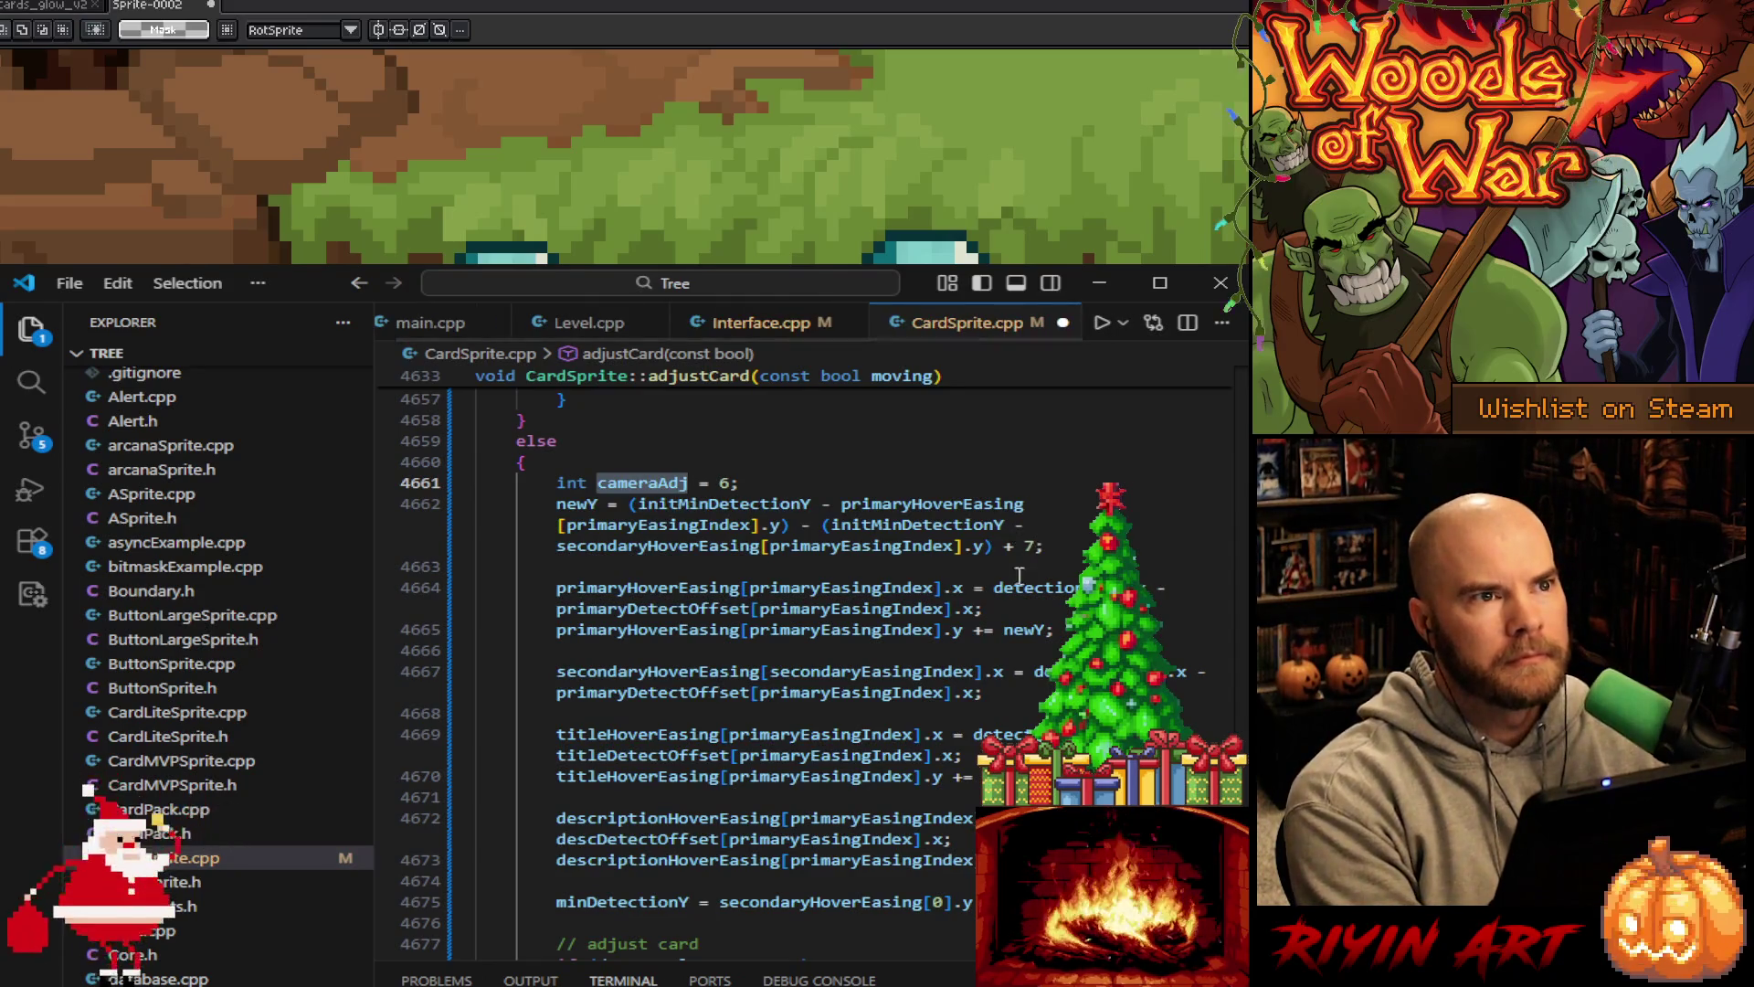
{"action": "left_click", "coordinate": [980, 608]}
{"action": "type", "text": "+"}
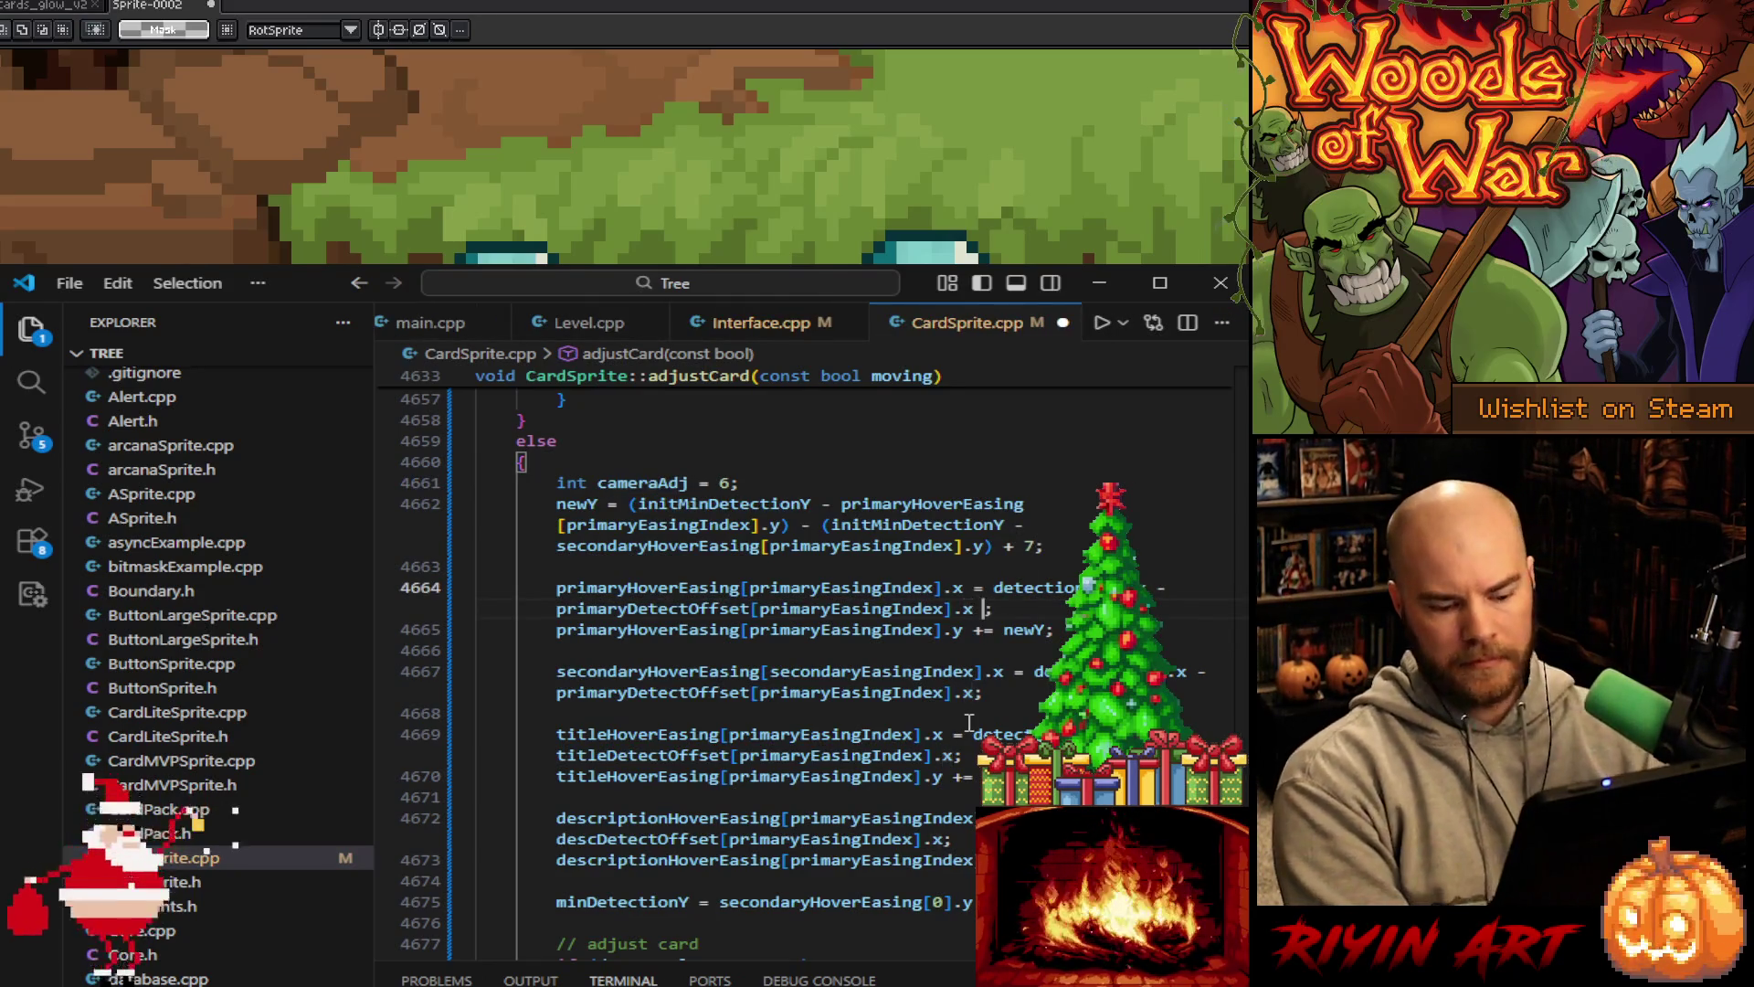
{"action": "key", "text": "ctrl+v"}
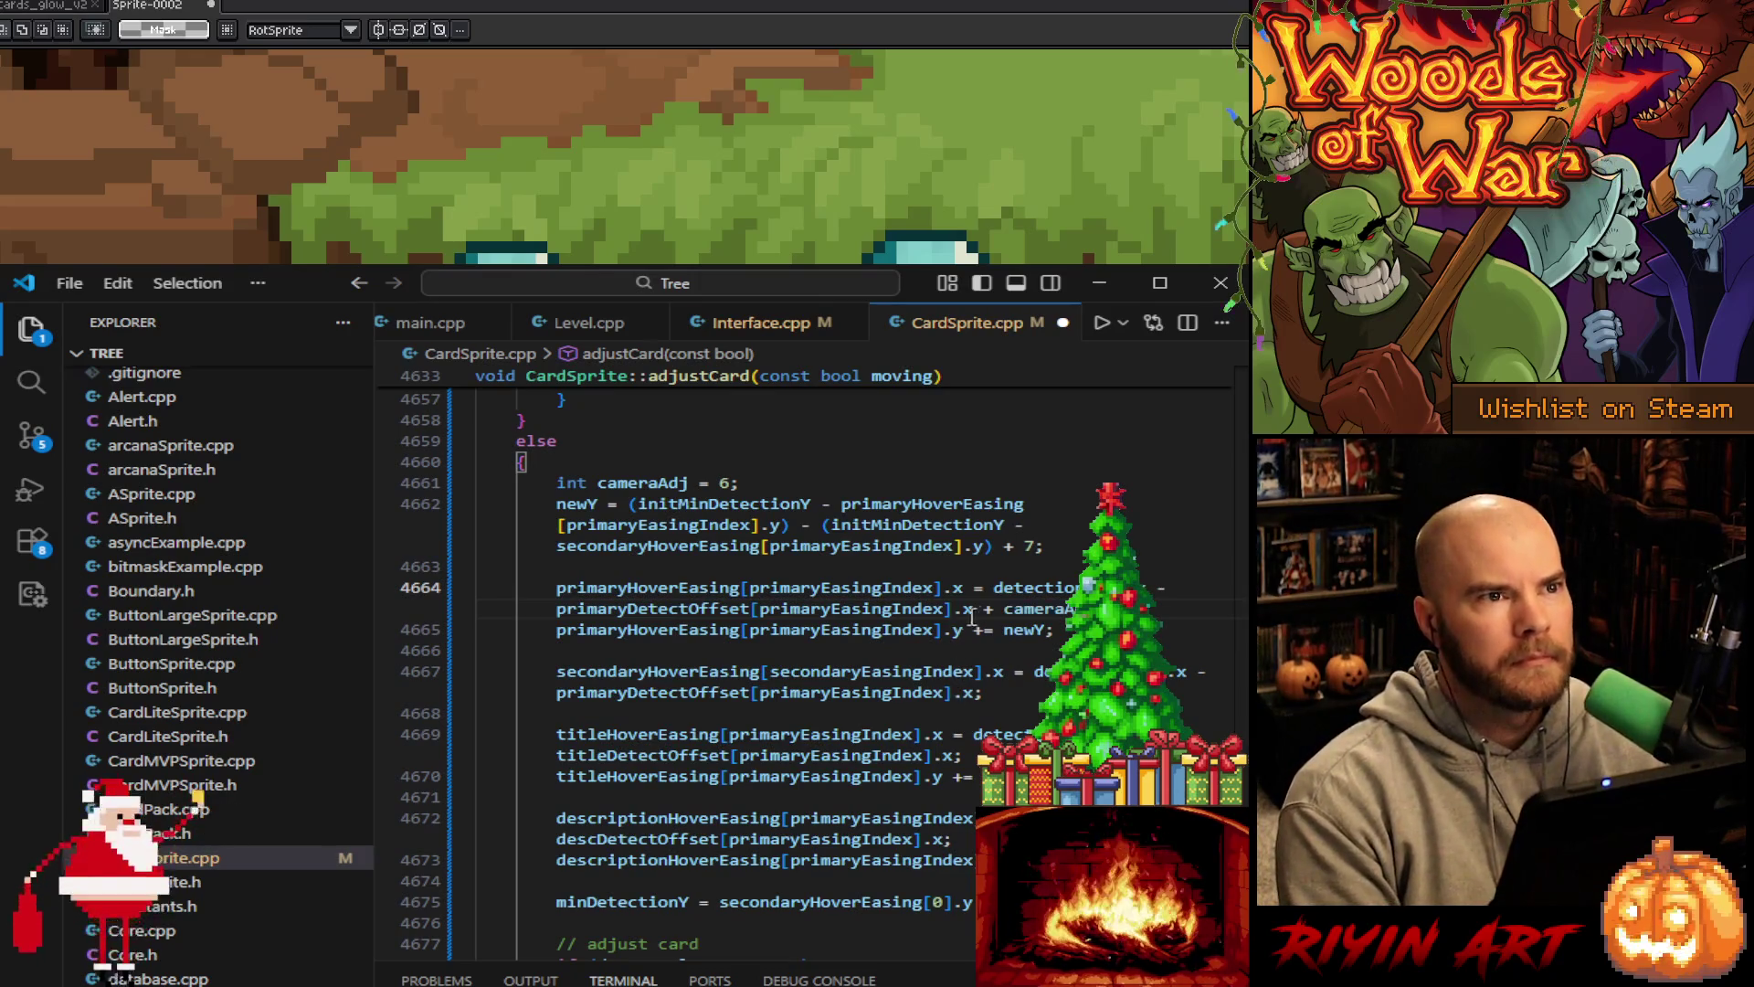
{"action": "left_click_drag", "start_coordinate": [976, 609], "coordinate": [1092, 609]}
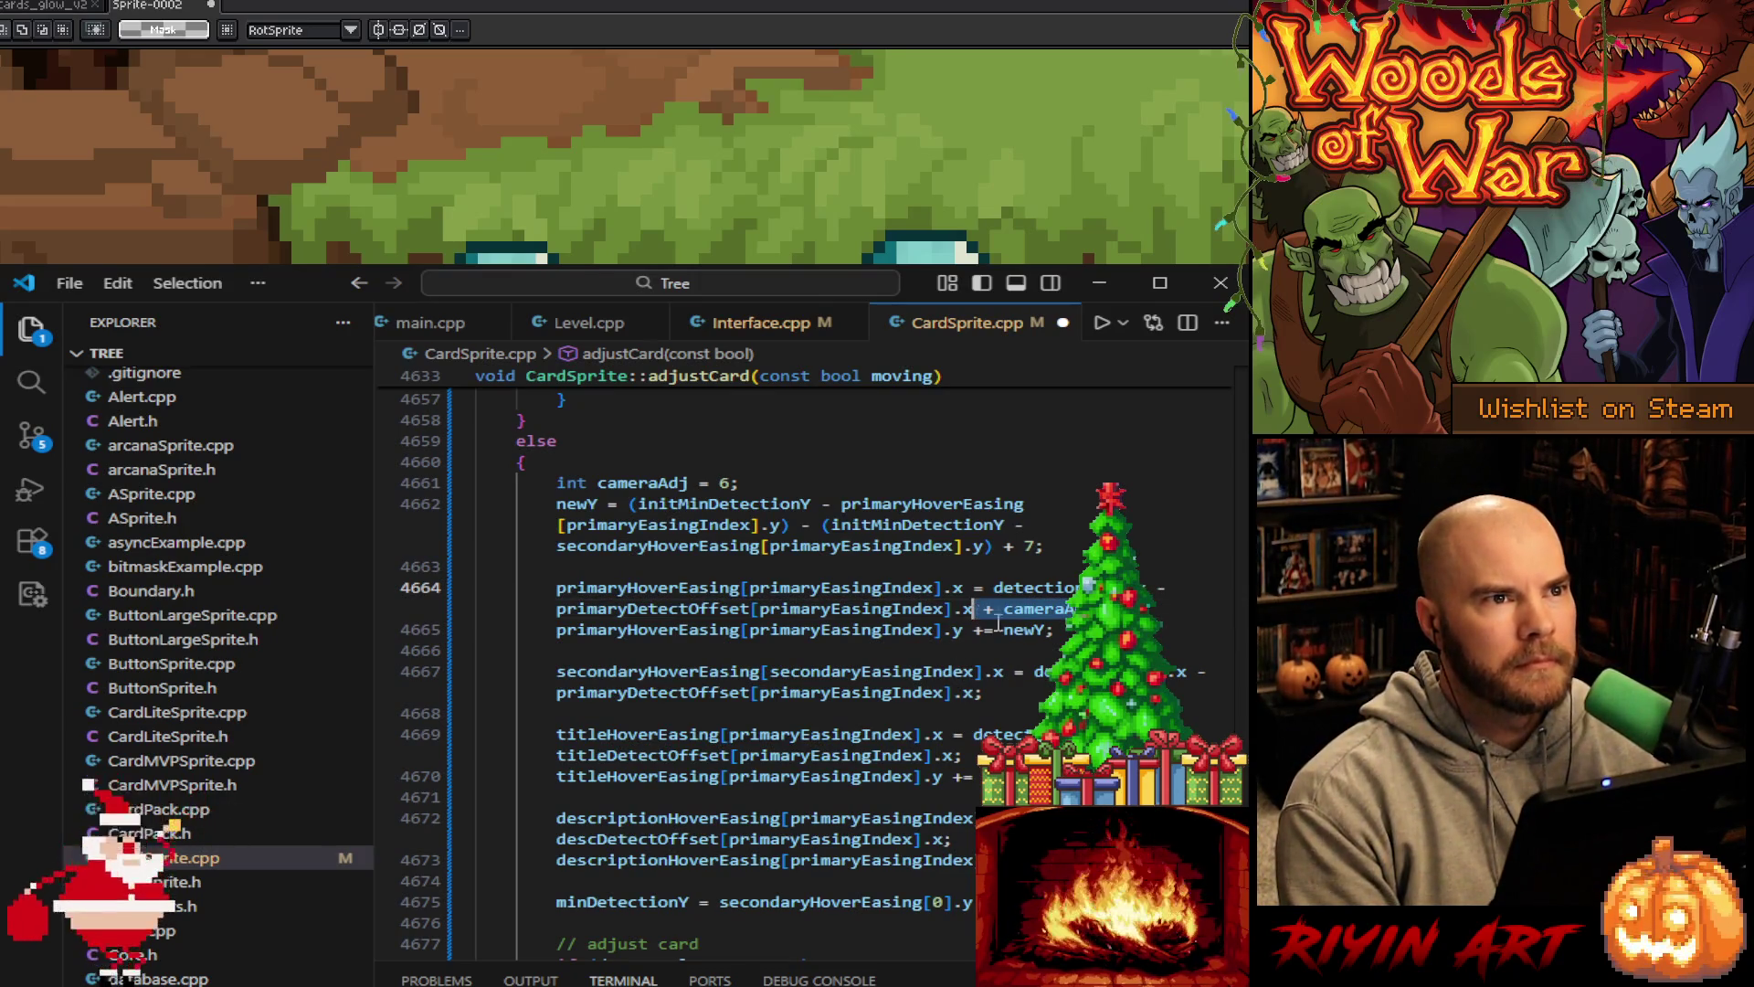
{"action": "left_click", "coordinate": [972, 694]}
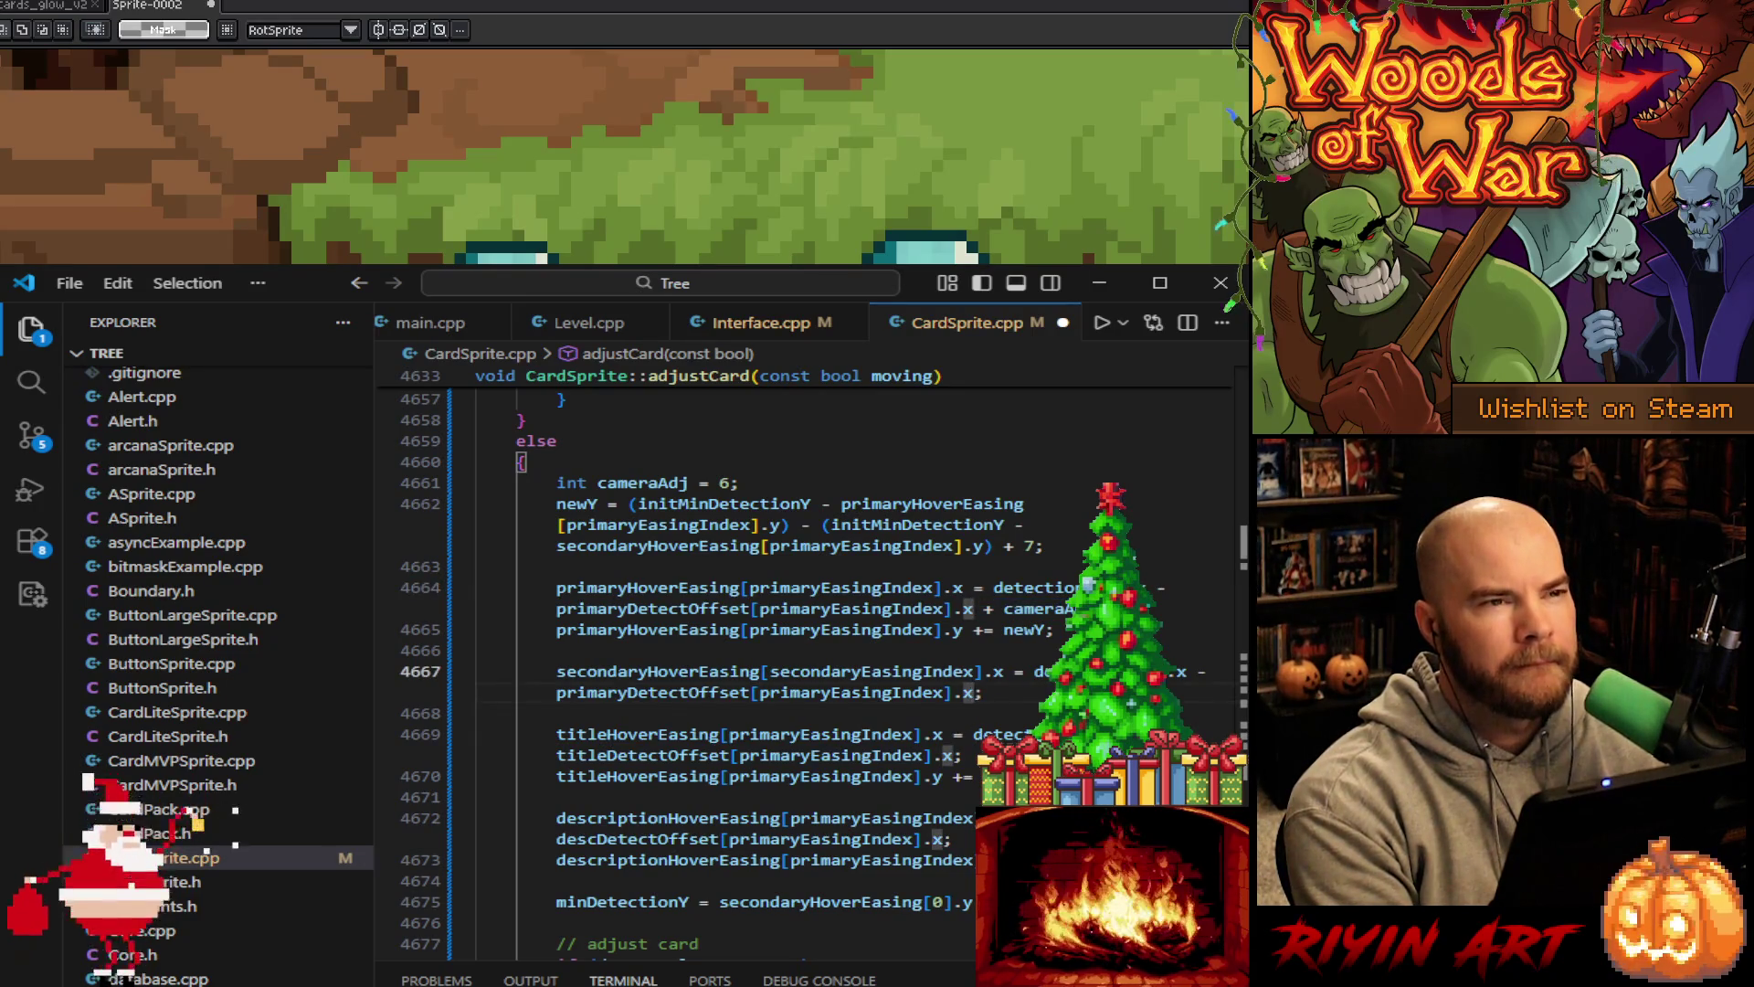
{"action": "key", "text": "ctrl+v"}
{"action": "left_click", "coordinate": [957, 758]}
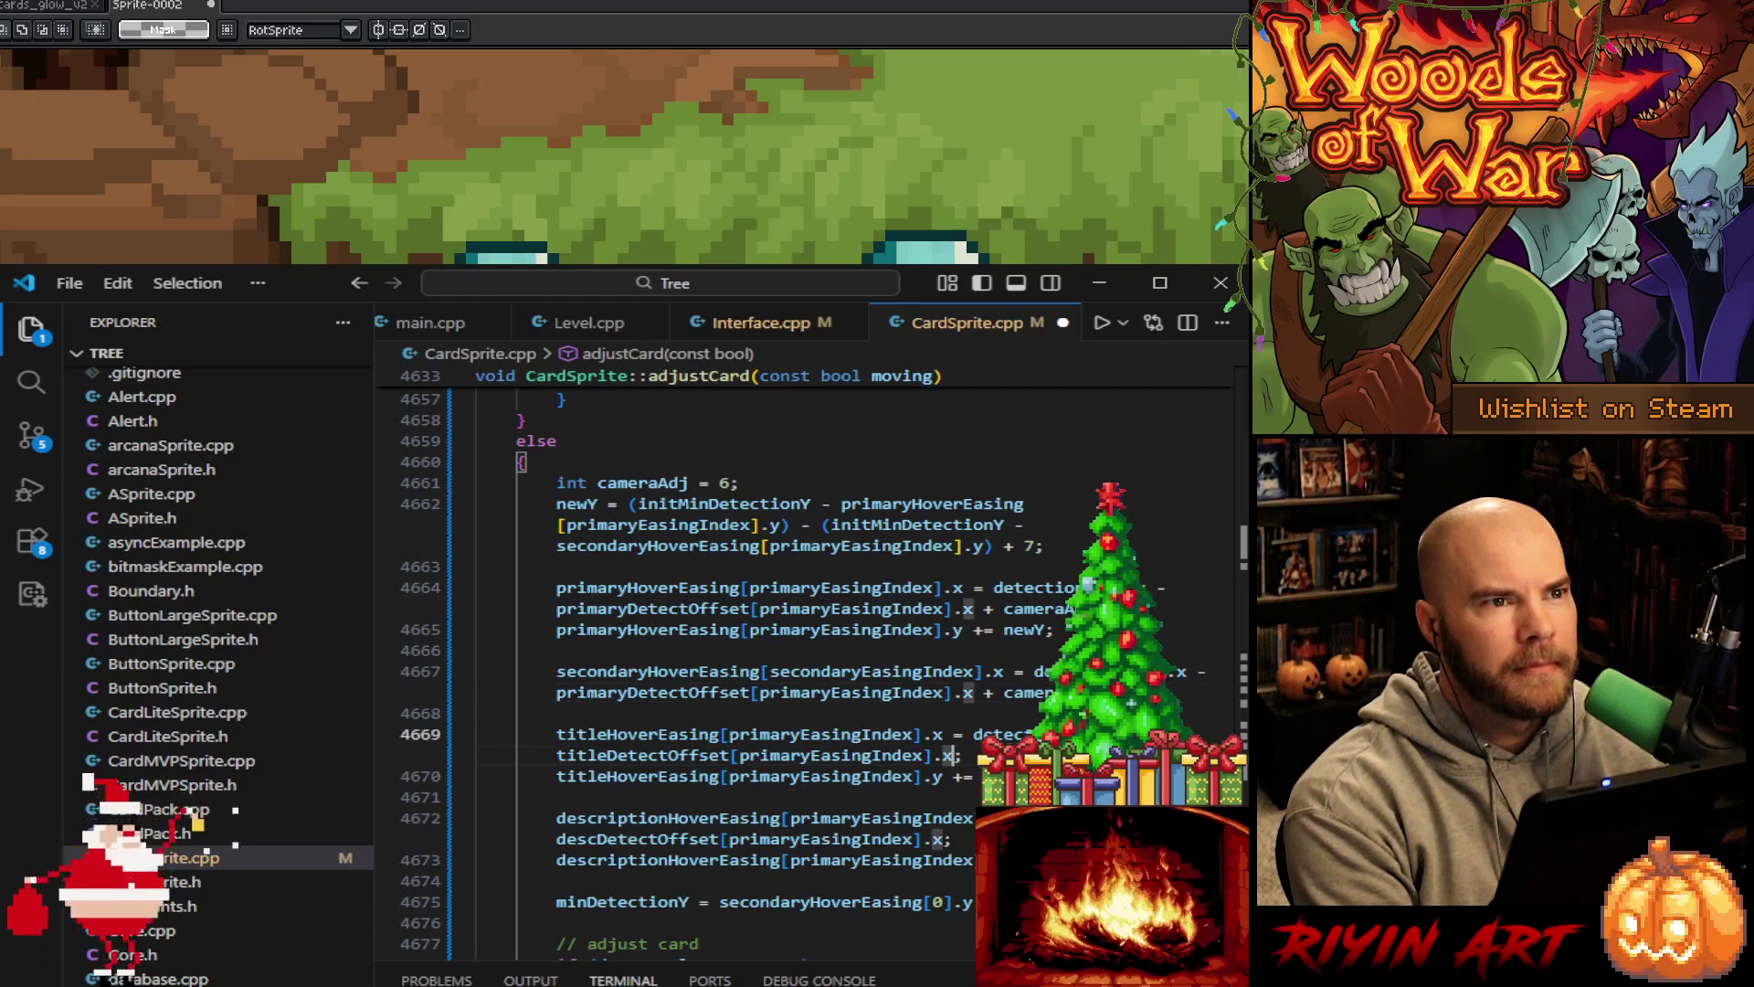
{"action": "left_click", "coordinate": [950, 839]}
{"action": "key", "text": "ctrl+v"}
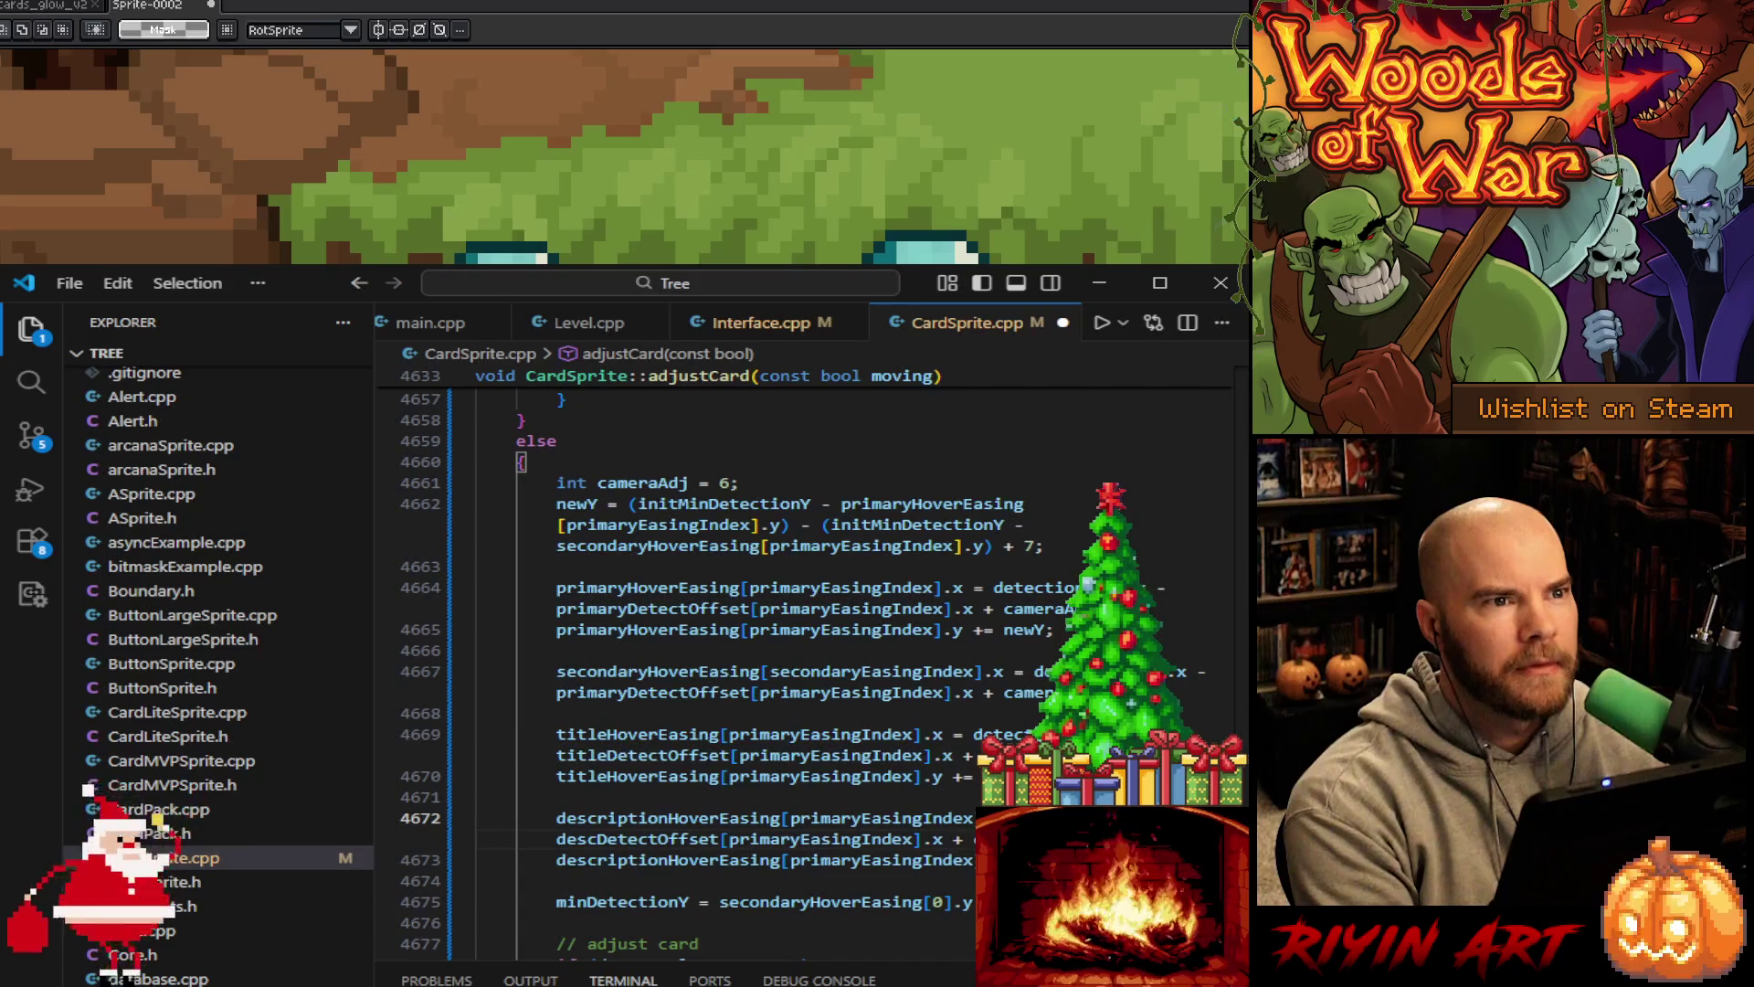
Save CardSprite.cpp, view main.cpp, and minimize Visual Studio Code to reveal Aseprite
{"action": "key", "text": "ctrl+s"}
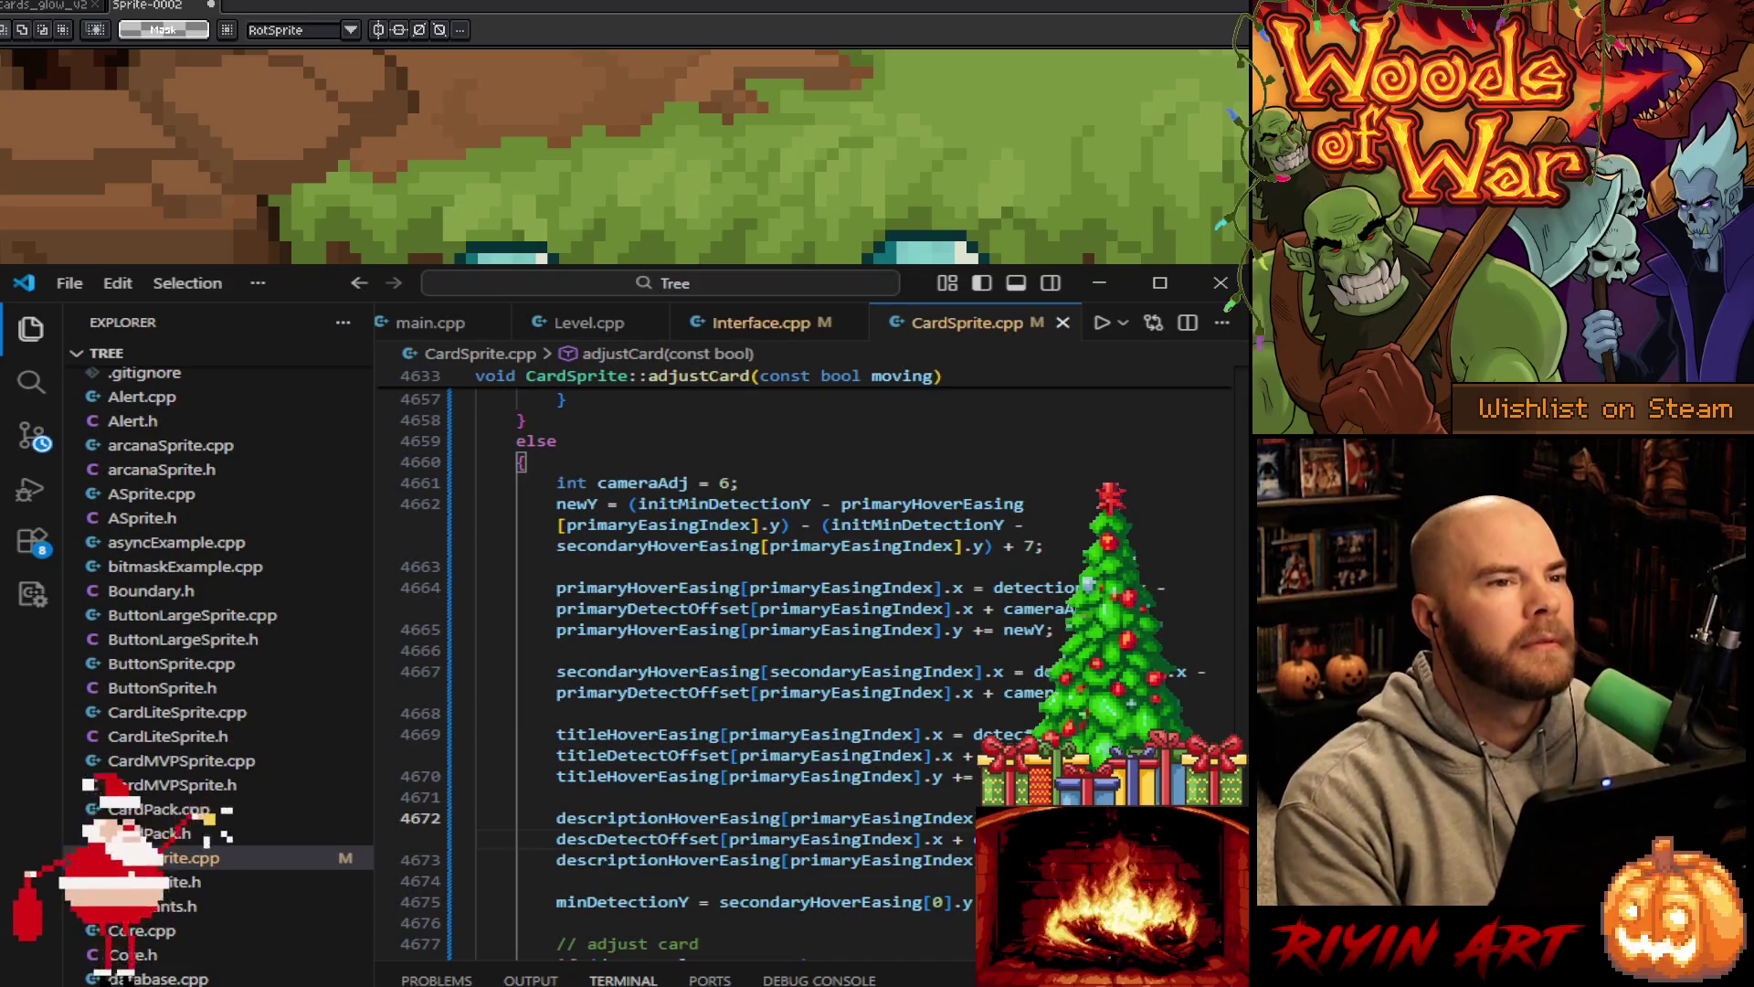
{"action": "scroll", "coordinate": [793, 674], "scroll_direction": "down", "scroll_amount": 1}
{"action": "scroll", "coordinate": [605, 872], "scroll_direction": "down", "scroll_amount": 2}
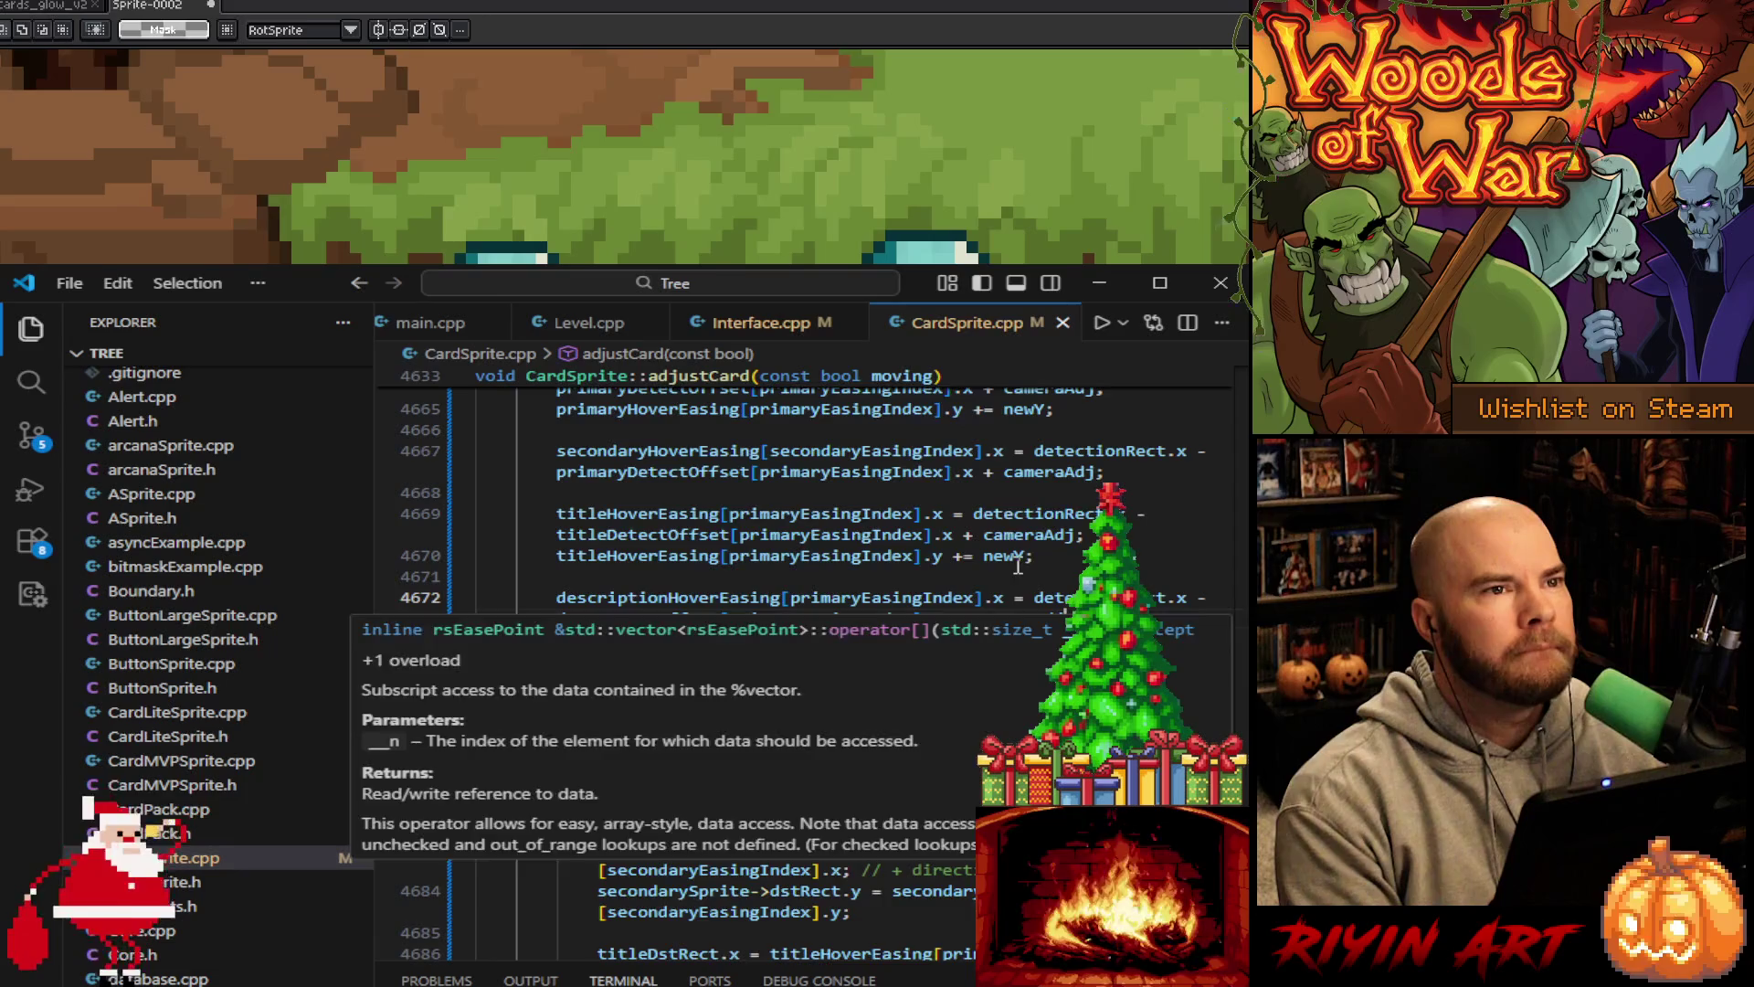
{"action": "scroll", "coordinate": [1017, 566], "scroll_direction": "up", "scroll_amount": 3}
{"action": "scroll", "coordinate": [1025, 726], "scroll_direction": "down", "scroll_amount": 3}
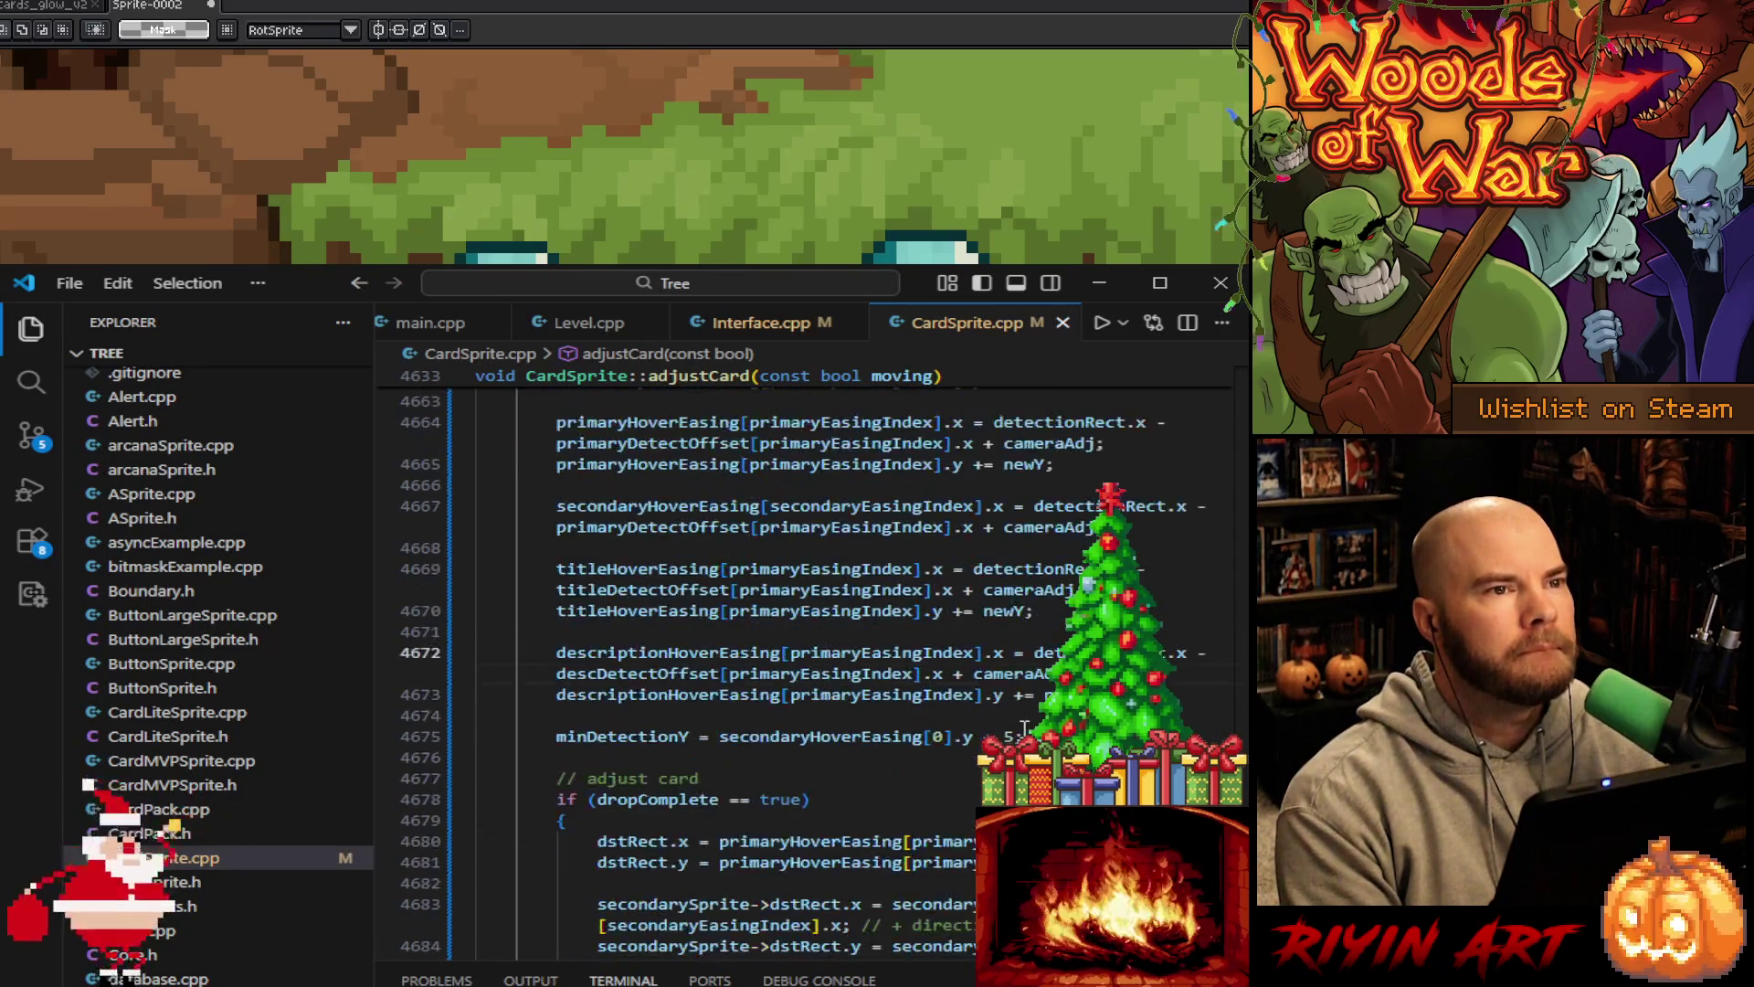
{"action": "scroll", "coordinate": [1025, 726], "scroll_direction": "up", "scroll_amount": 1}
{"action": "scroll", "coordinate": [1025, 727], "scroll_direction": "up", "scroll_amount": 2}
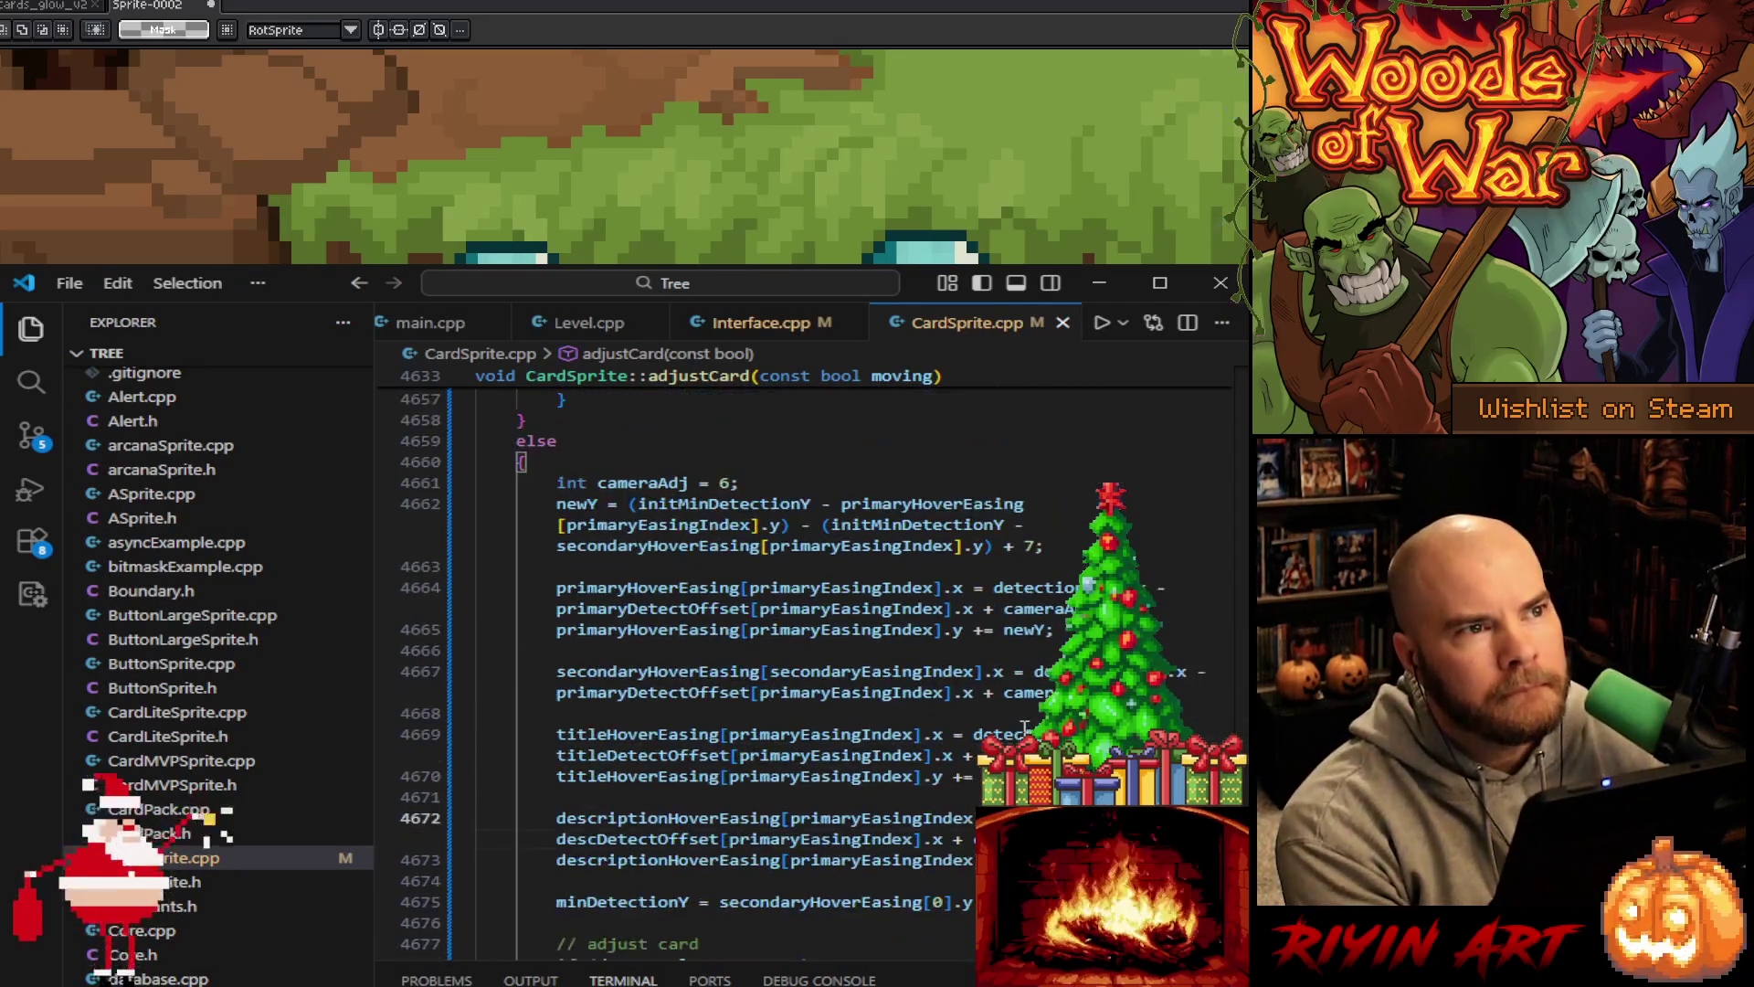
{"action": "left_click", "coordinate": [431, 323]}
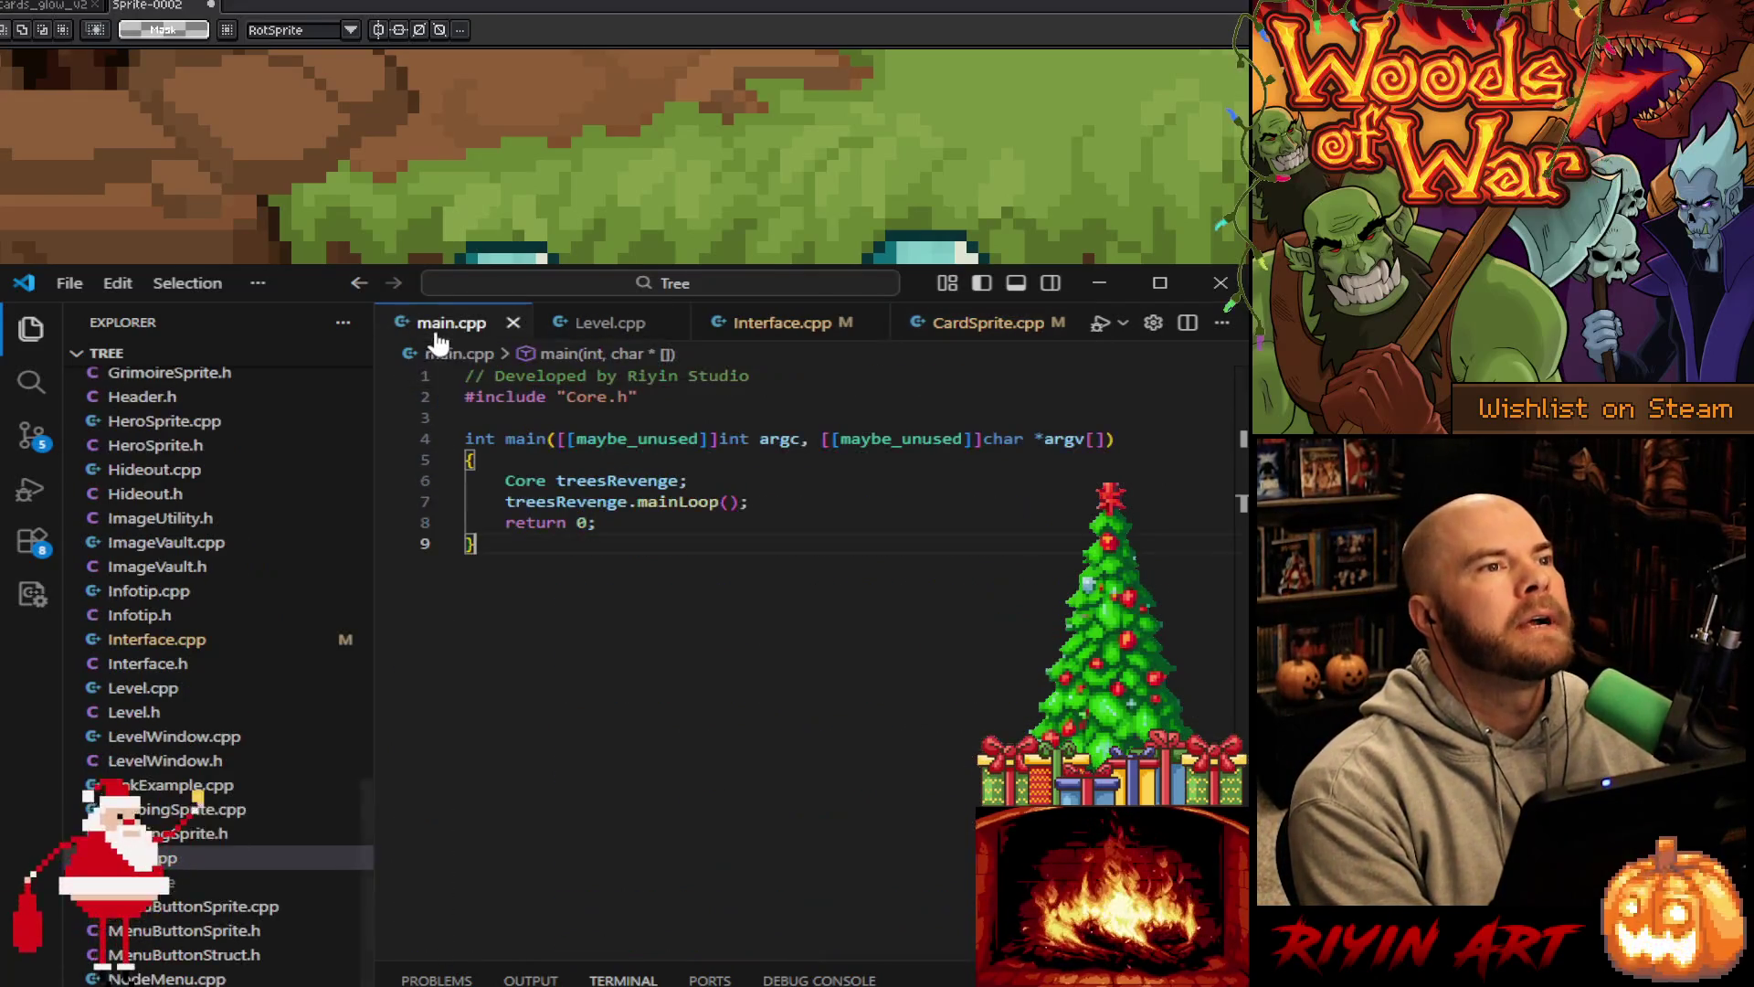
{"action": "left_click", "coordinate": [1098, 281]}
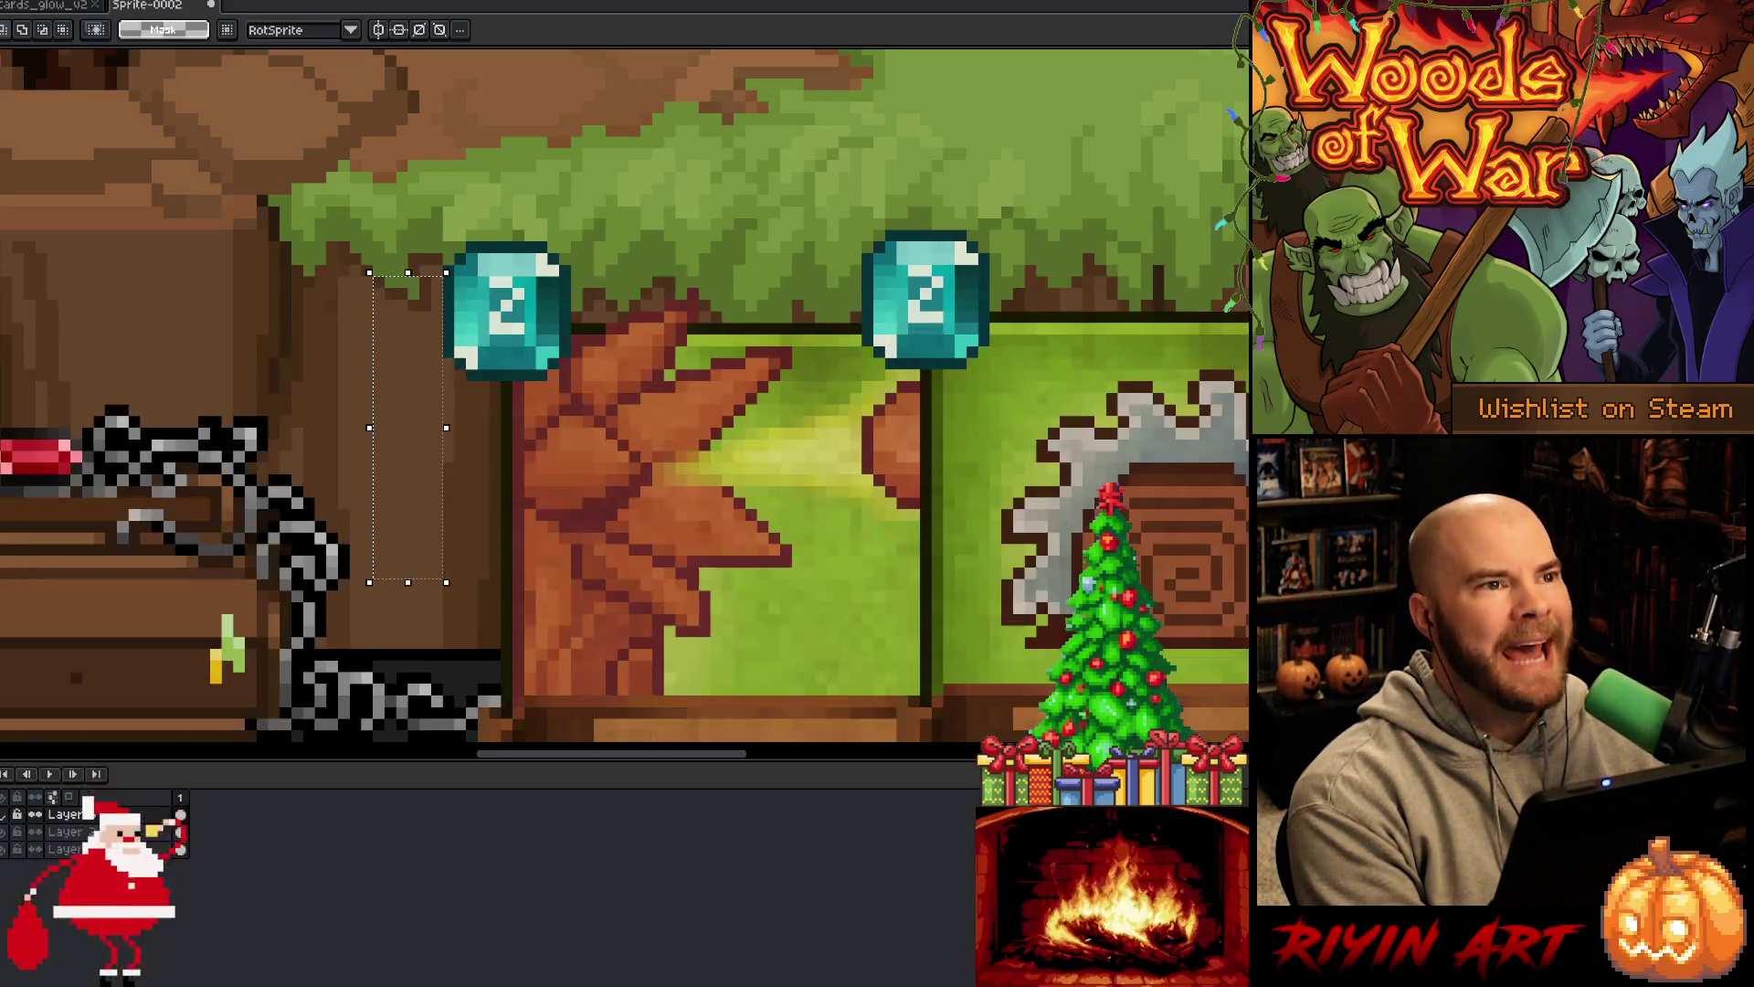
Look at cards_glow_v2, then return to Sprite-0002 and cancel its close warning to keep it open
{"action": "left_click", "coordinate": [50, 5]}
{"action": "scroll", "coordinate": [445, 367], "scroll_direction": "down", "scroll_amount": 1}
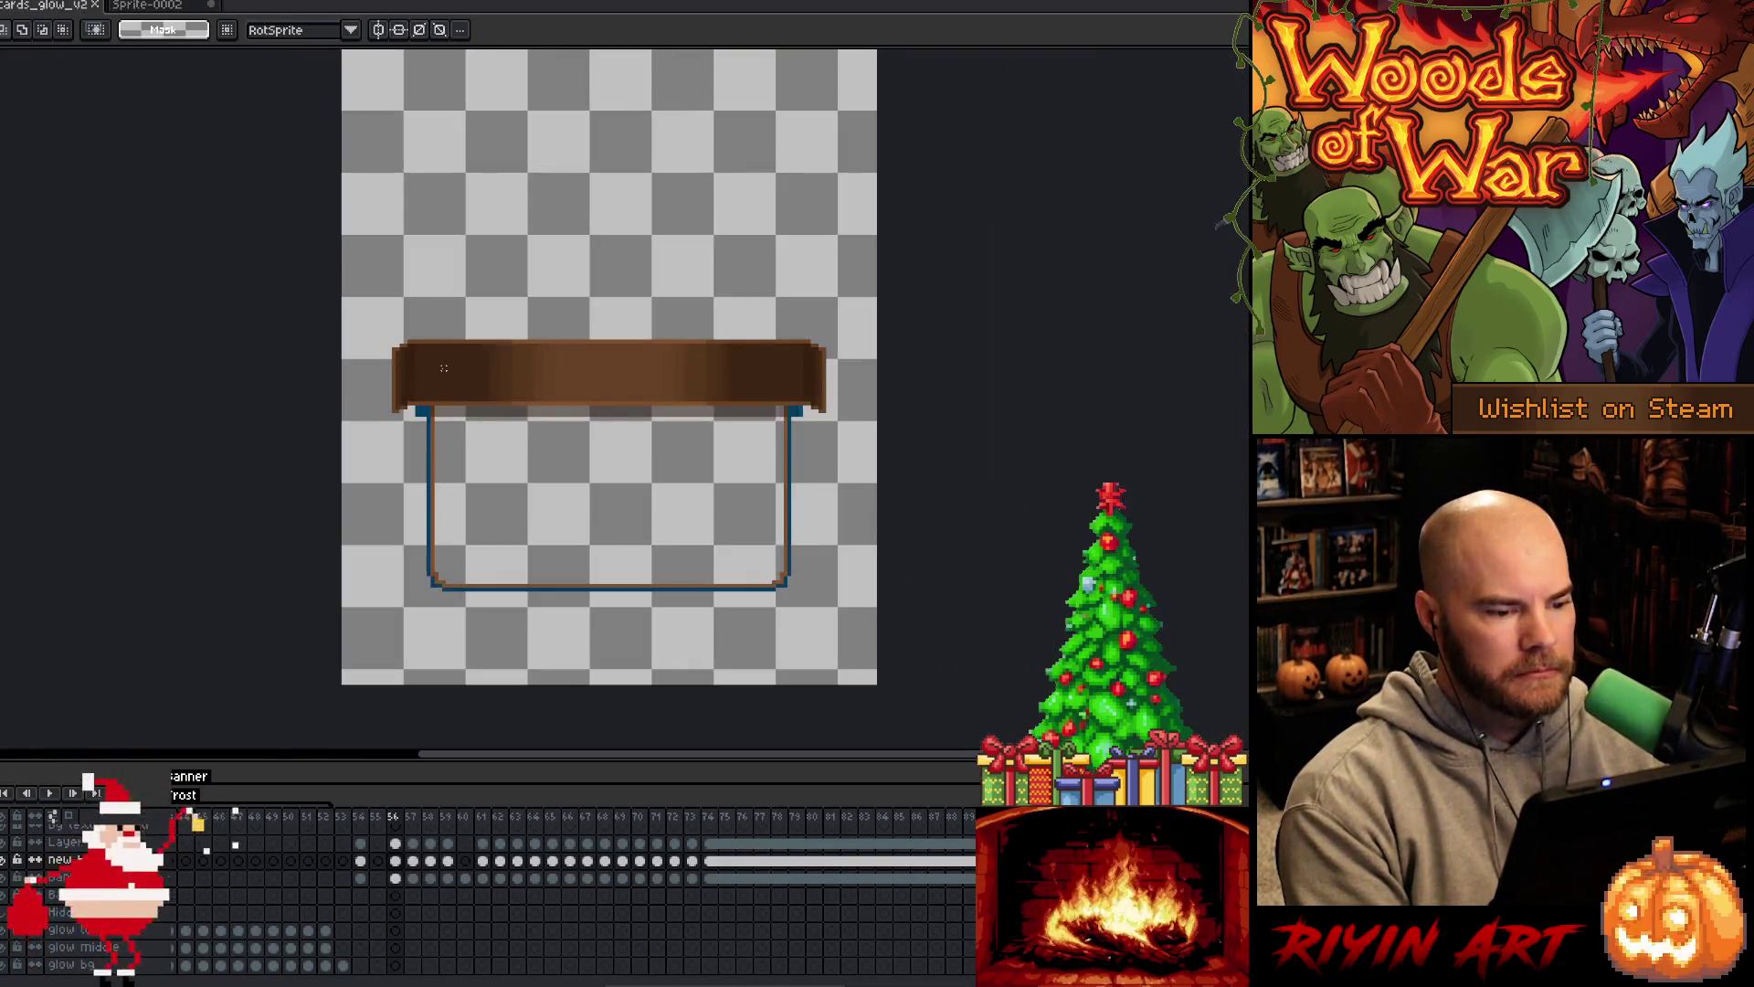
{"action": "scroll", "coordinate": [444, 367], "scroll_direction": "down", "scroll_amount": 2}
{"action": "scroll", "coordinate": [426, 328], "scroll_direction": "up", "scroll_amount": 1}
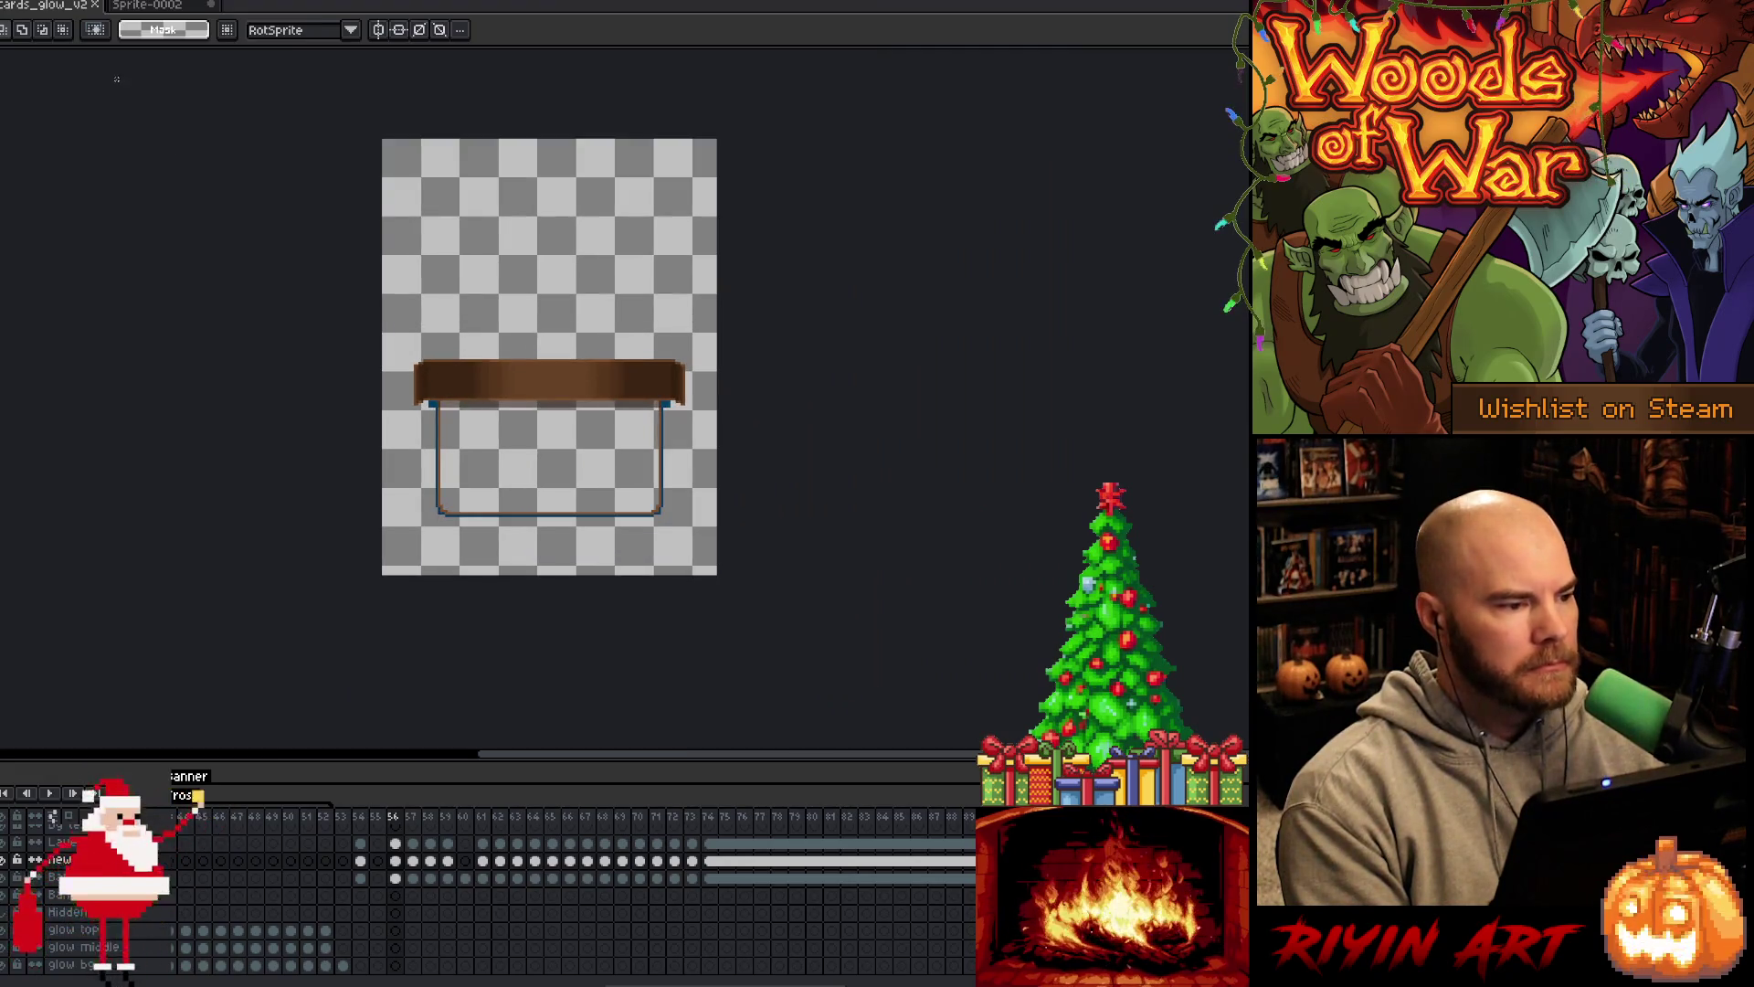
{"action": "left_click", "coordinate": [156, 5]}
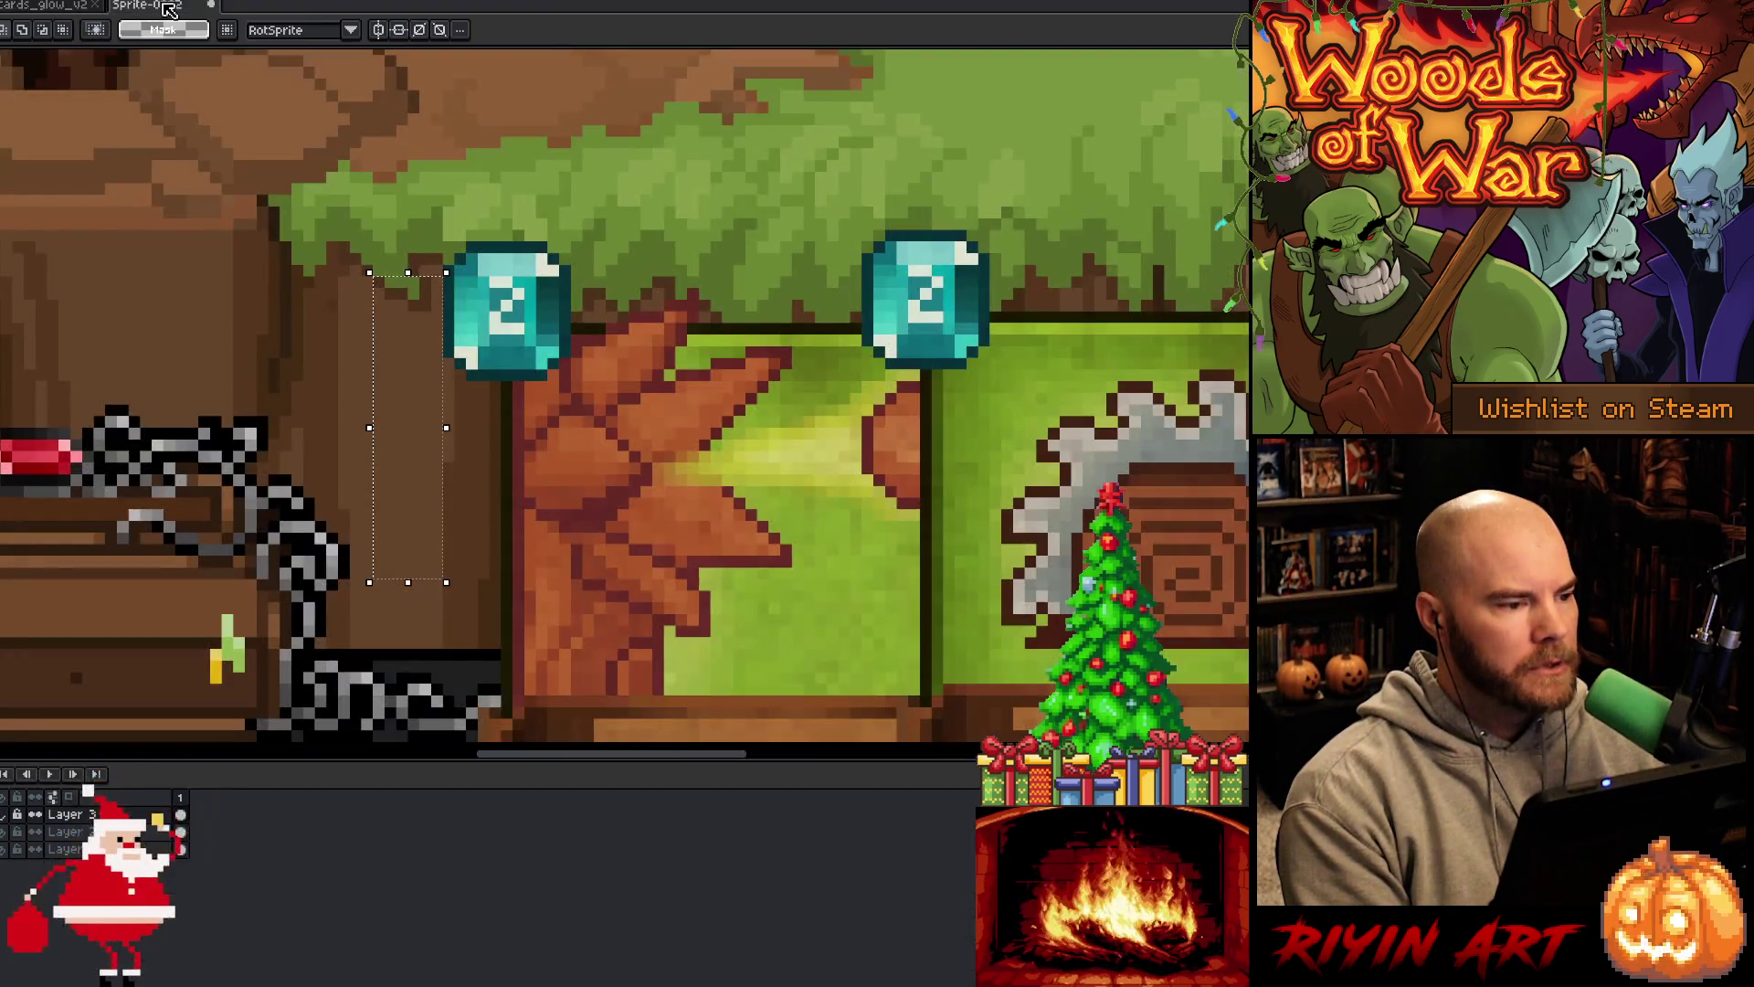
{"action": "left_click", "coordinate": [216, 6]}
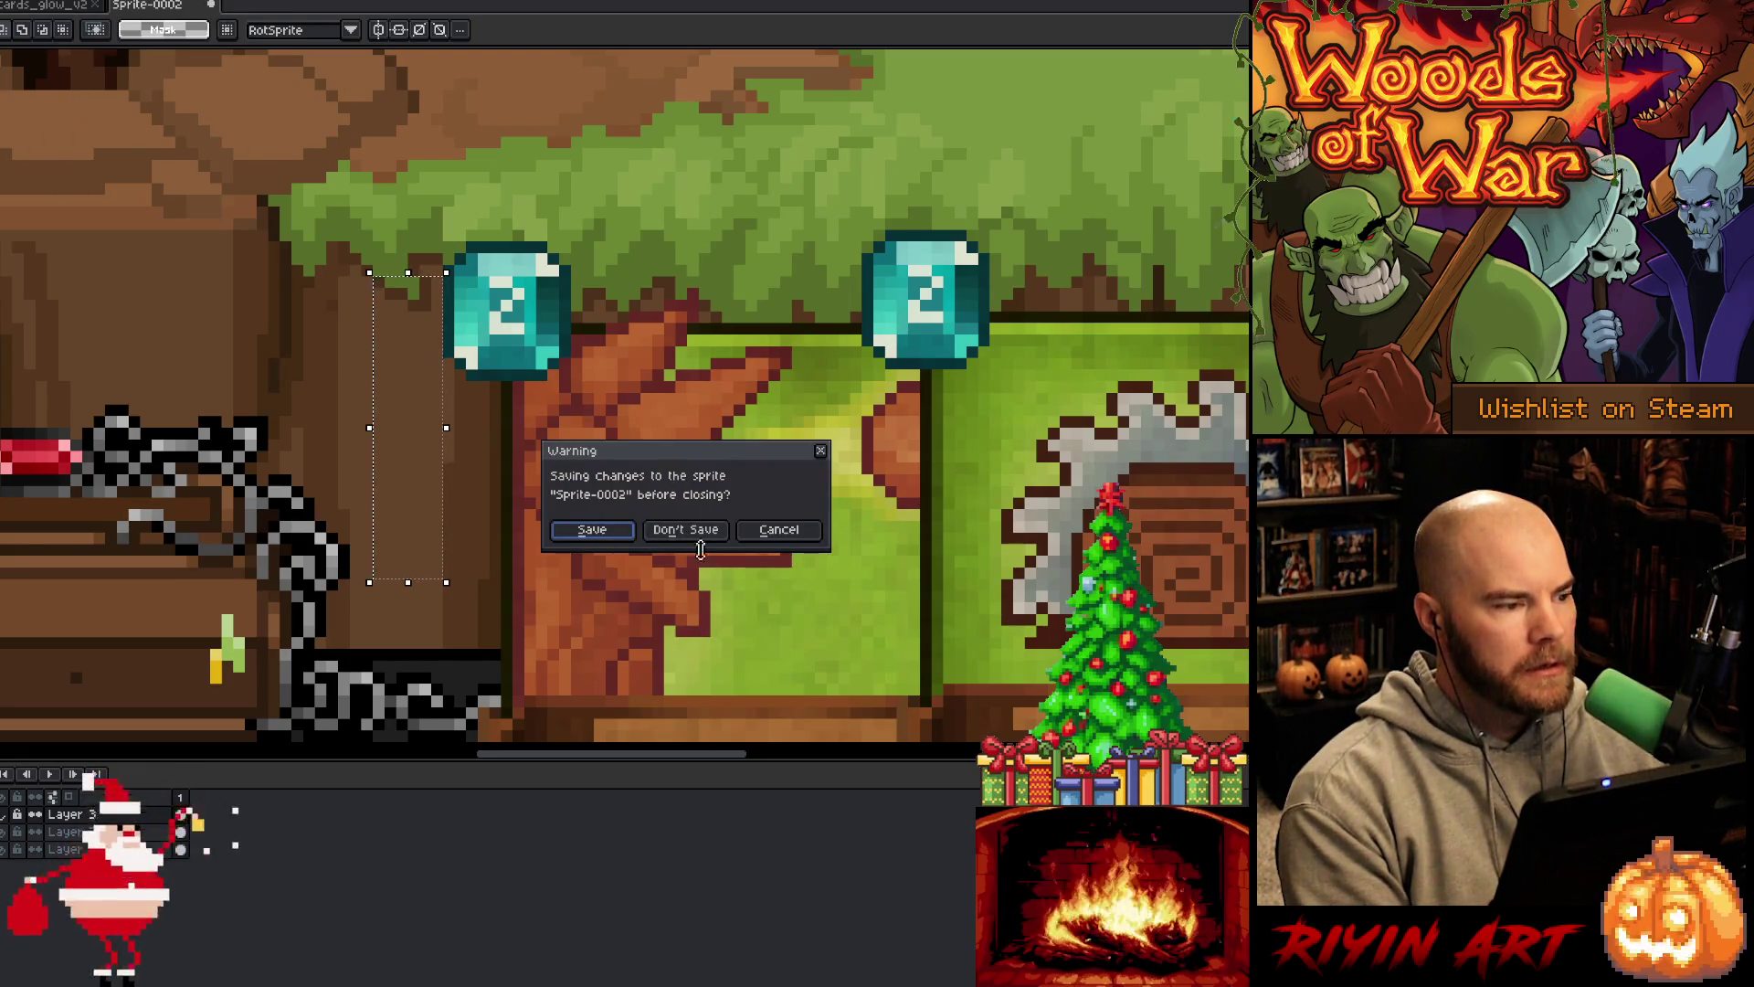
{"action": "left_click", "coordinate": [767, 537]}
Toggle a Sprite-0002 layer's visibility off and back on, then return to cards_glow_v2
{"action": "left_click", "coordinate": [38, 6]}
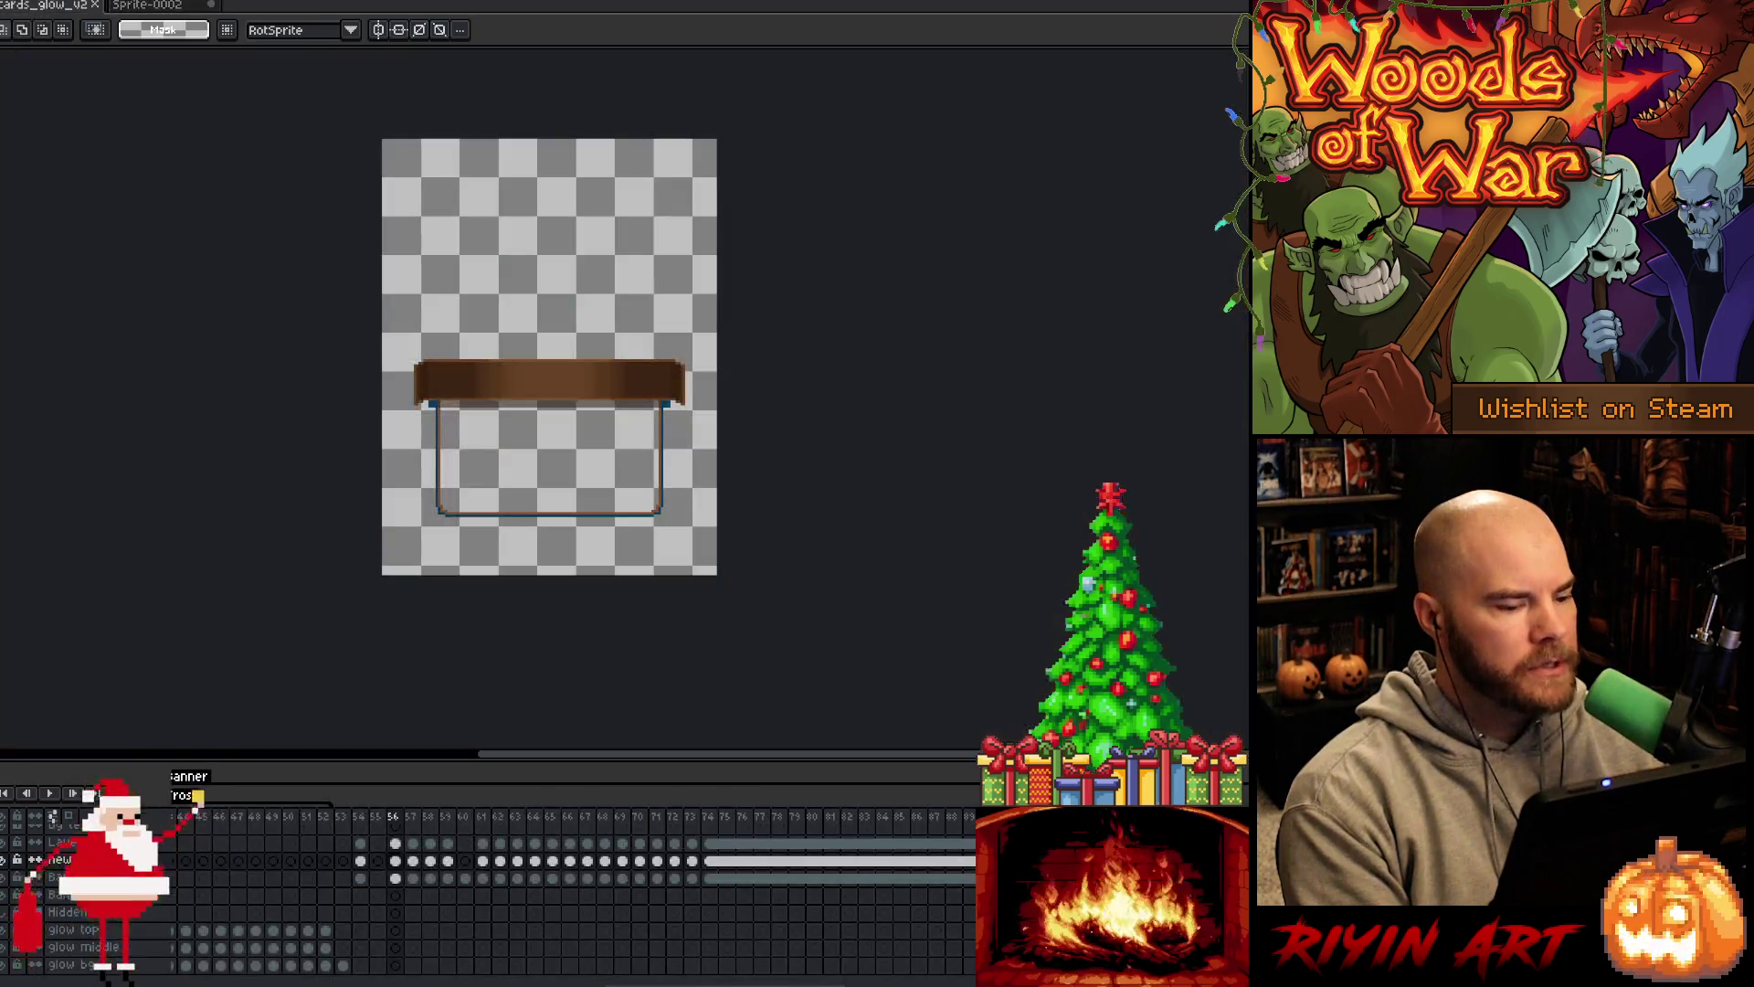
{"action": "left_click", "coordinate": [167, 7]}
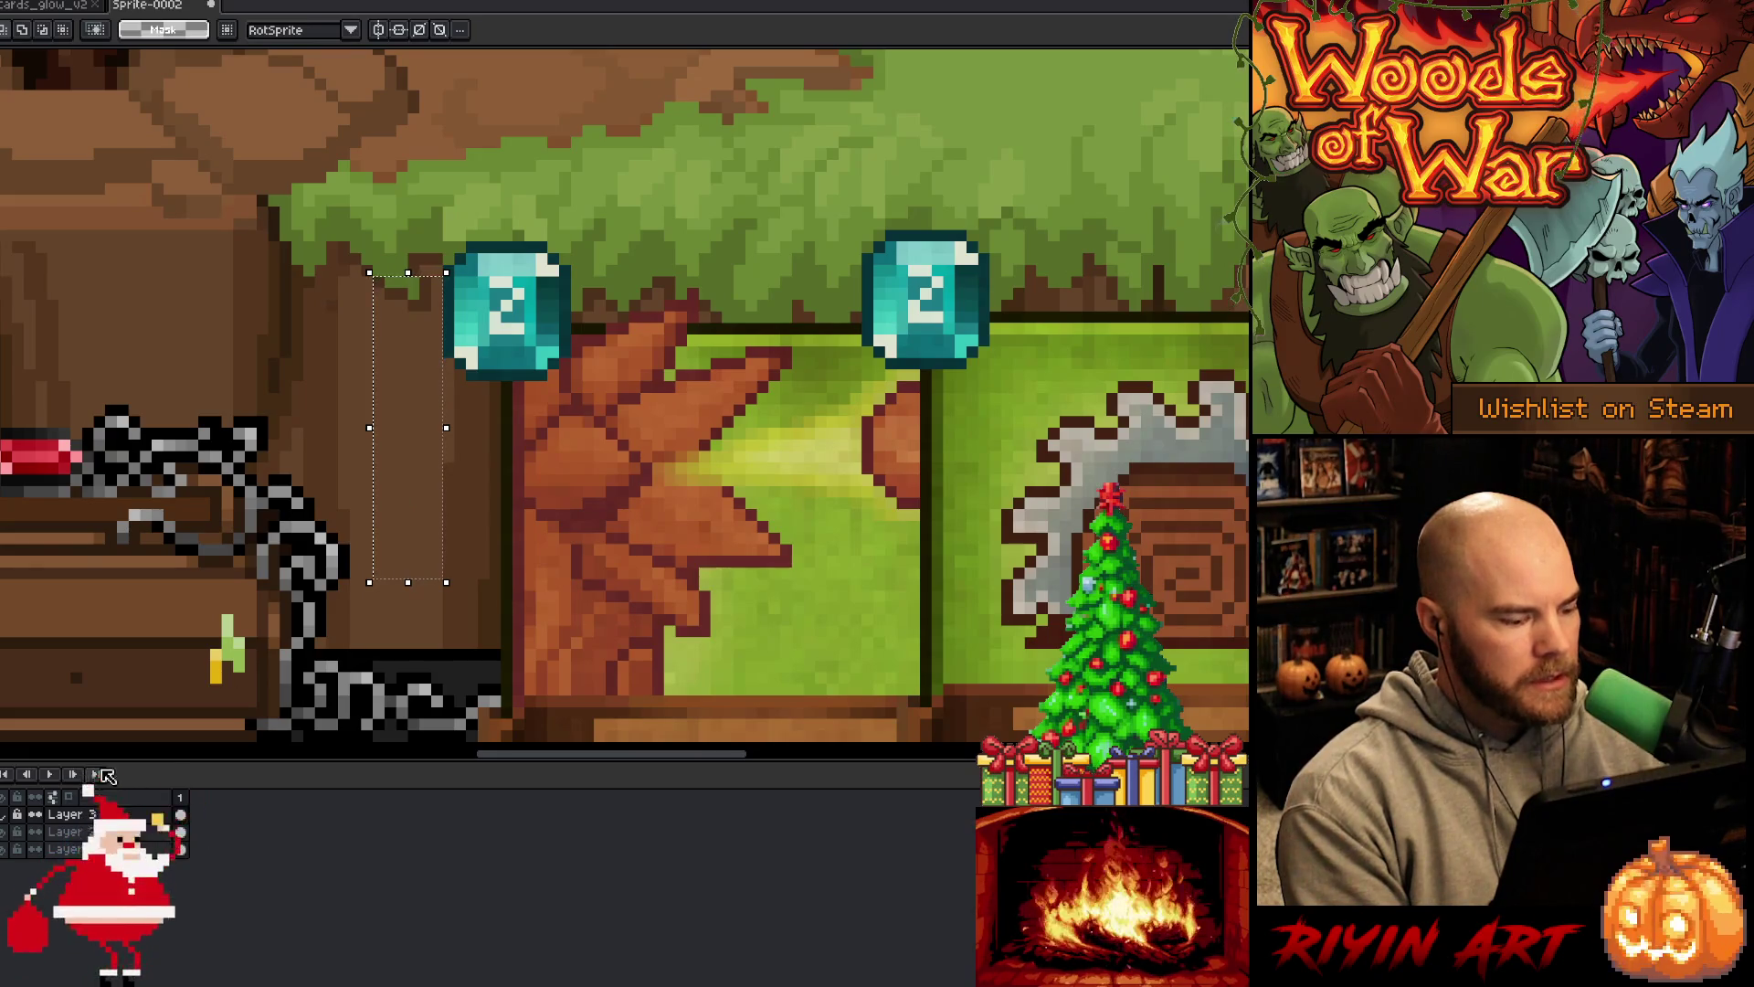
{"action": "left_click", "coordinate": [7, 816]}
{"action": "left_click", "coordinate": [7, 816]}
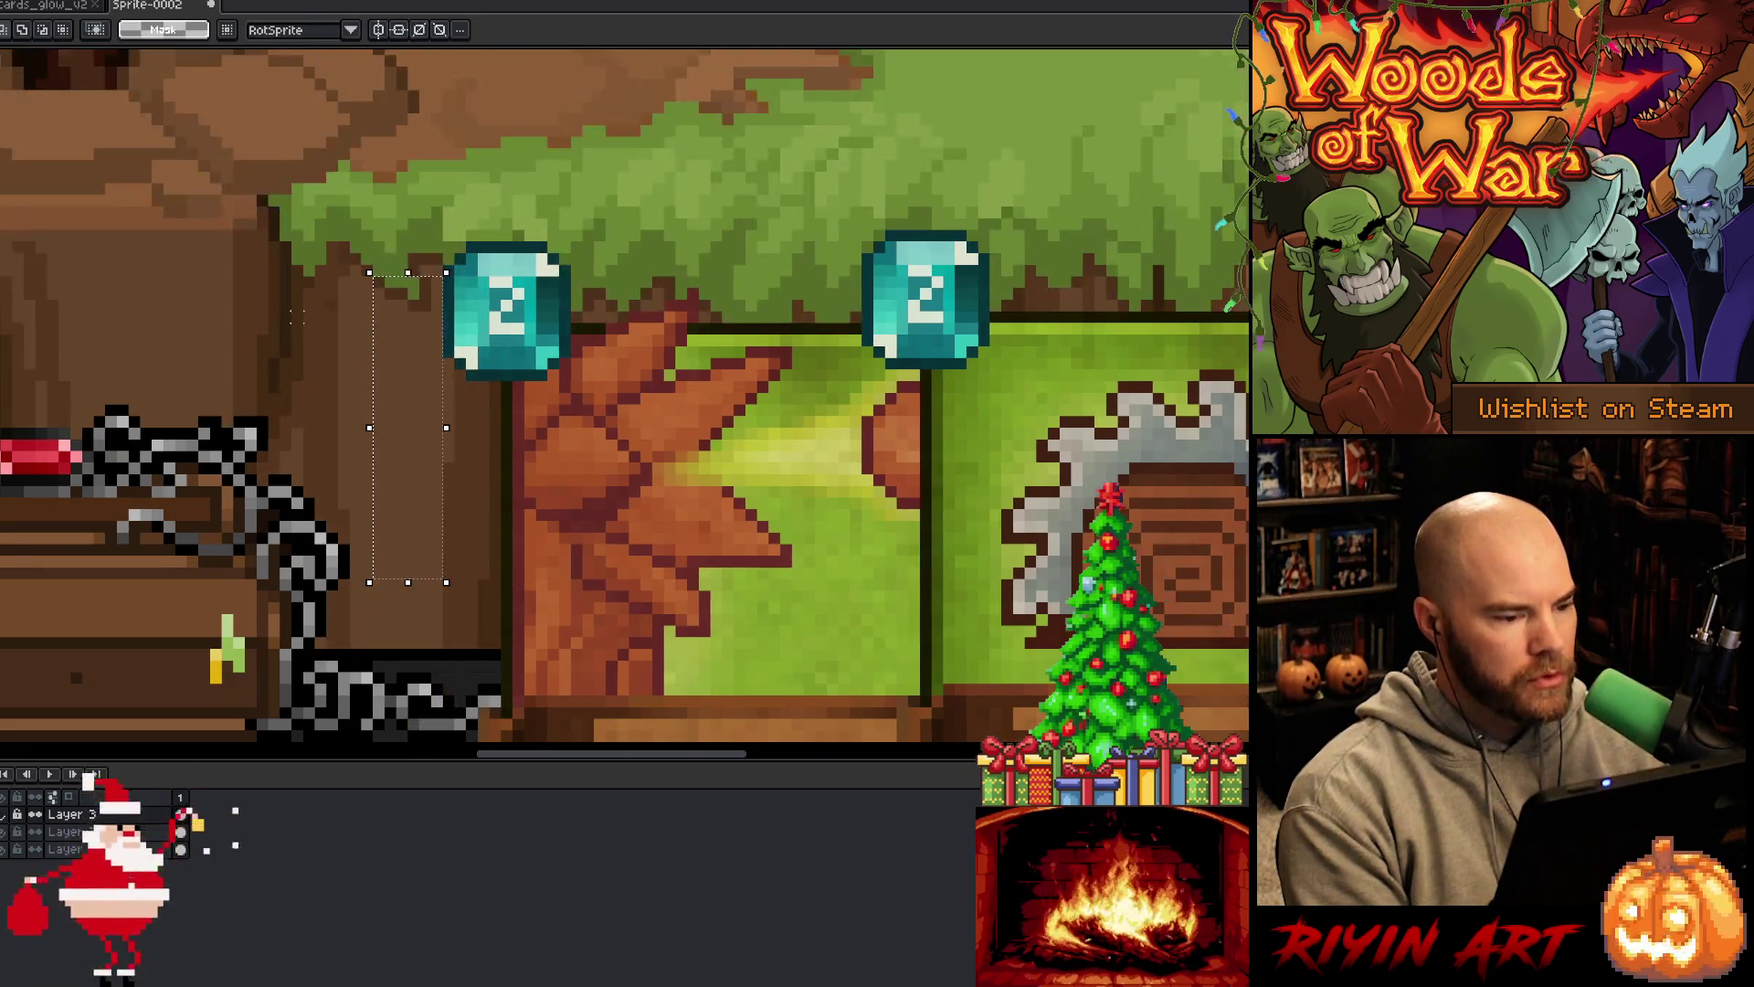
{"action": "left_click", "coordinate": [55, 6]}
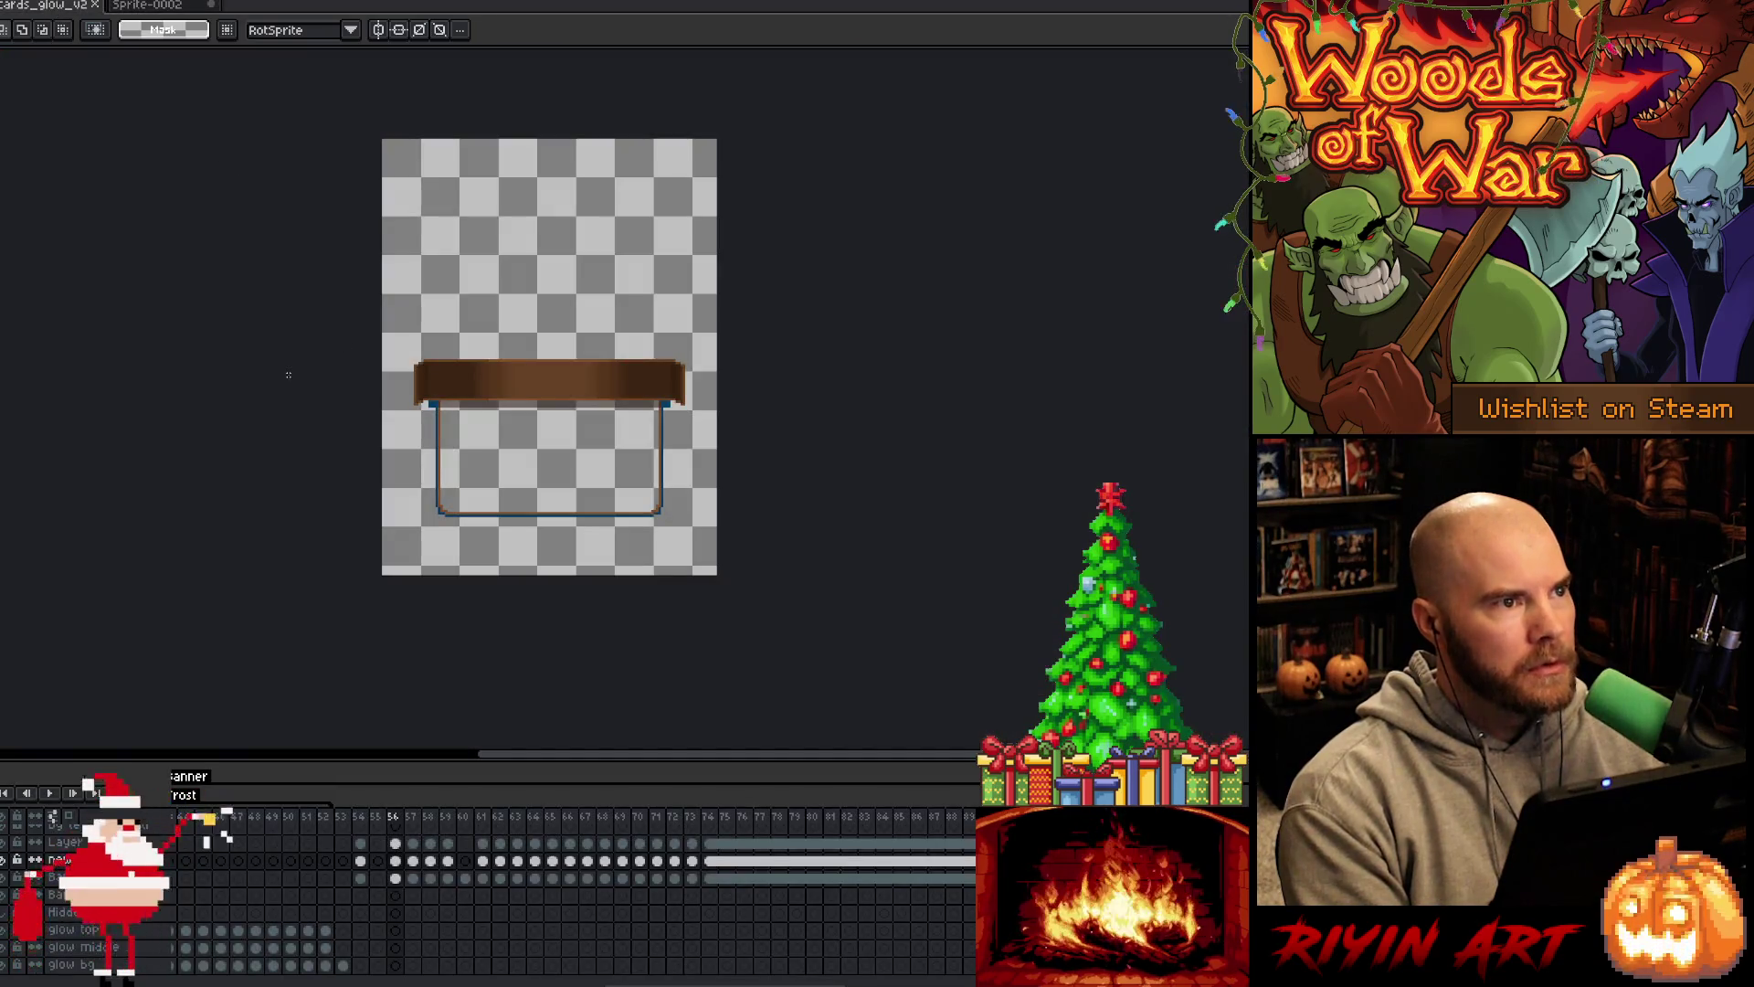
Zoom and move through cards_glow_v2's frames to the blue card, then show the green card numbered 2
{"action": "scroll", "coordinate": [494, 902], "scroll_direction": "up", "scroll_amount": 3}
{"action": "scroll", "coordinate": [493, 902], "scroll_direction": "up", "scroll_amount": 4}
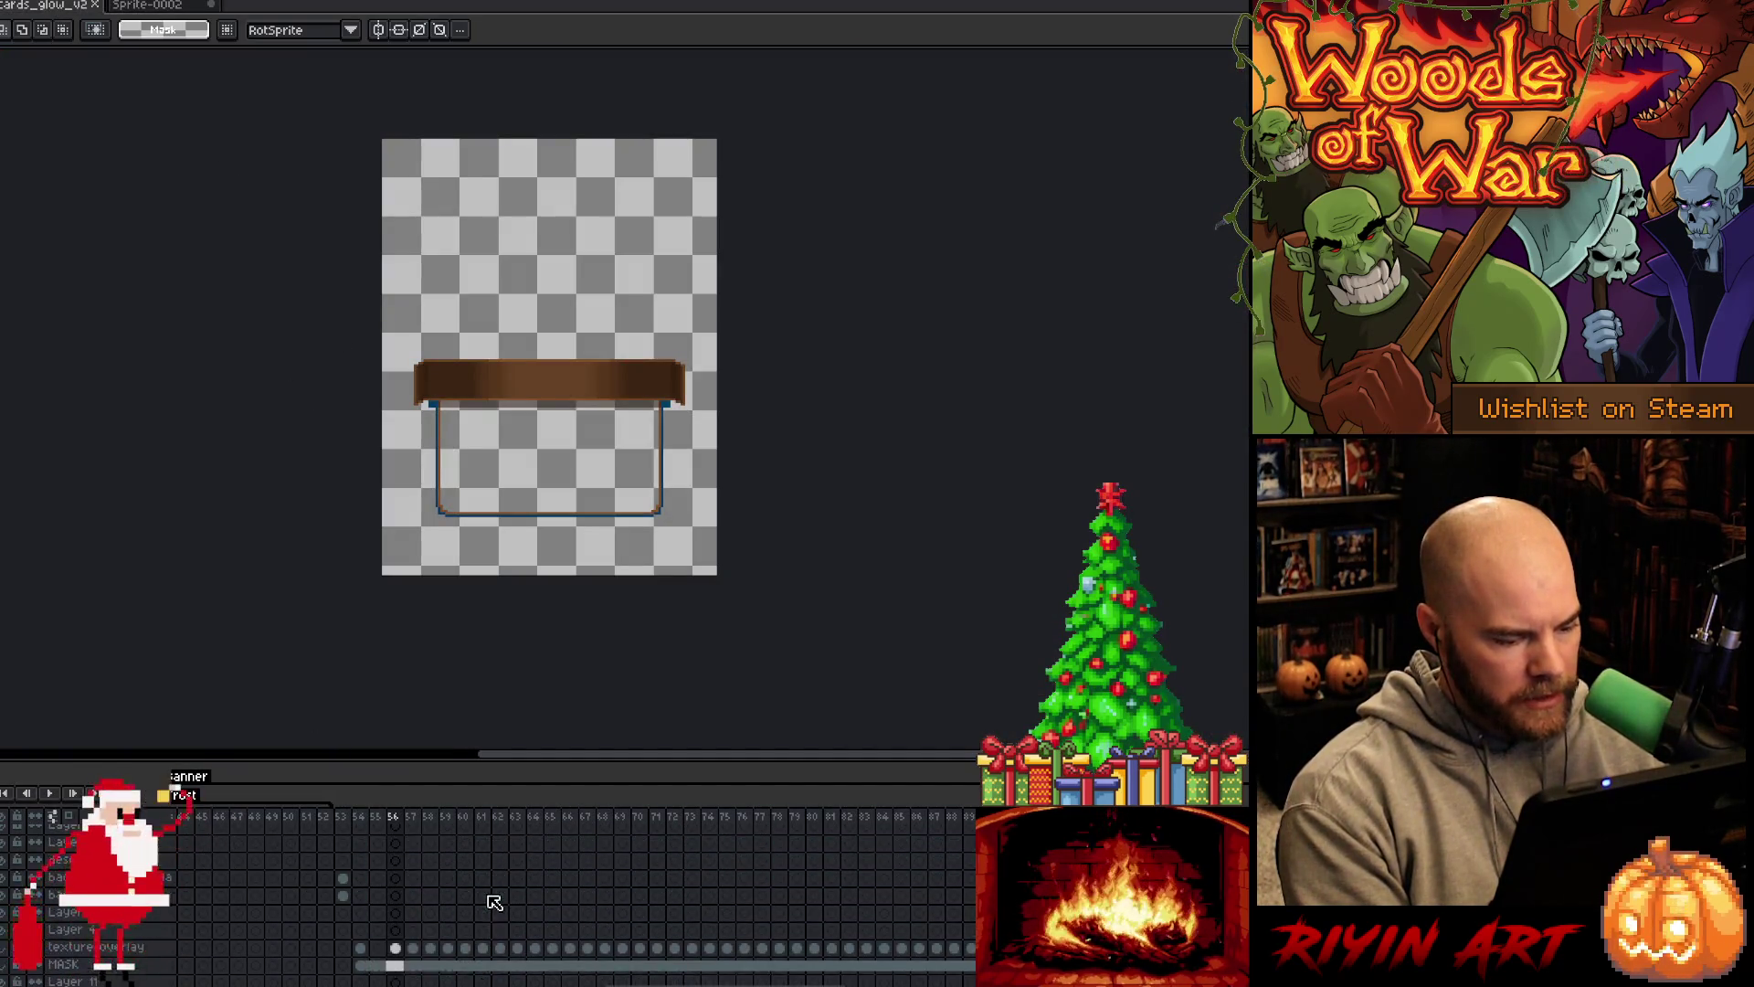
{"action": "scroll", "coordinate": [630, 877], "scroll_direction": "right", "scroll_amount": 3}
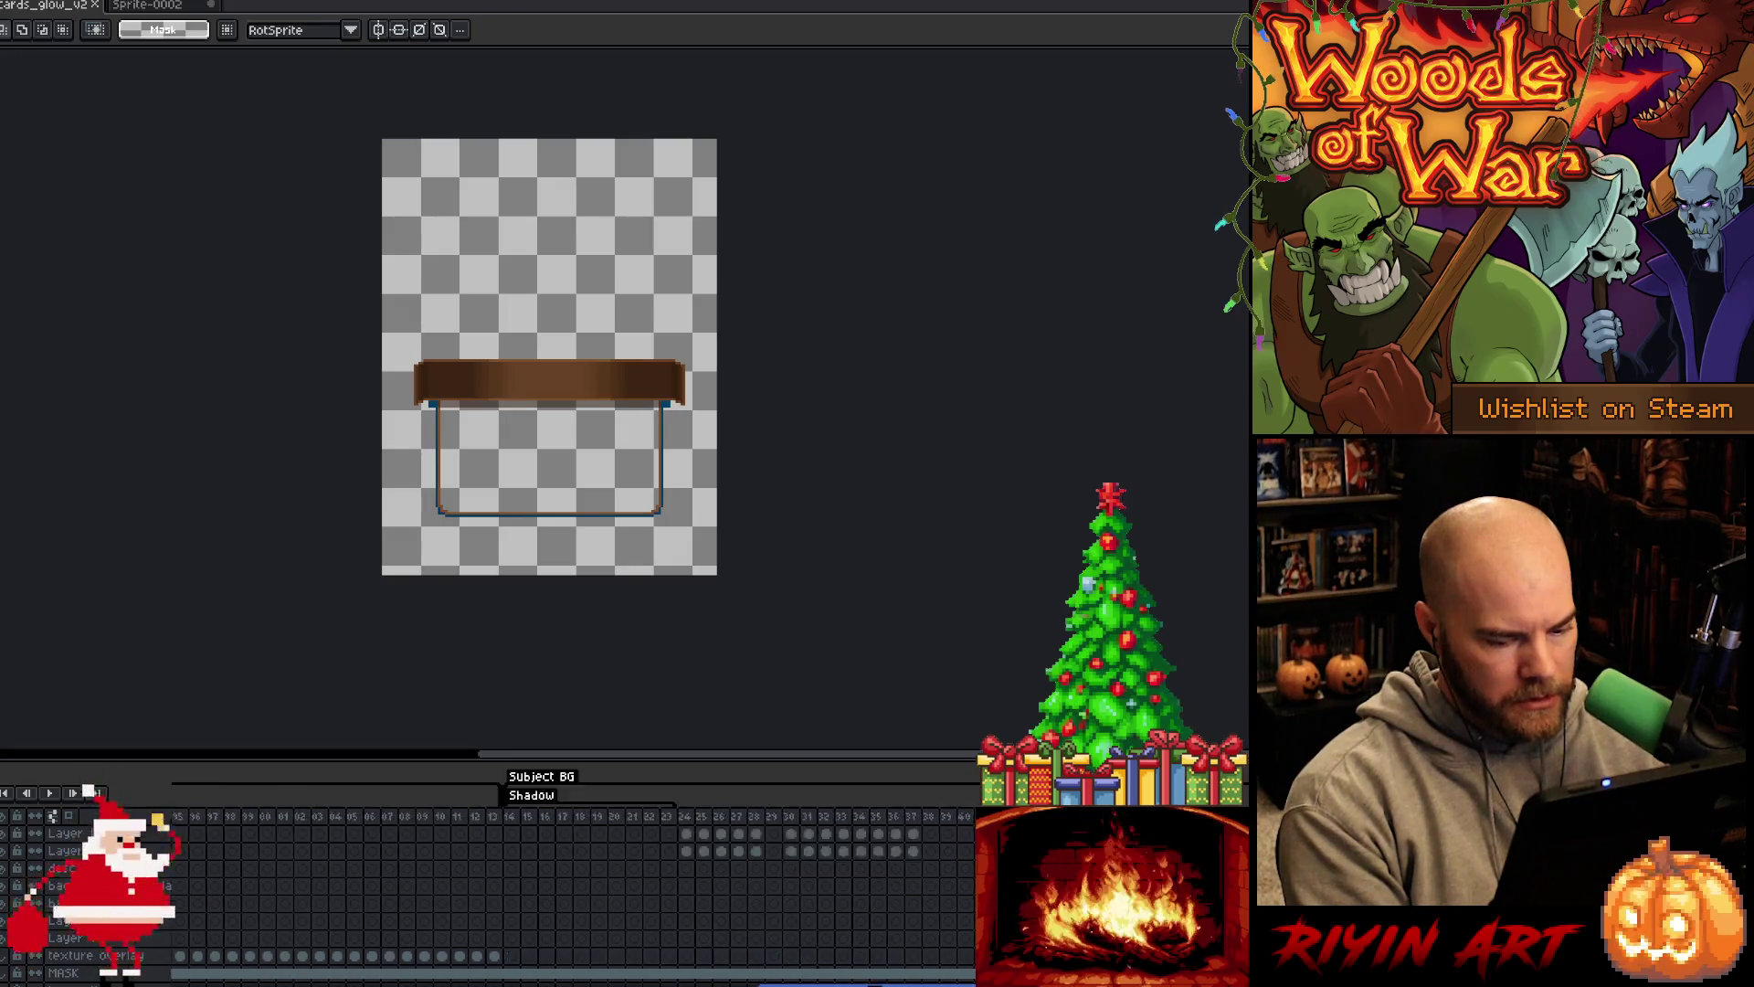
{"action": "scroll", "coordinate": [548, 877], "scroll_direction": "left", "scroll_amount": 4}
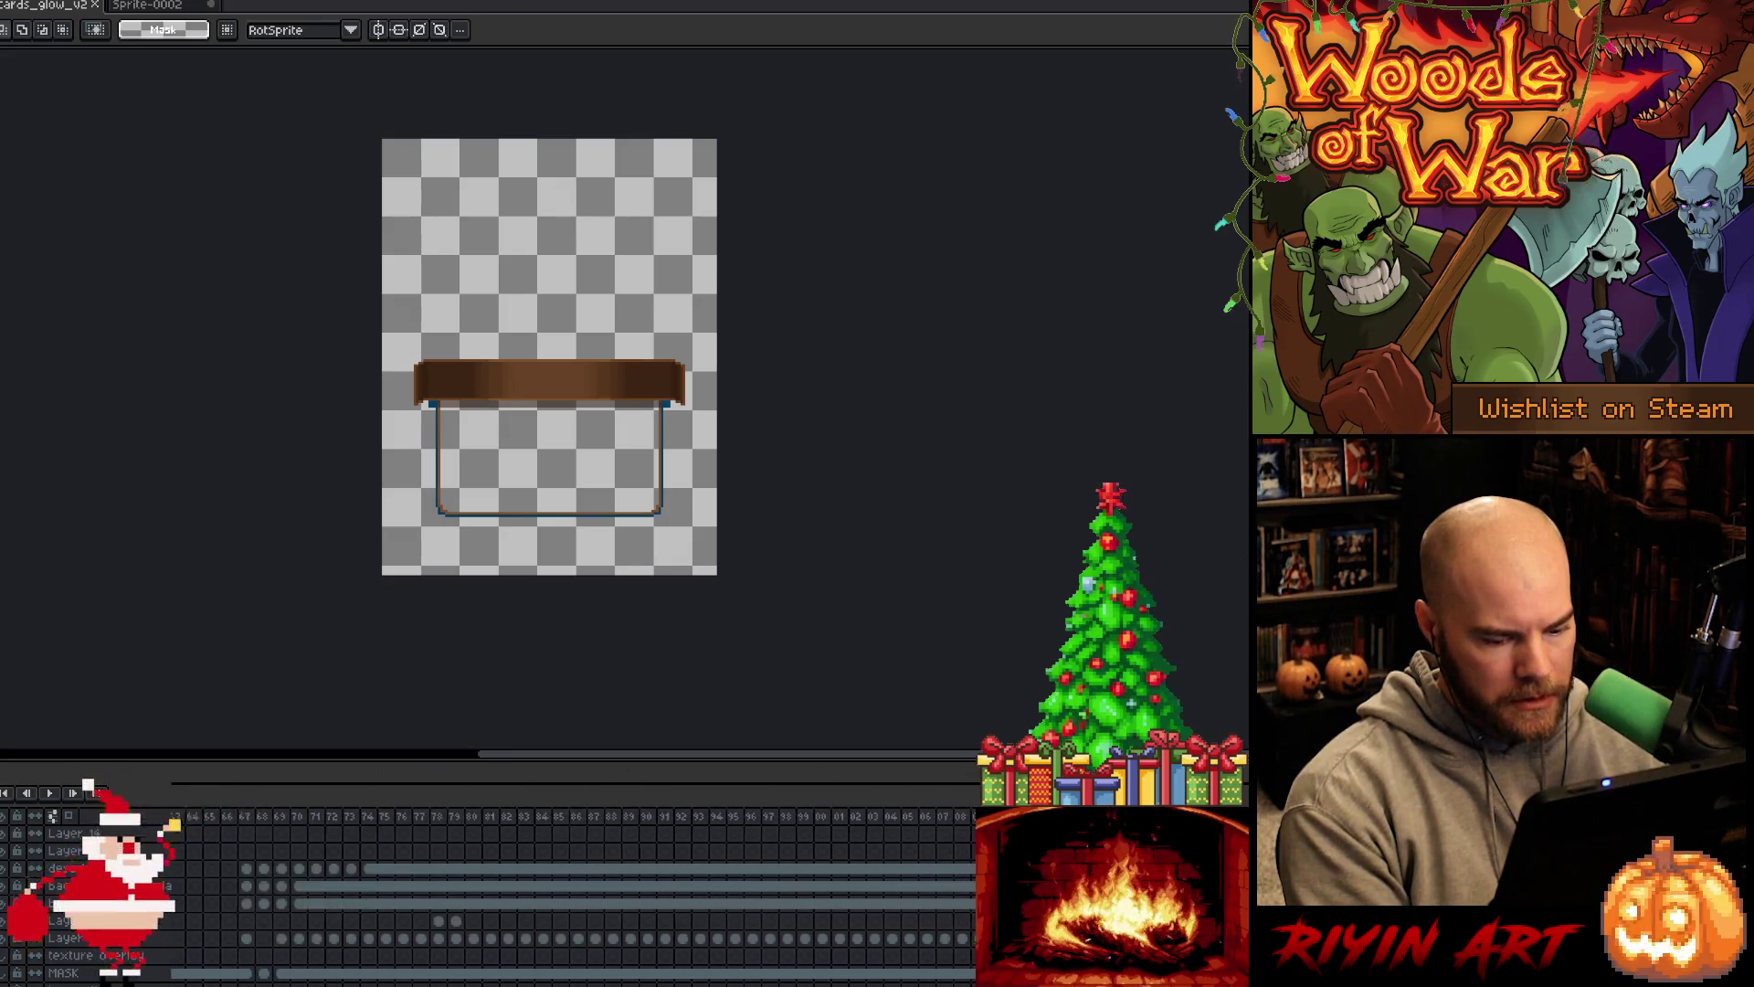
{"action": "left_click", "coordinate": [955, 826]}
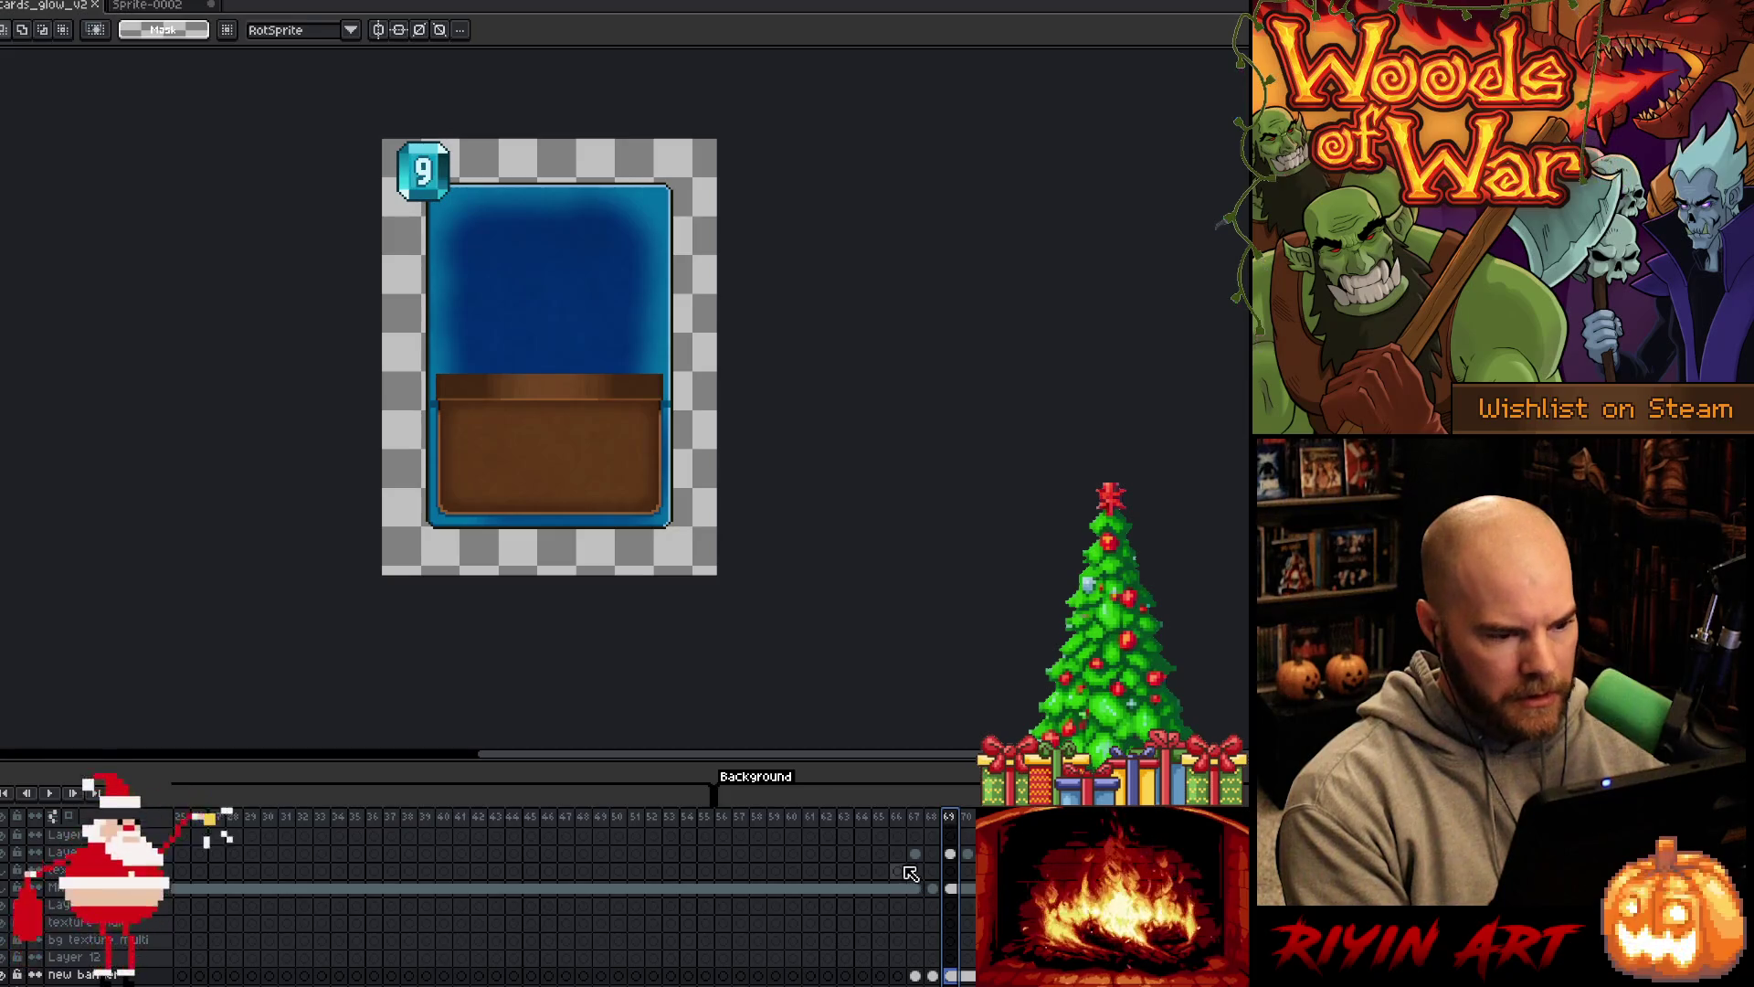
{"action": "scroll", "coordinate": [950, 877], "scroll_direction": "up", "scroll_amount": 3}
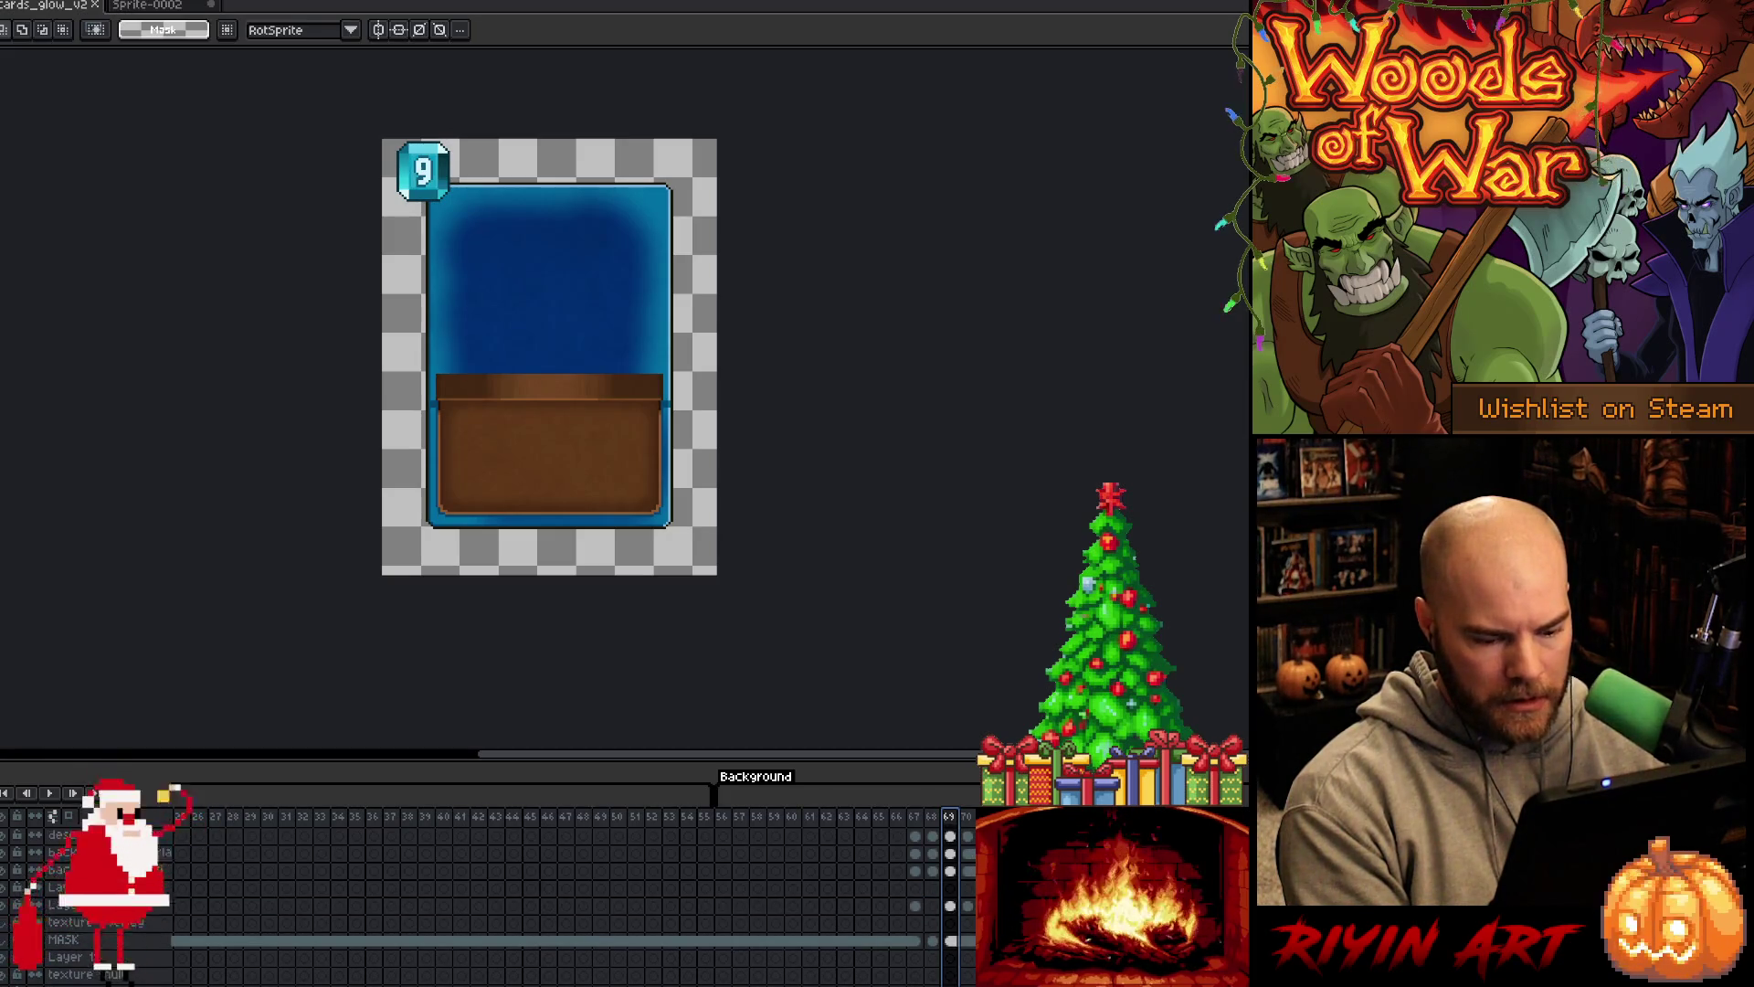
{"action": "scroll", "coordinate": [938, 817], "scroll_direction": "up", "scroll_amount": 2}
{"action": "left_click", "coordinate": [89, 791]}
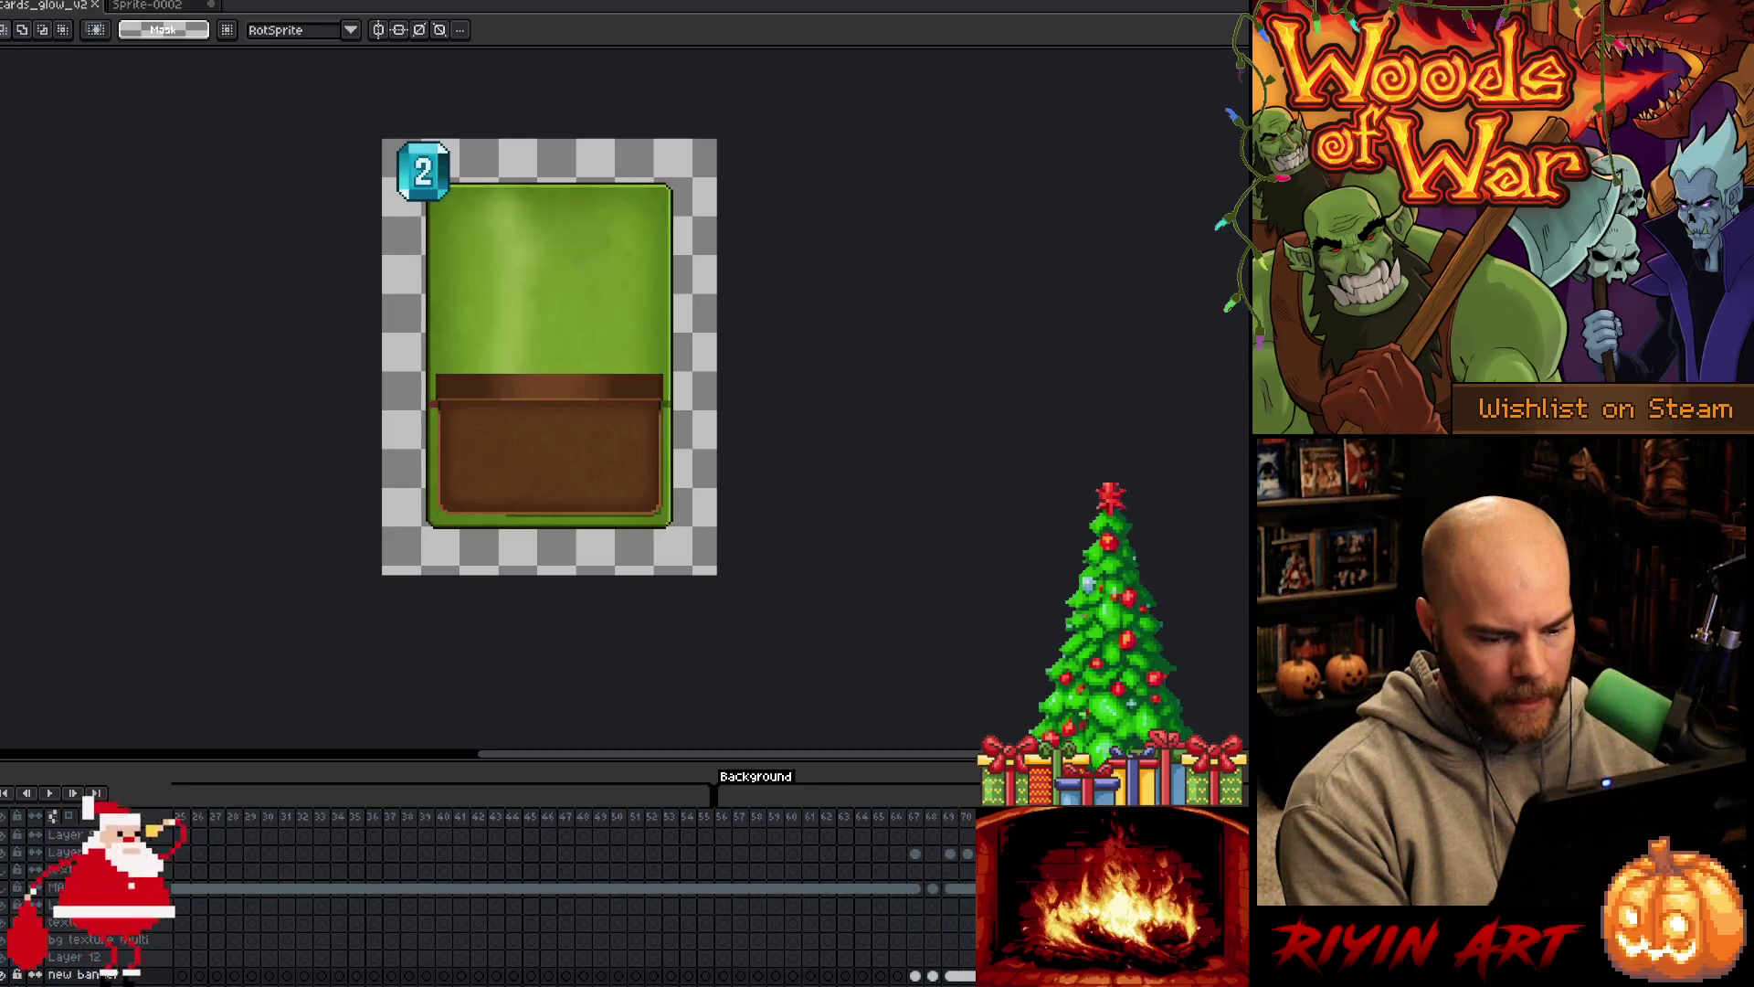
{"action": "scroll", "coordinate": [627, 285], "scroll_direction": "up", "scroll_amount": 1}
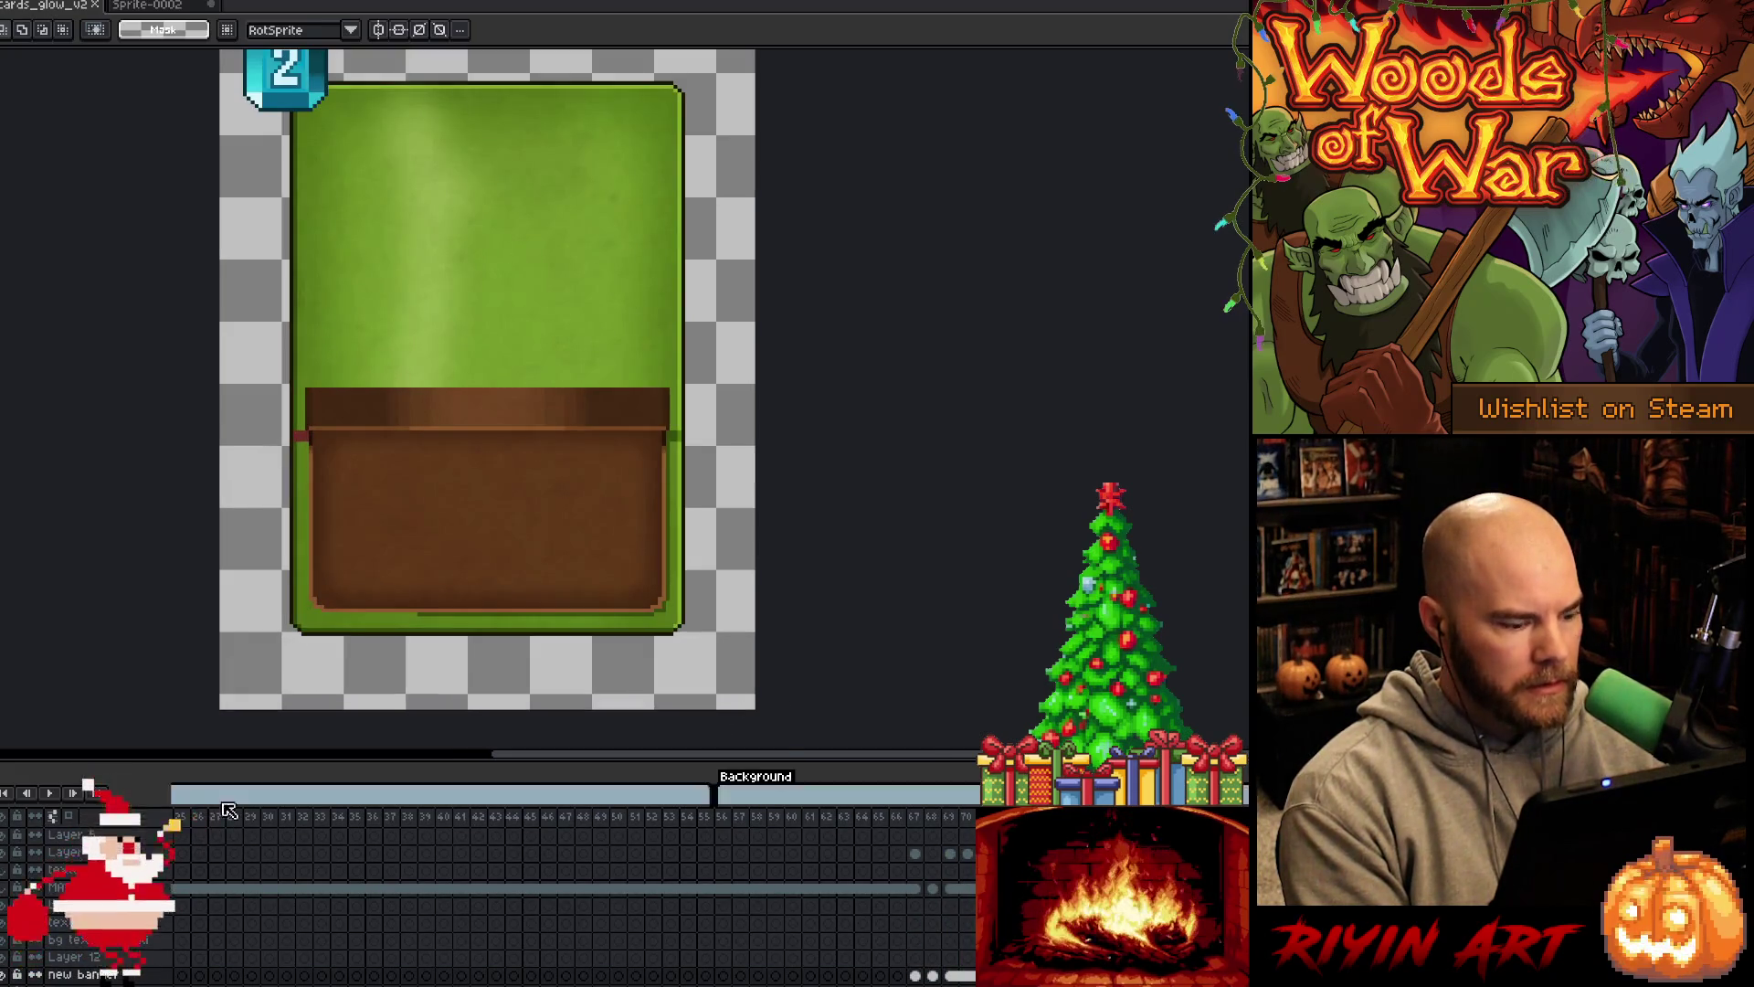
{"action": "scroll", "coordinate": [307, 888], "scroll_direction": "up", "scroll_amount": 2}
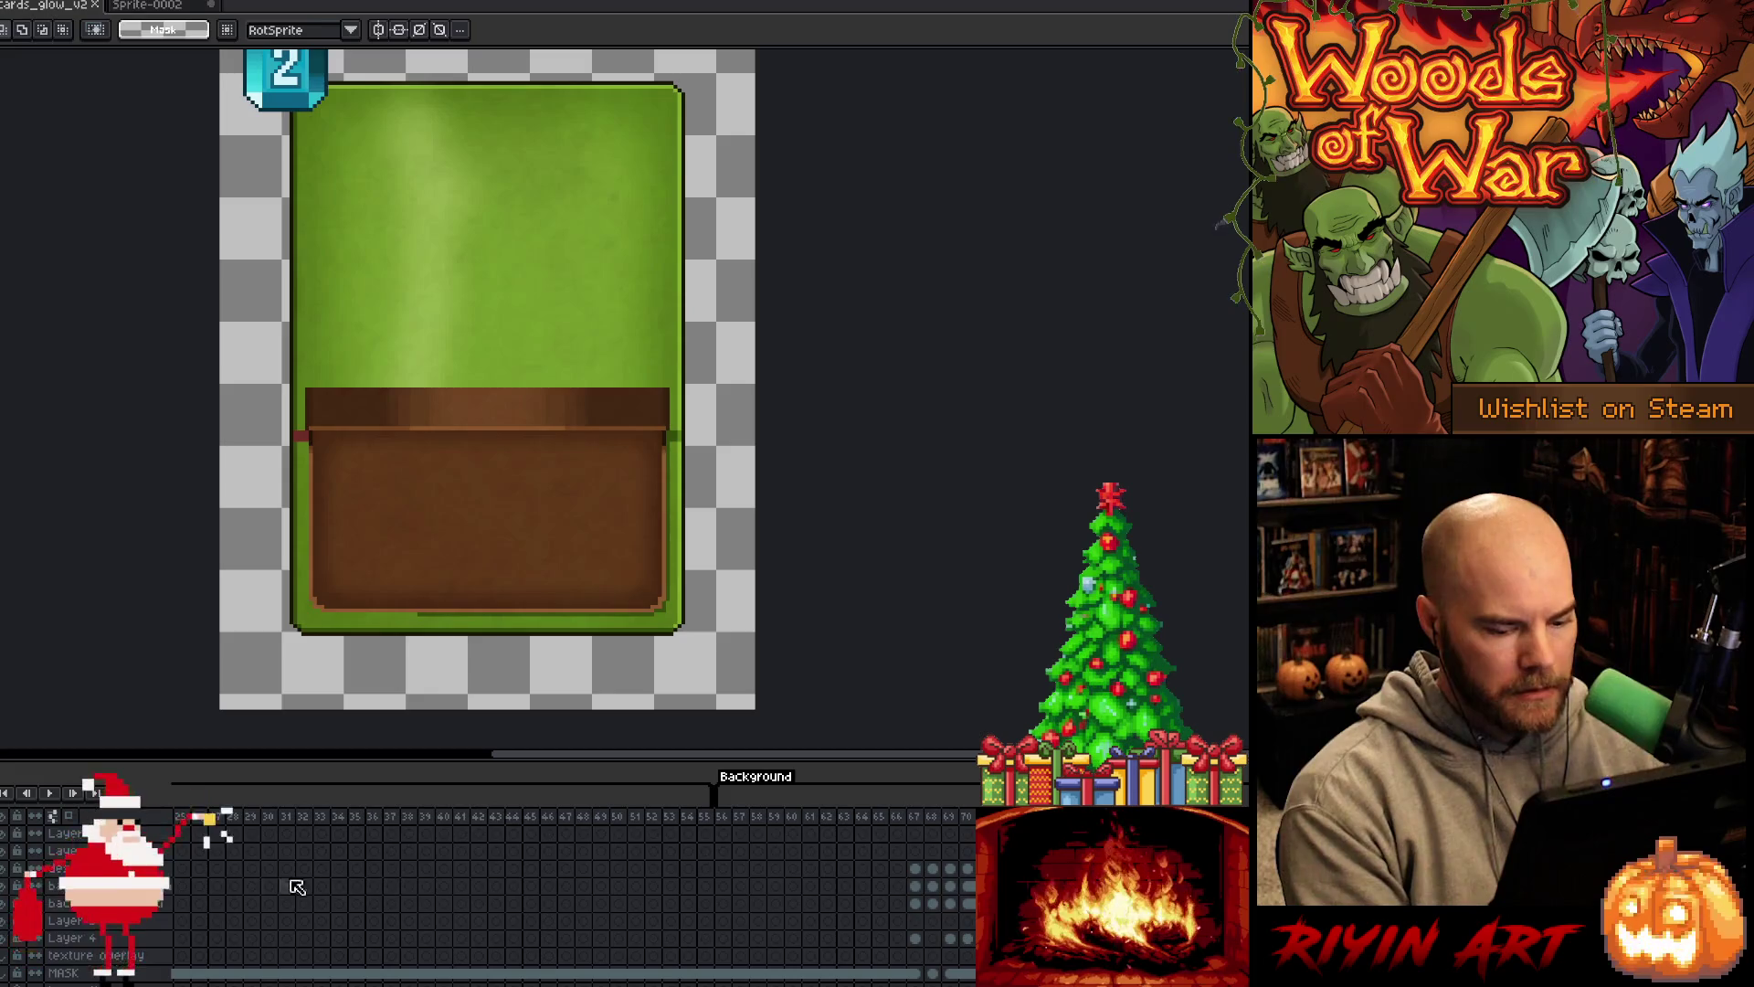
Inspect the back texture overlay and multi layer properties, then close the cards_glow_v2 document
{"action": "left_click", "coordinate": [60, 868]}
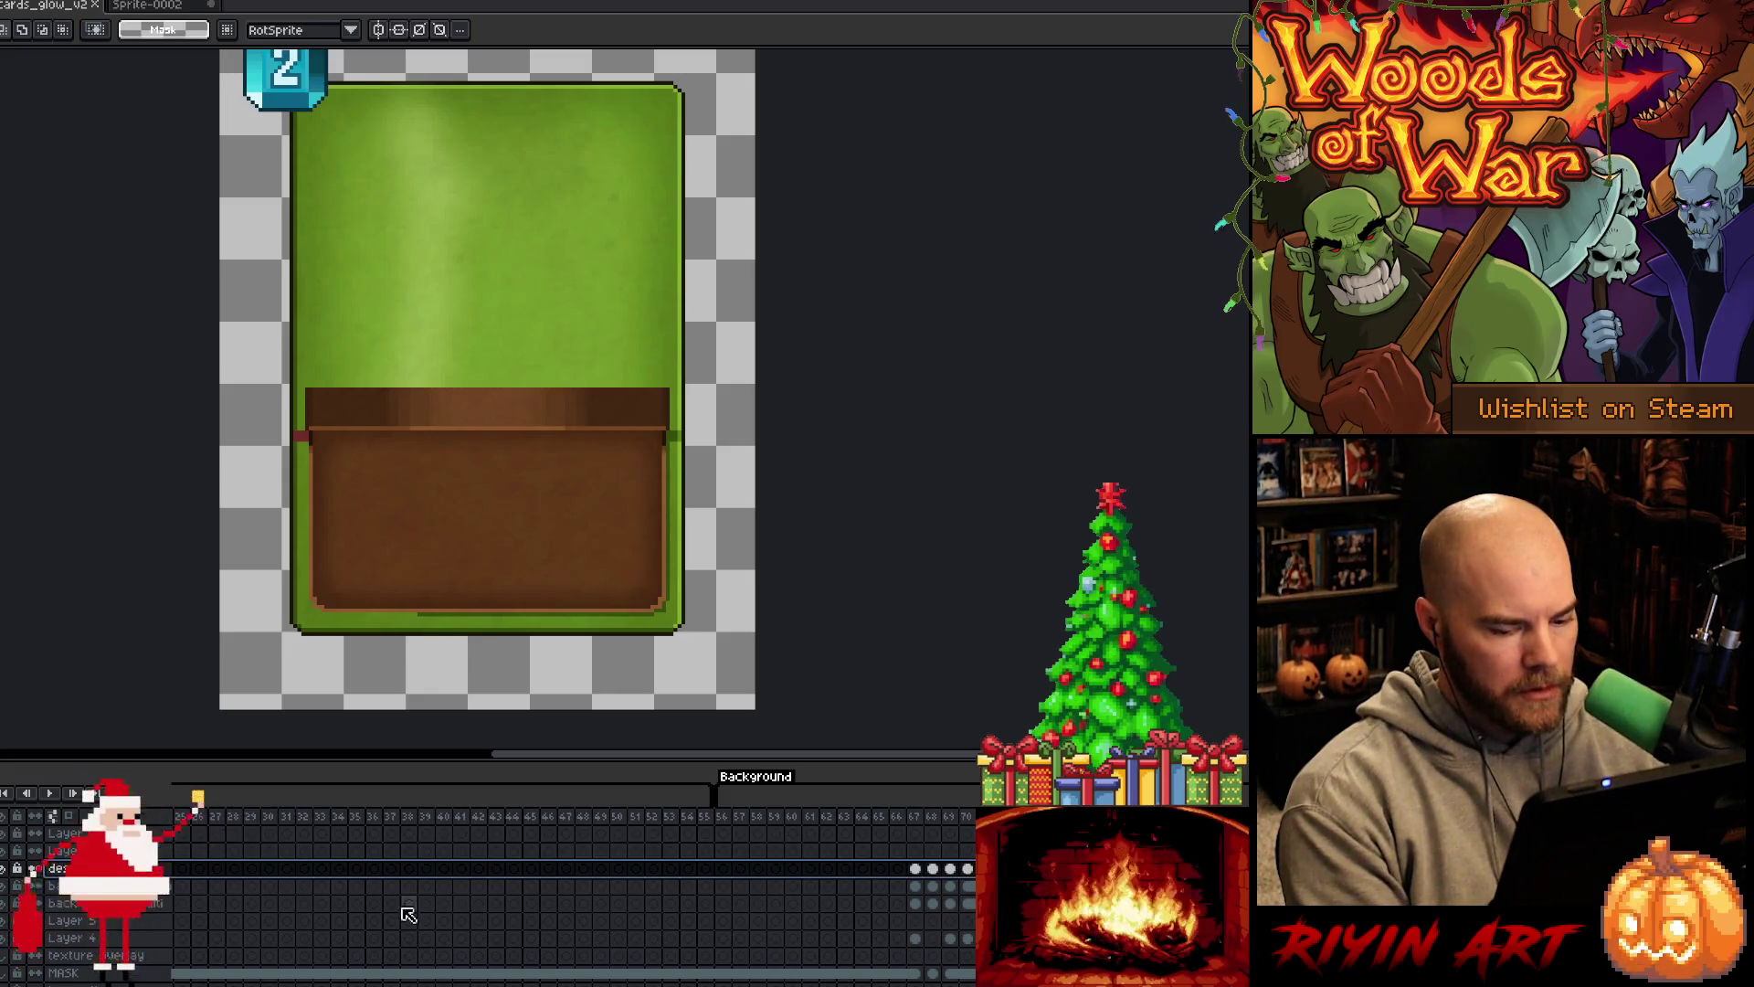
{"action": "left_click", "coordinate": [60, 886]}
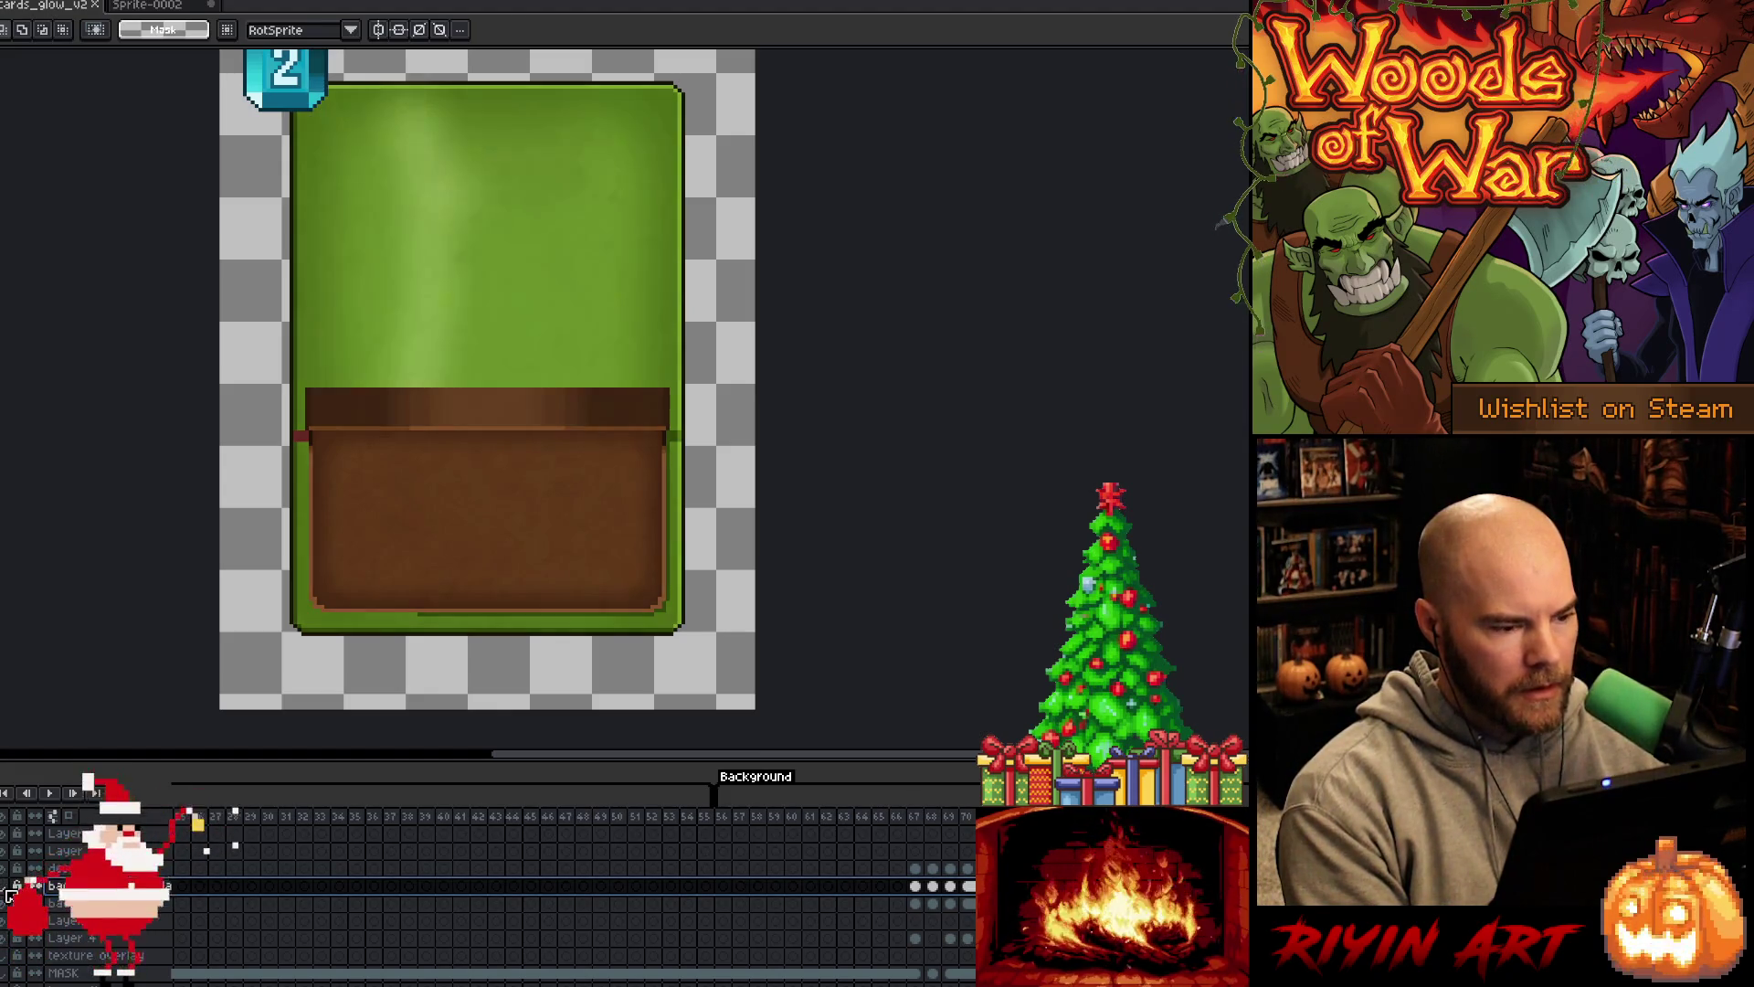
{"action": "double_click", "coordinate": [60, 885]}
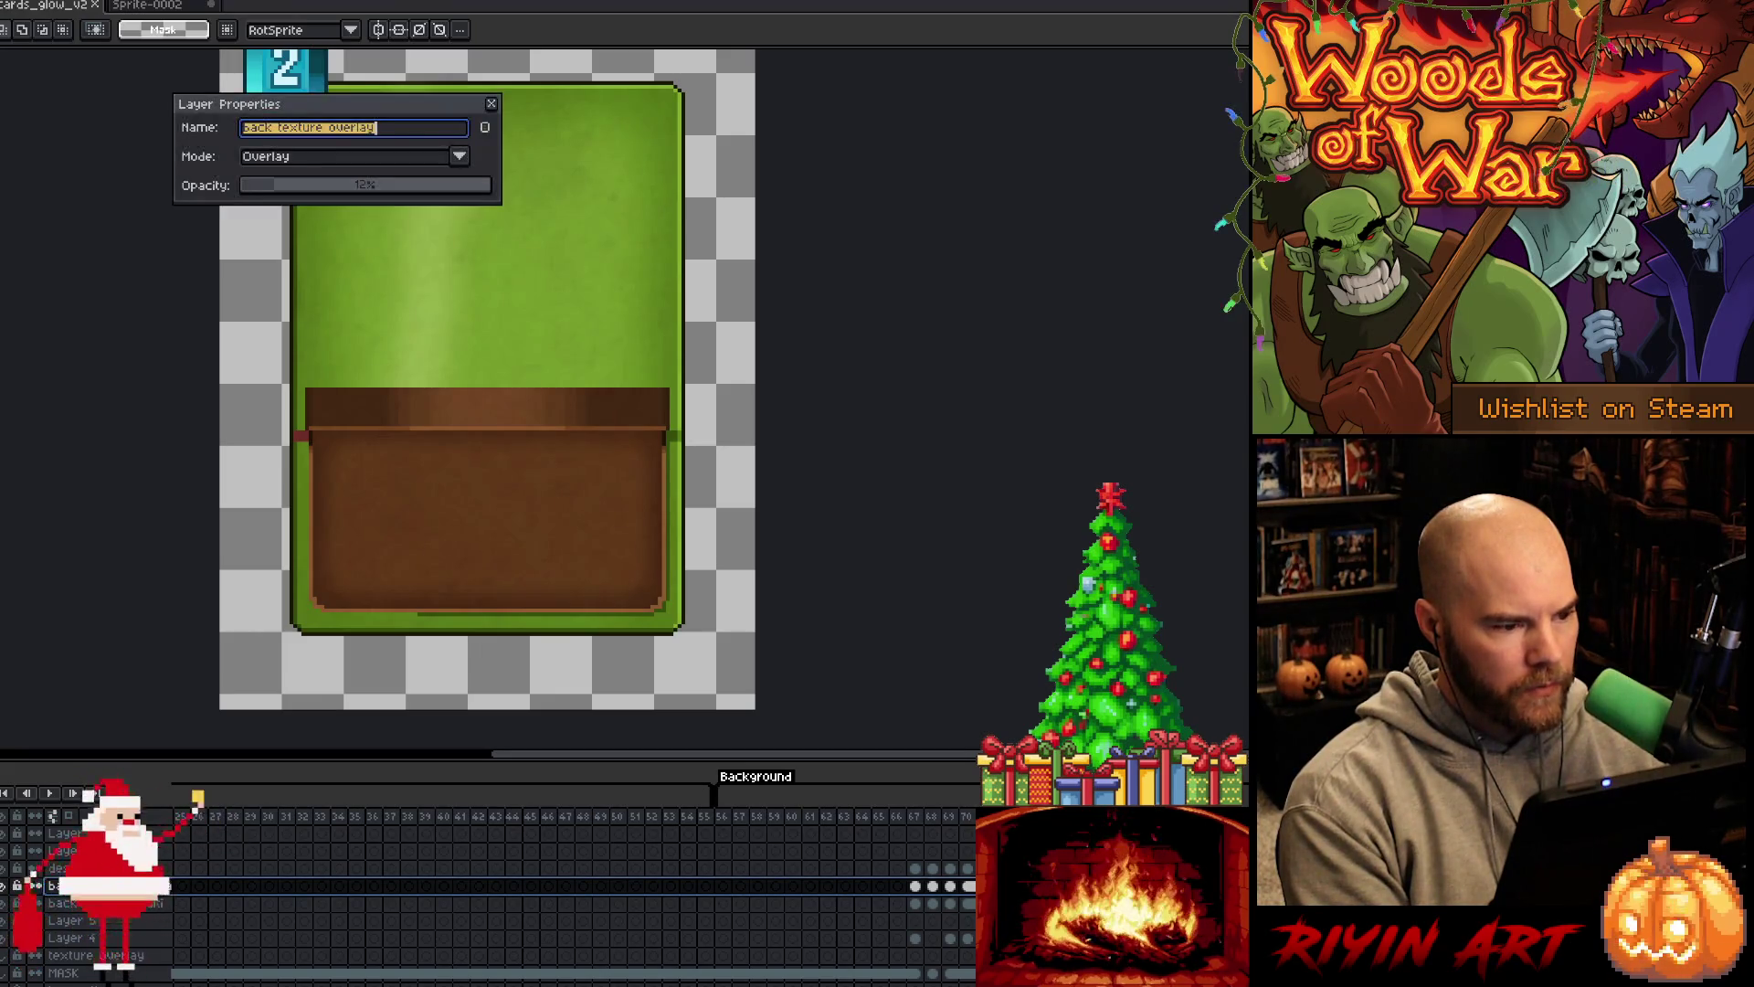
{"action": "left_click", "coordinate": [55, 903]}
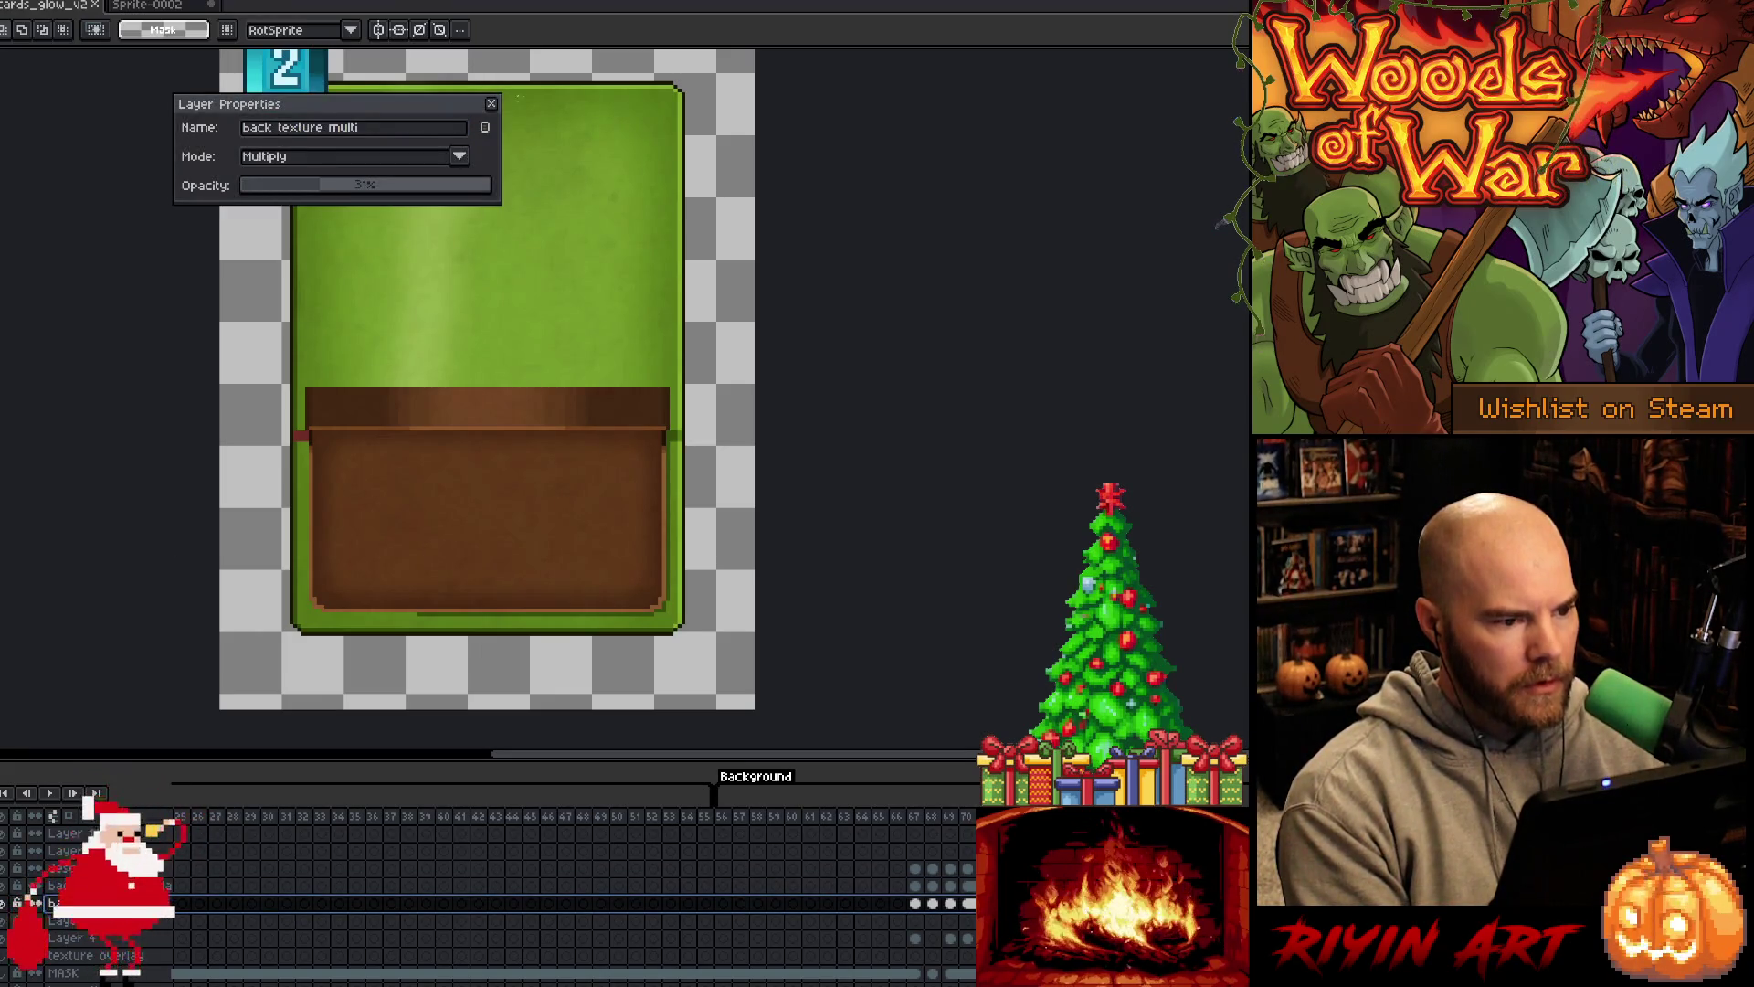
{"action": "left_click", "coordinate": [494, 105]}
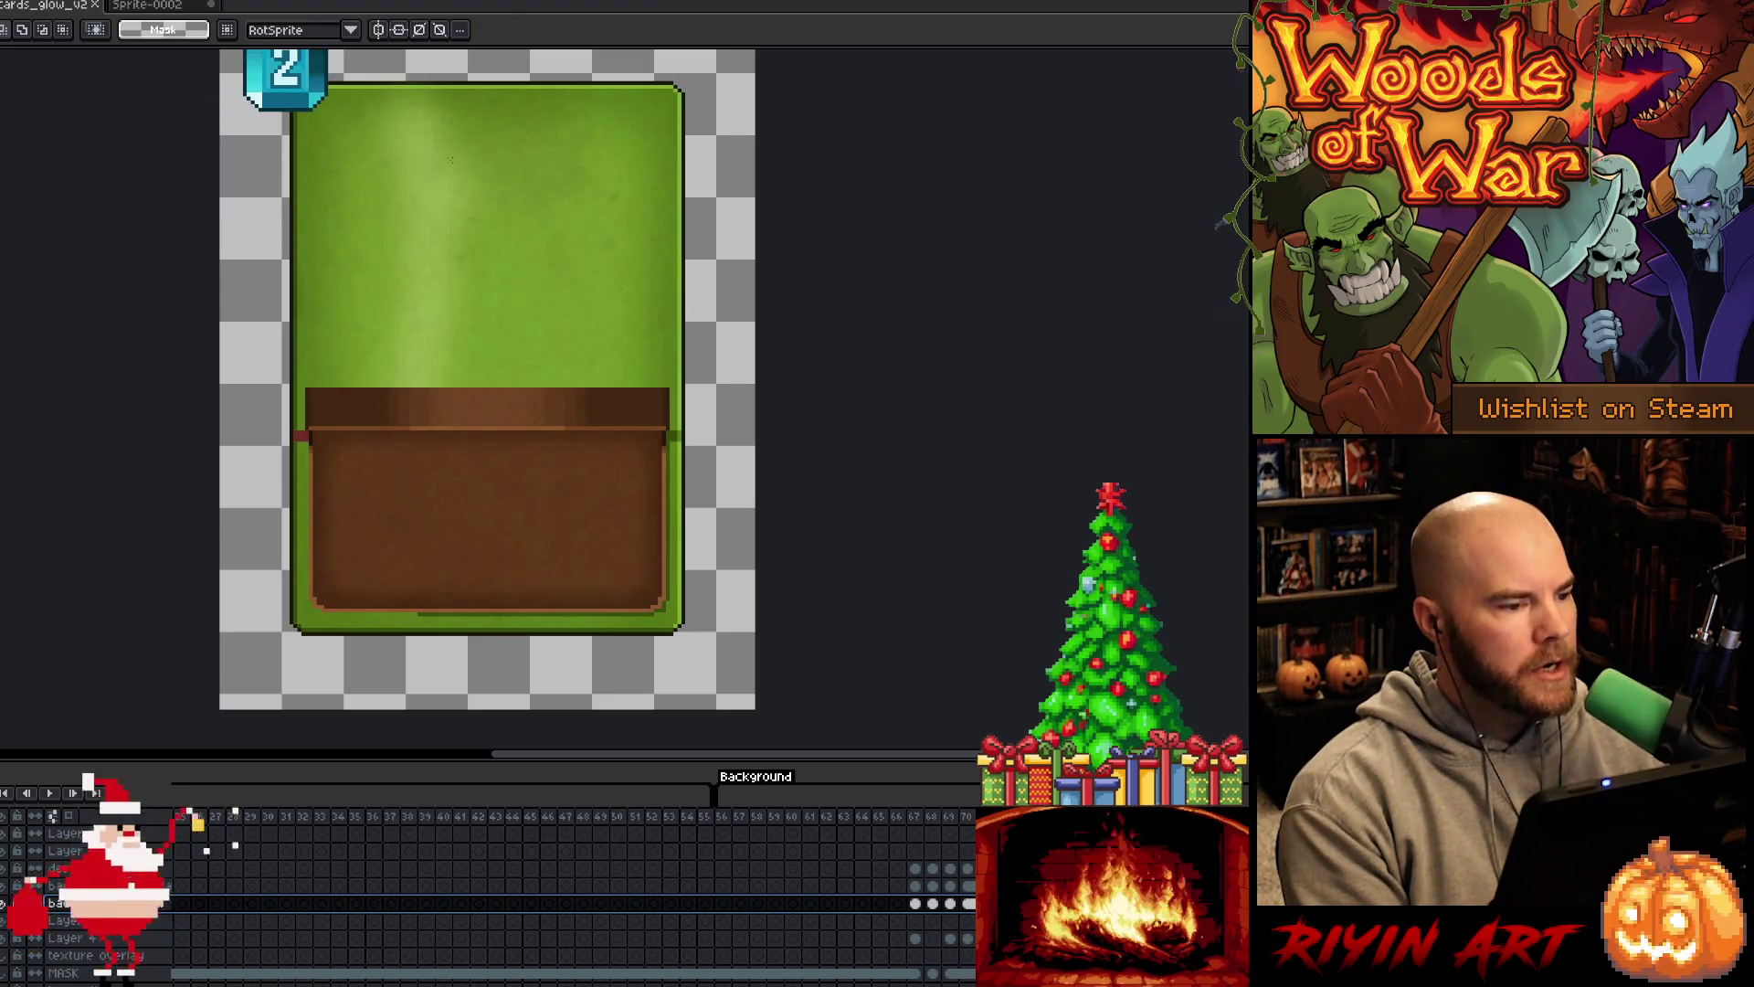
{"action": "left_click", "coordinate": [100, 7]}
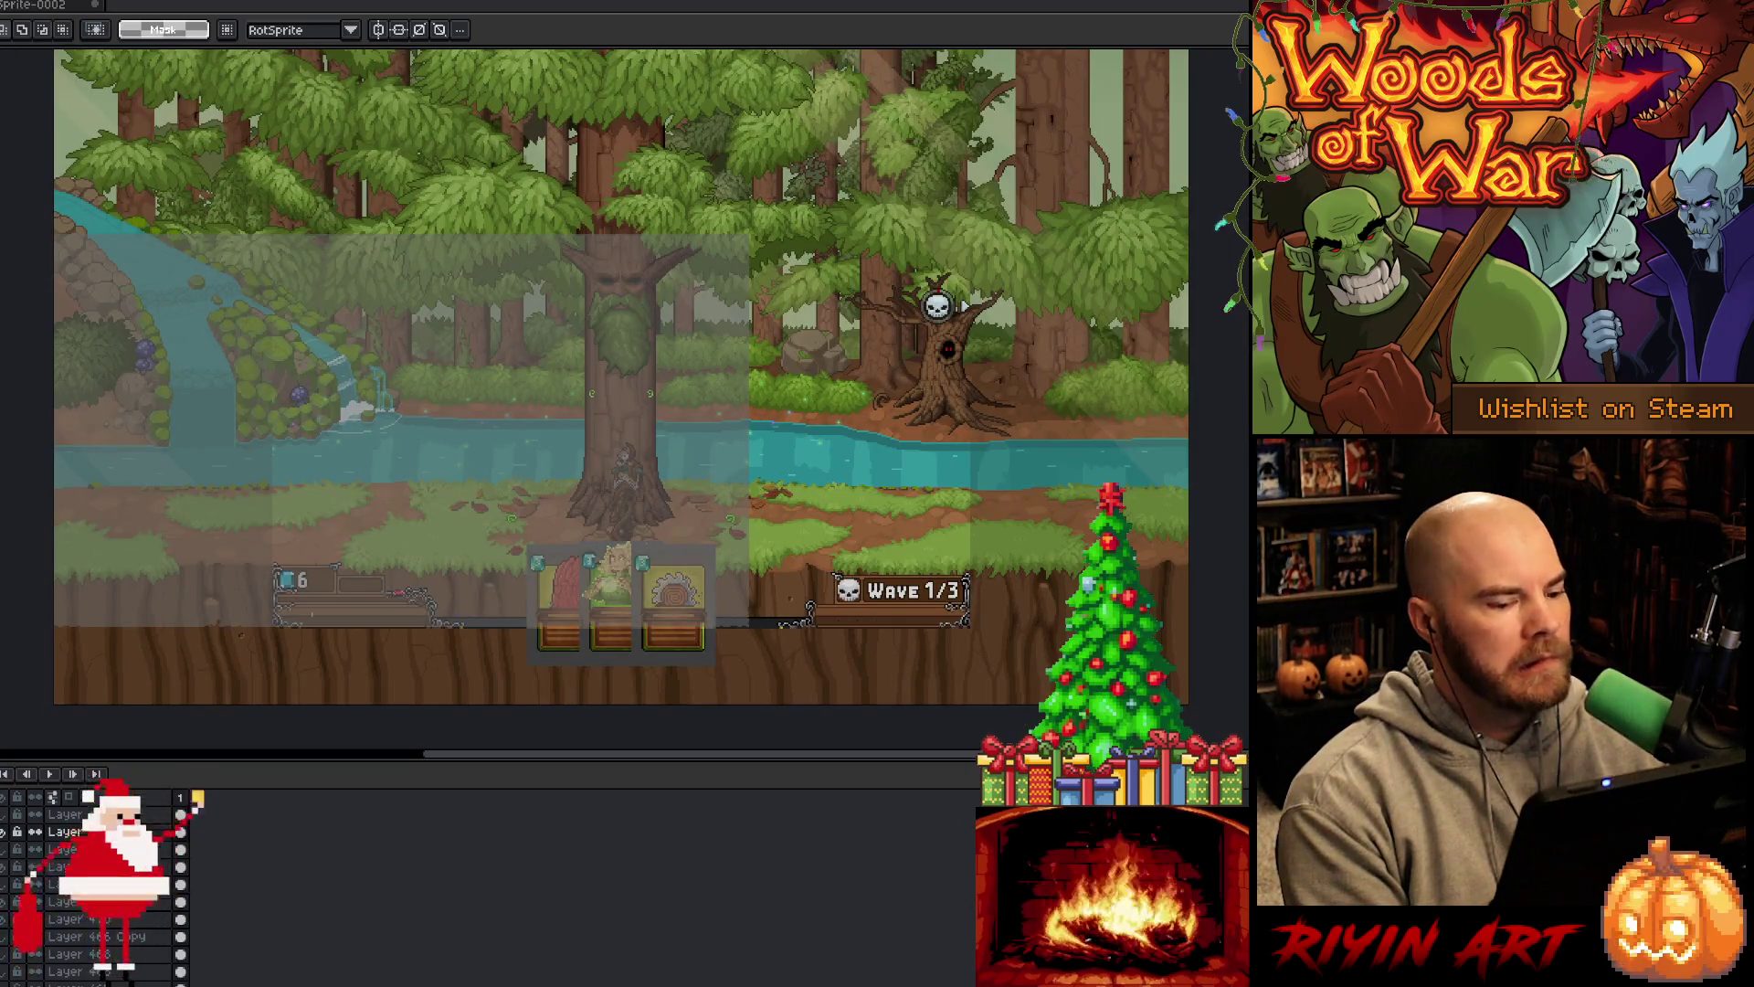
Switch to the frog sprite, play its animation, and jump to frame 2
{"action": "key", "text": "ctrl+w"}
{"action": "key", "text": "Return"}
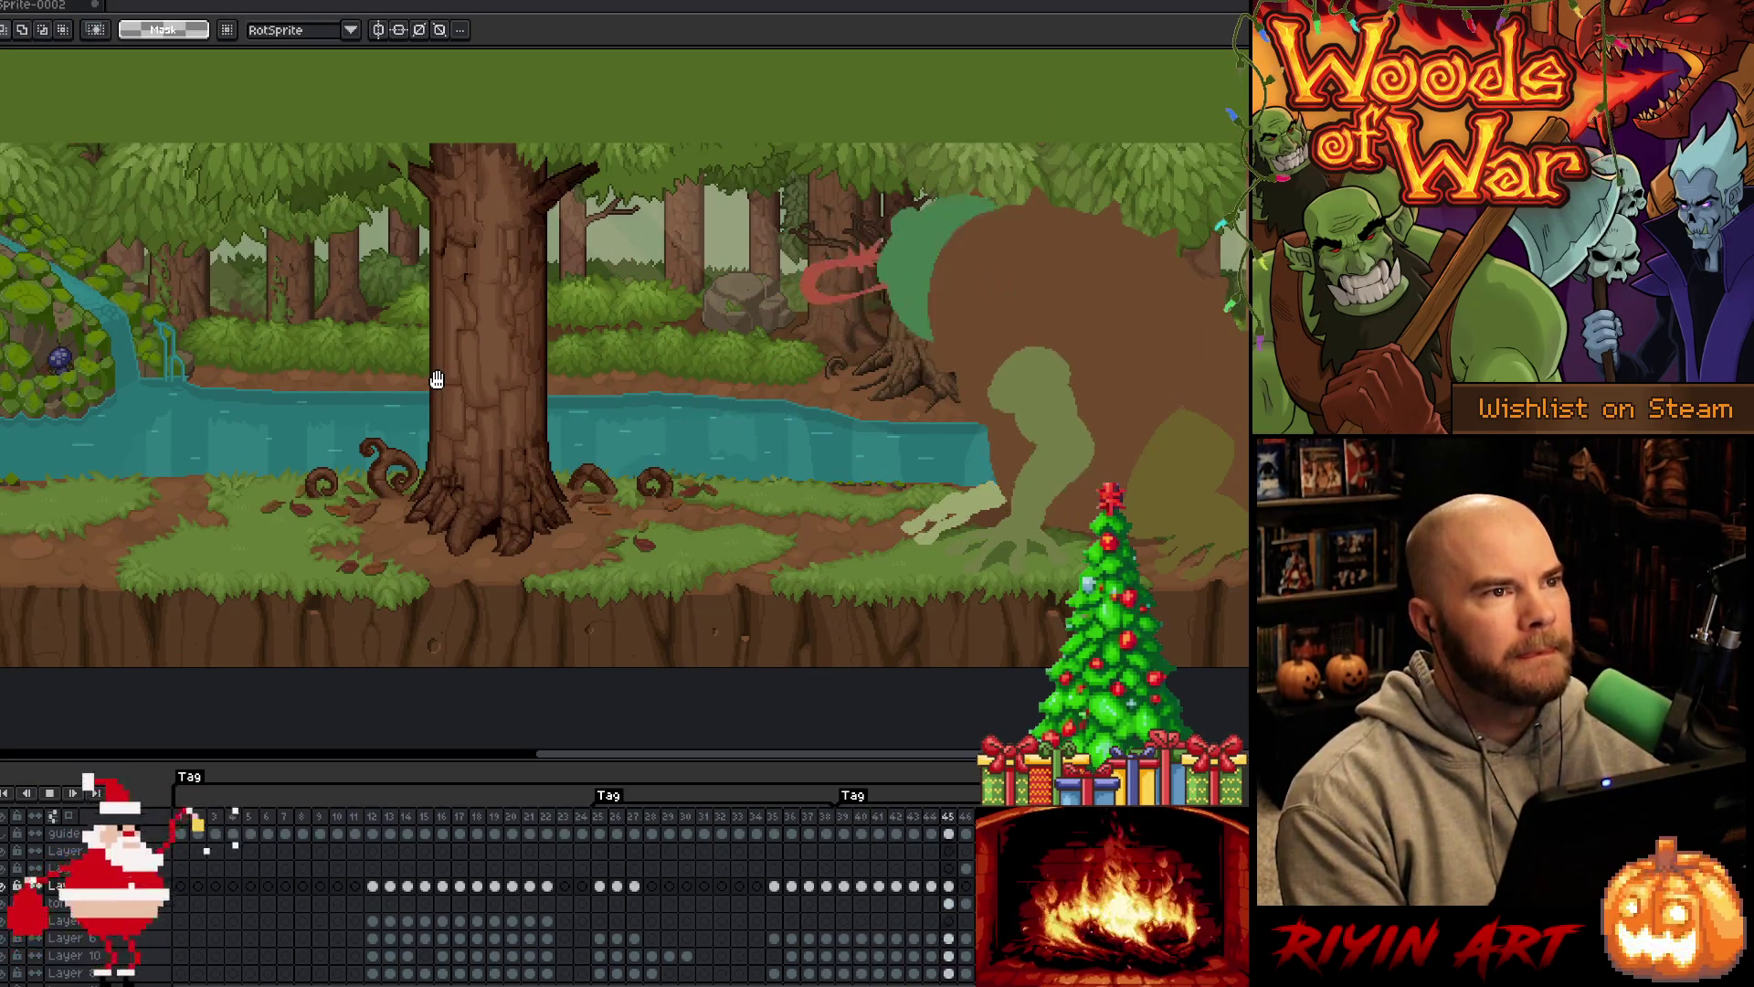
{"action": "left_click", "coordinate": [195, 813]}
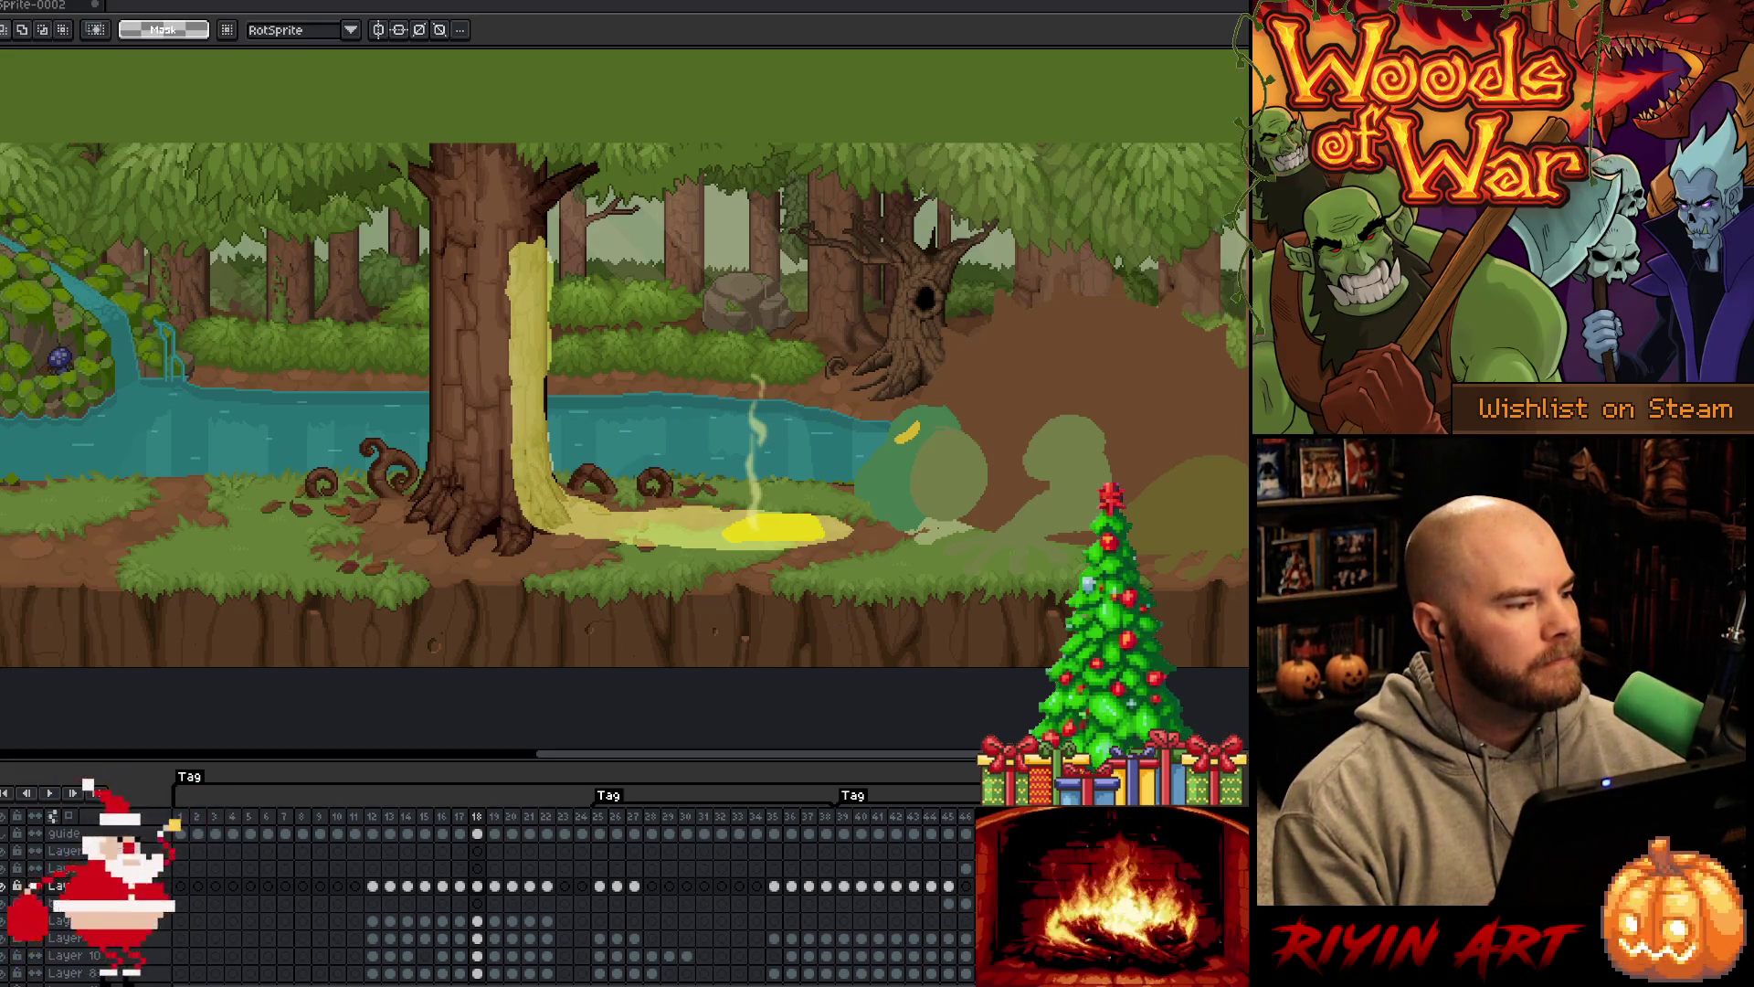
{"action": "key", "text": "ctrl+o"}
Scroll the Open dialog down to the grim files and open grim_transition_v7.aseprite
{"action": "scroll", "coordinate": [329, 402], "scroll_direction": "down", "scroll_amount": 5}
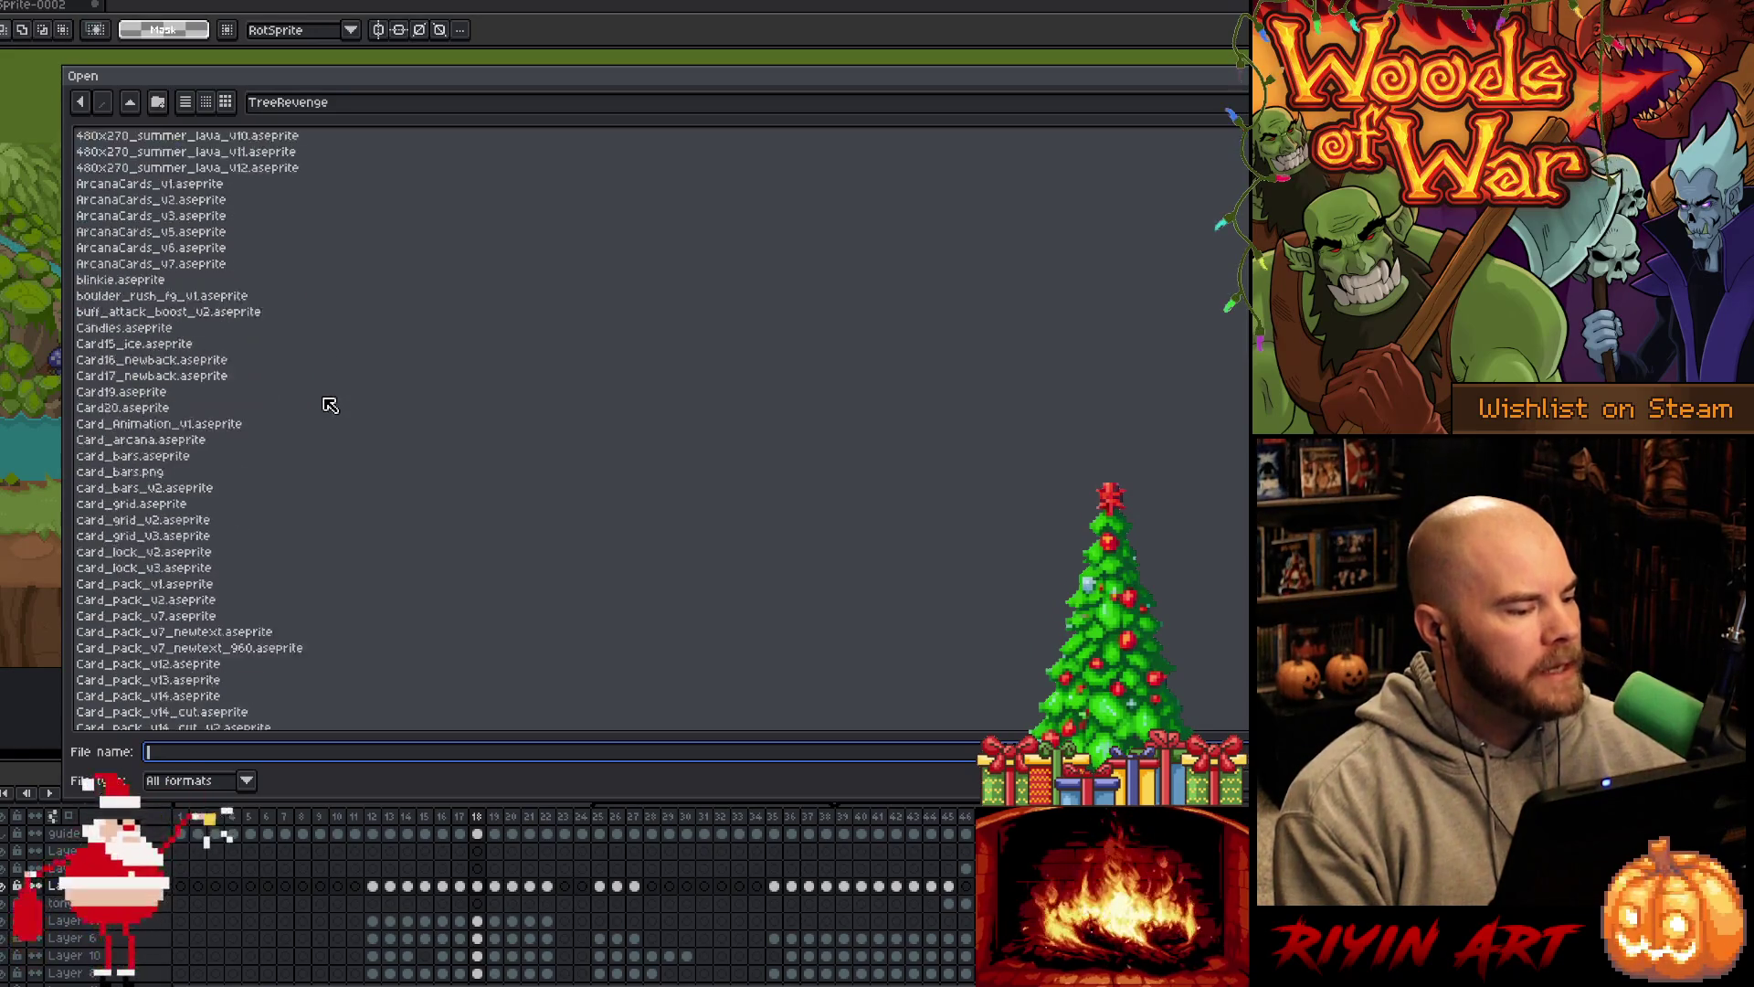
{"action": "scroll", "coordinate": [329, 404], "scroll_direction": "down", "scroll_amount": 15}
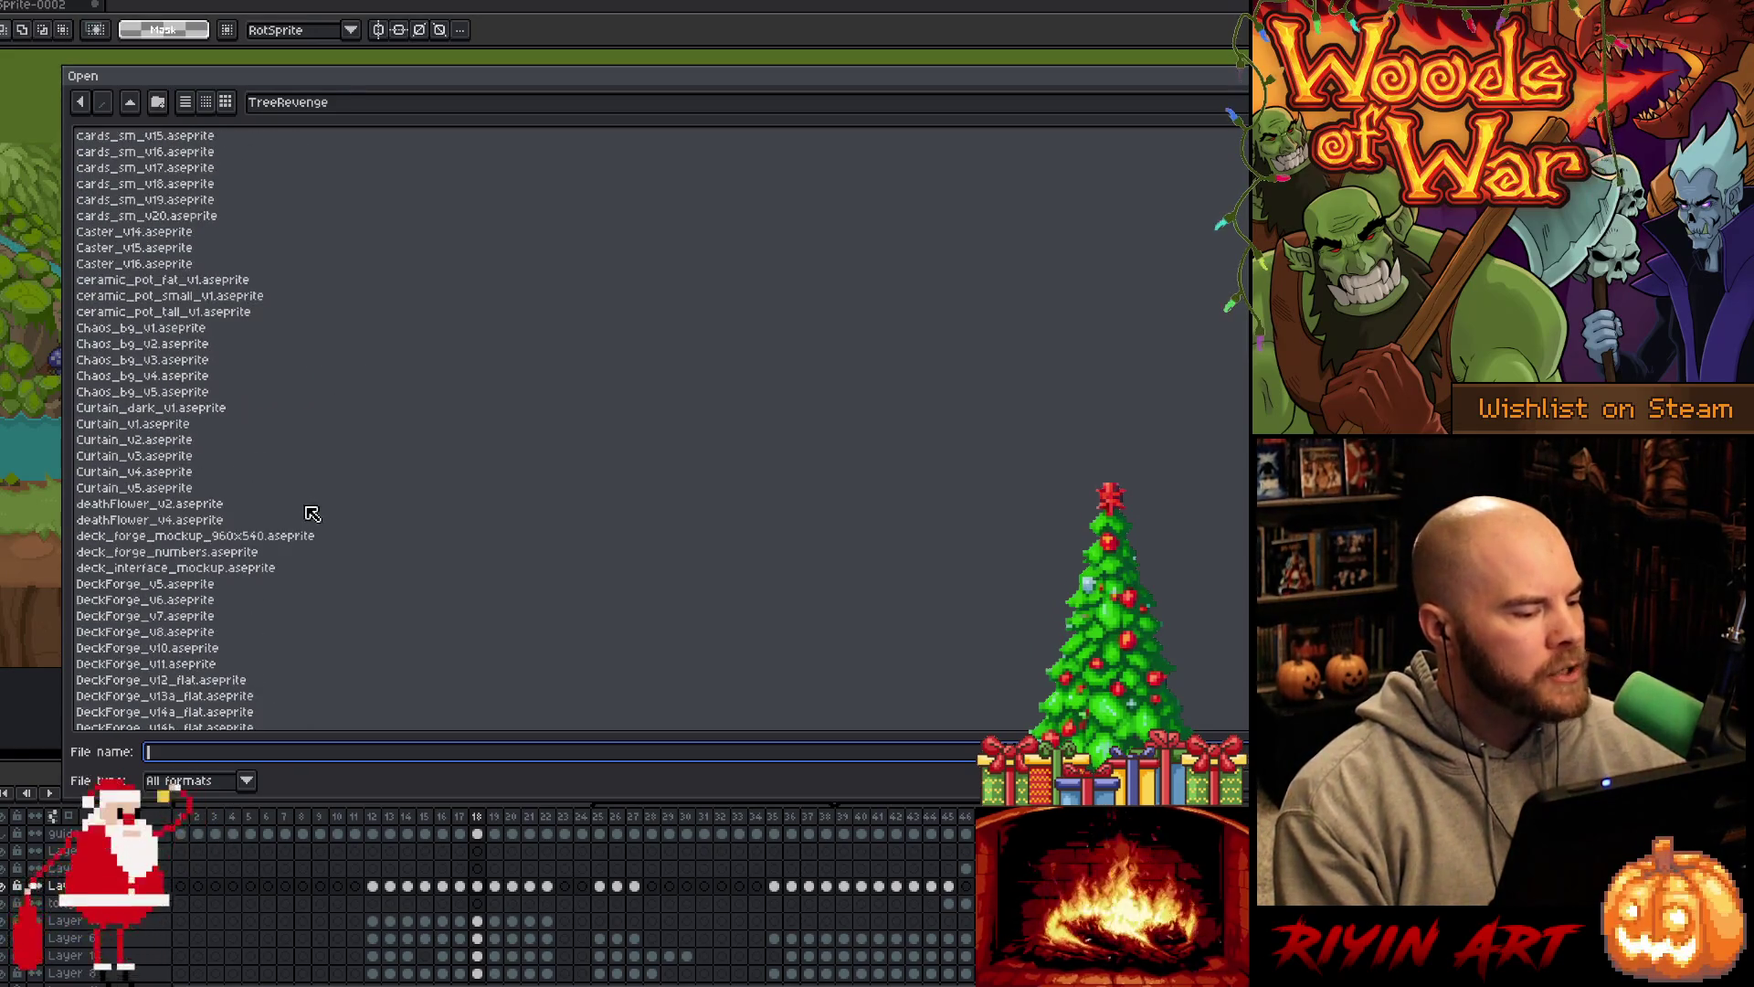
{"action": "scroll", "coordinate": [310, 509], "scroll_direction": "down", "scroll_amount": 15}
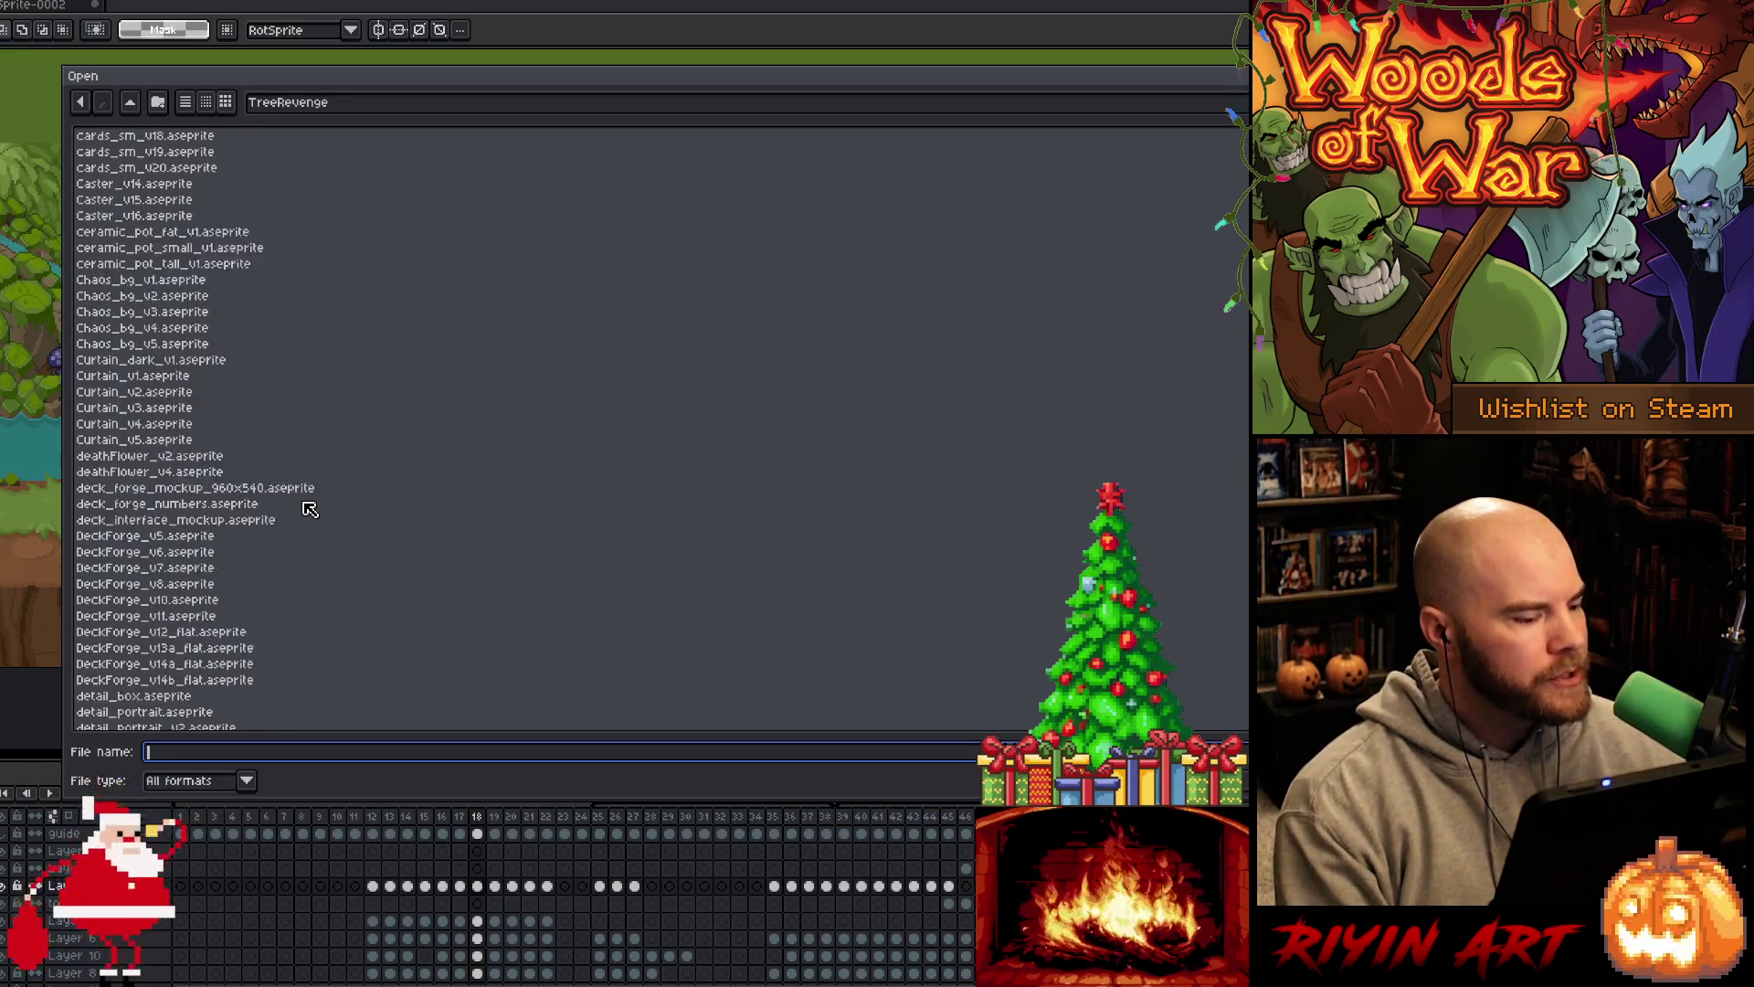
{"action": "scroll", "coordinate": [337, 501], "scroll_direction": "down", "scroll_amount": 15}
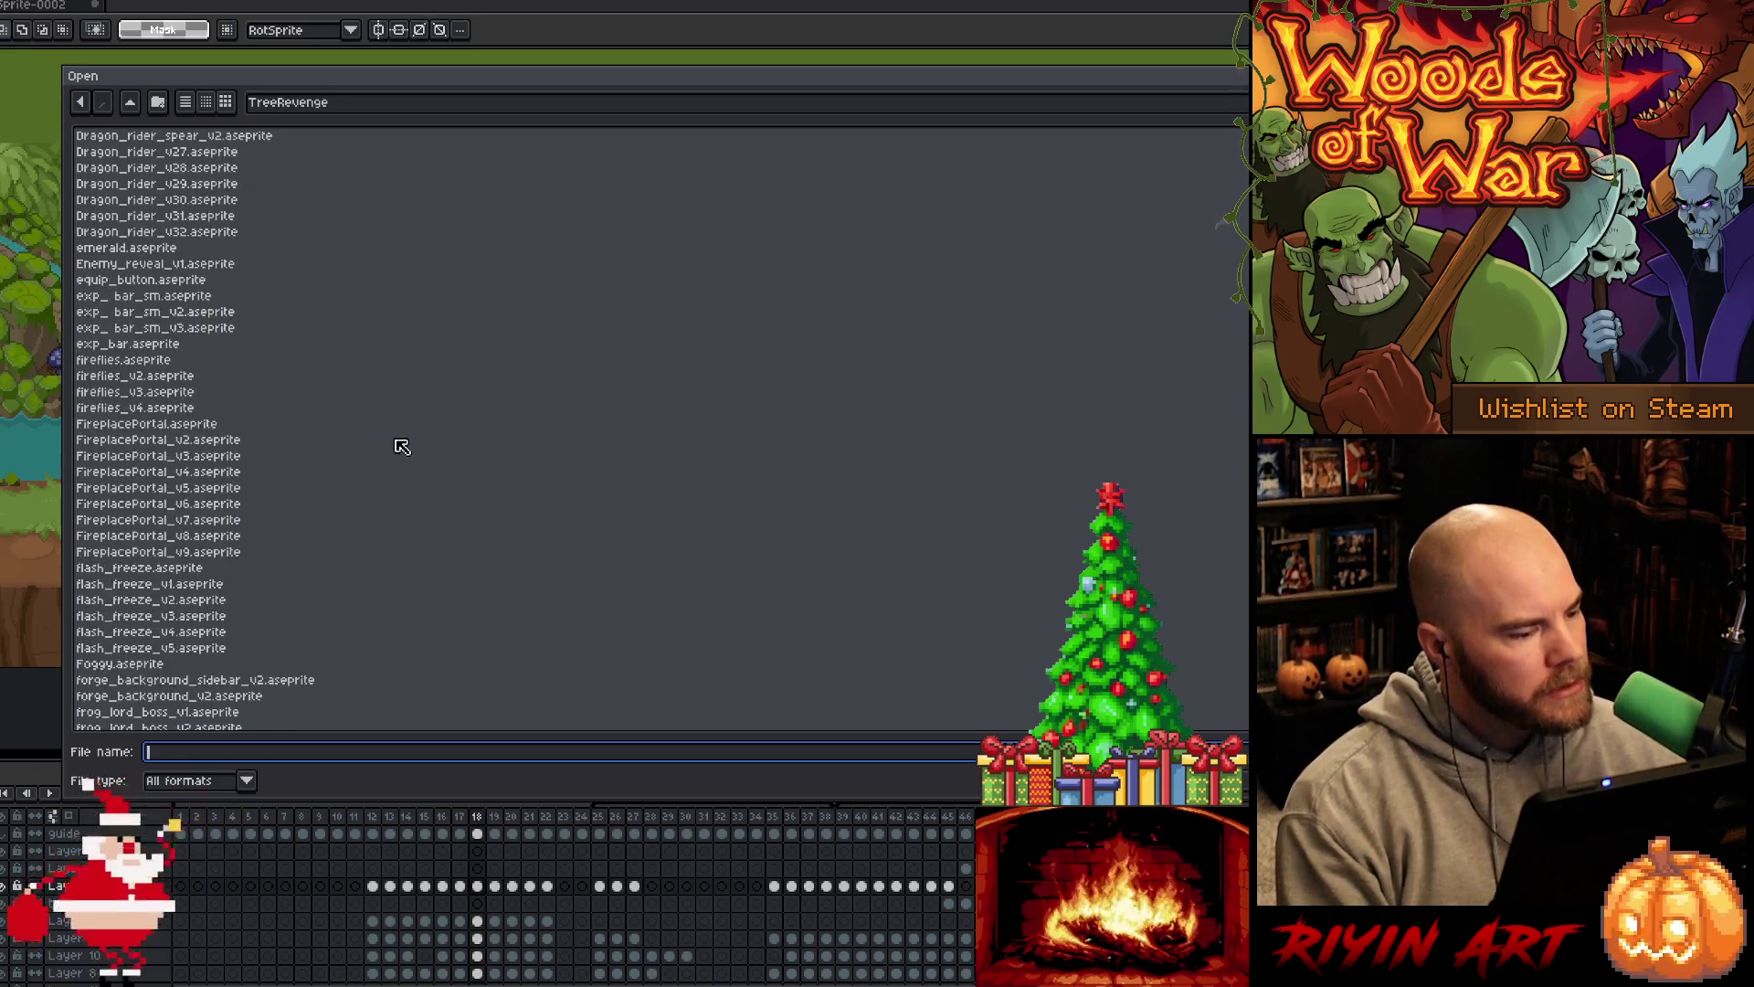
{"action": "scroll", "coordinate": [392, 444], "scroll_direction": "down", "scroll_amount": 20}
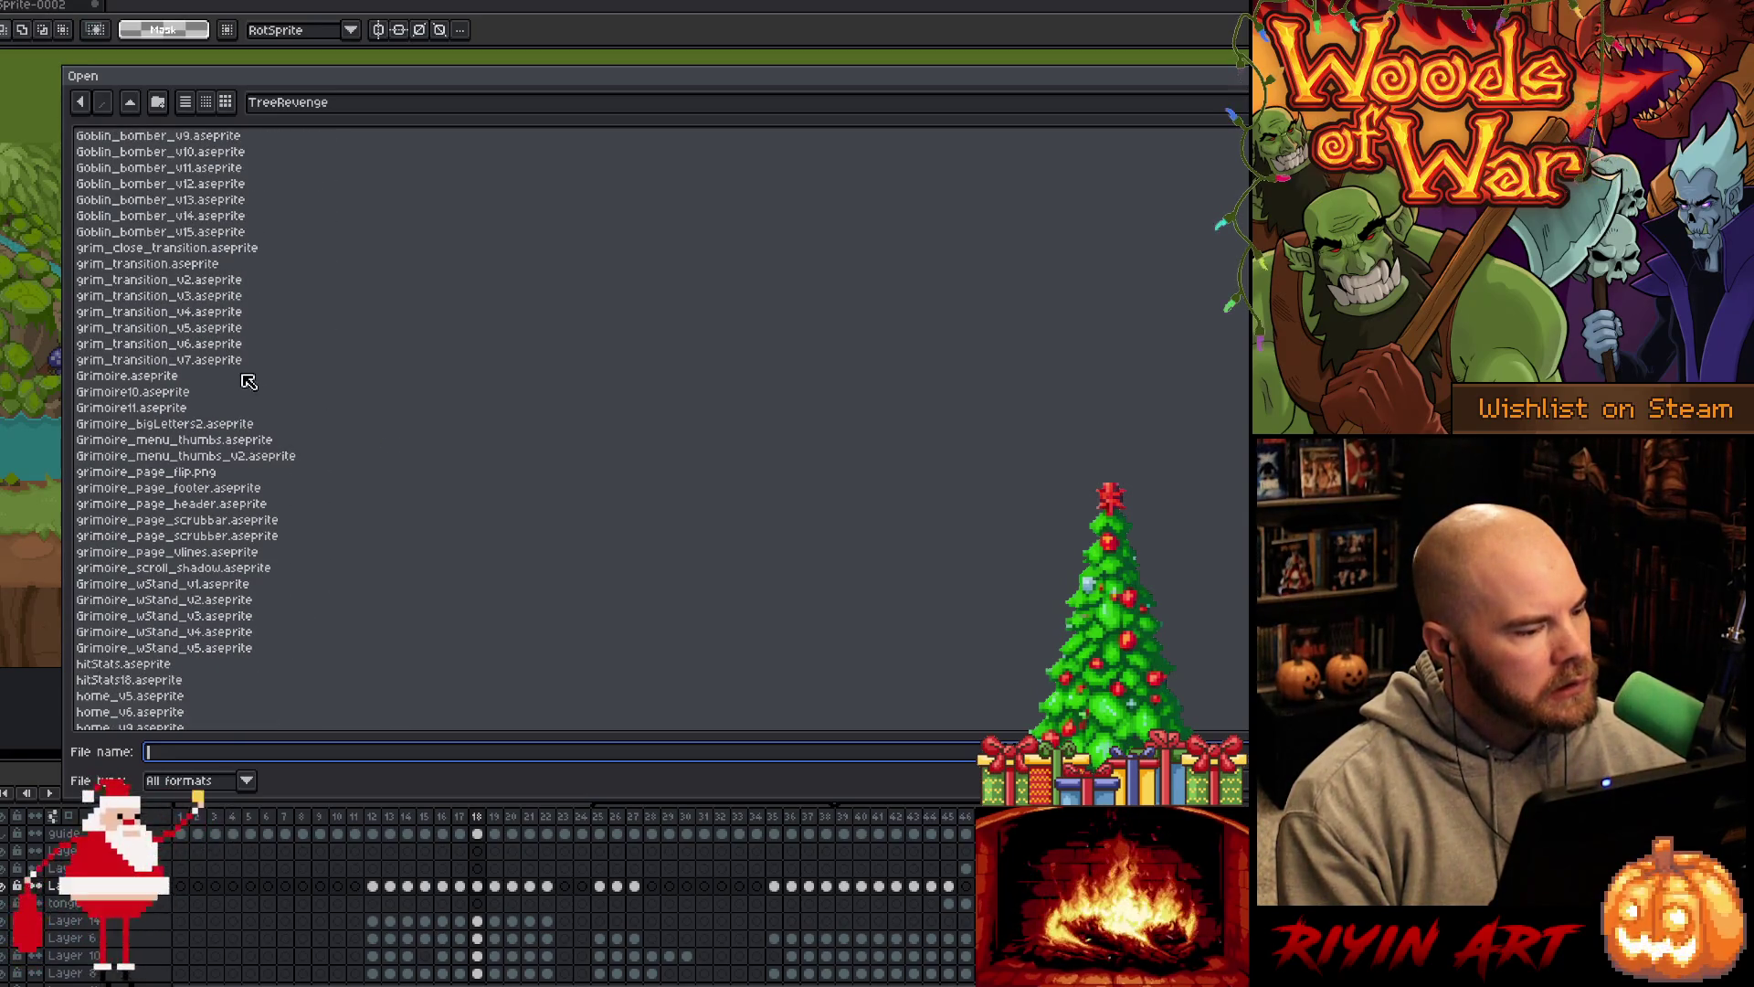
{"action": "left_click", "coordinate": [234, 363]}
{"action": "double_click", "coordinate": [237, 368]}
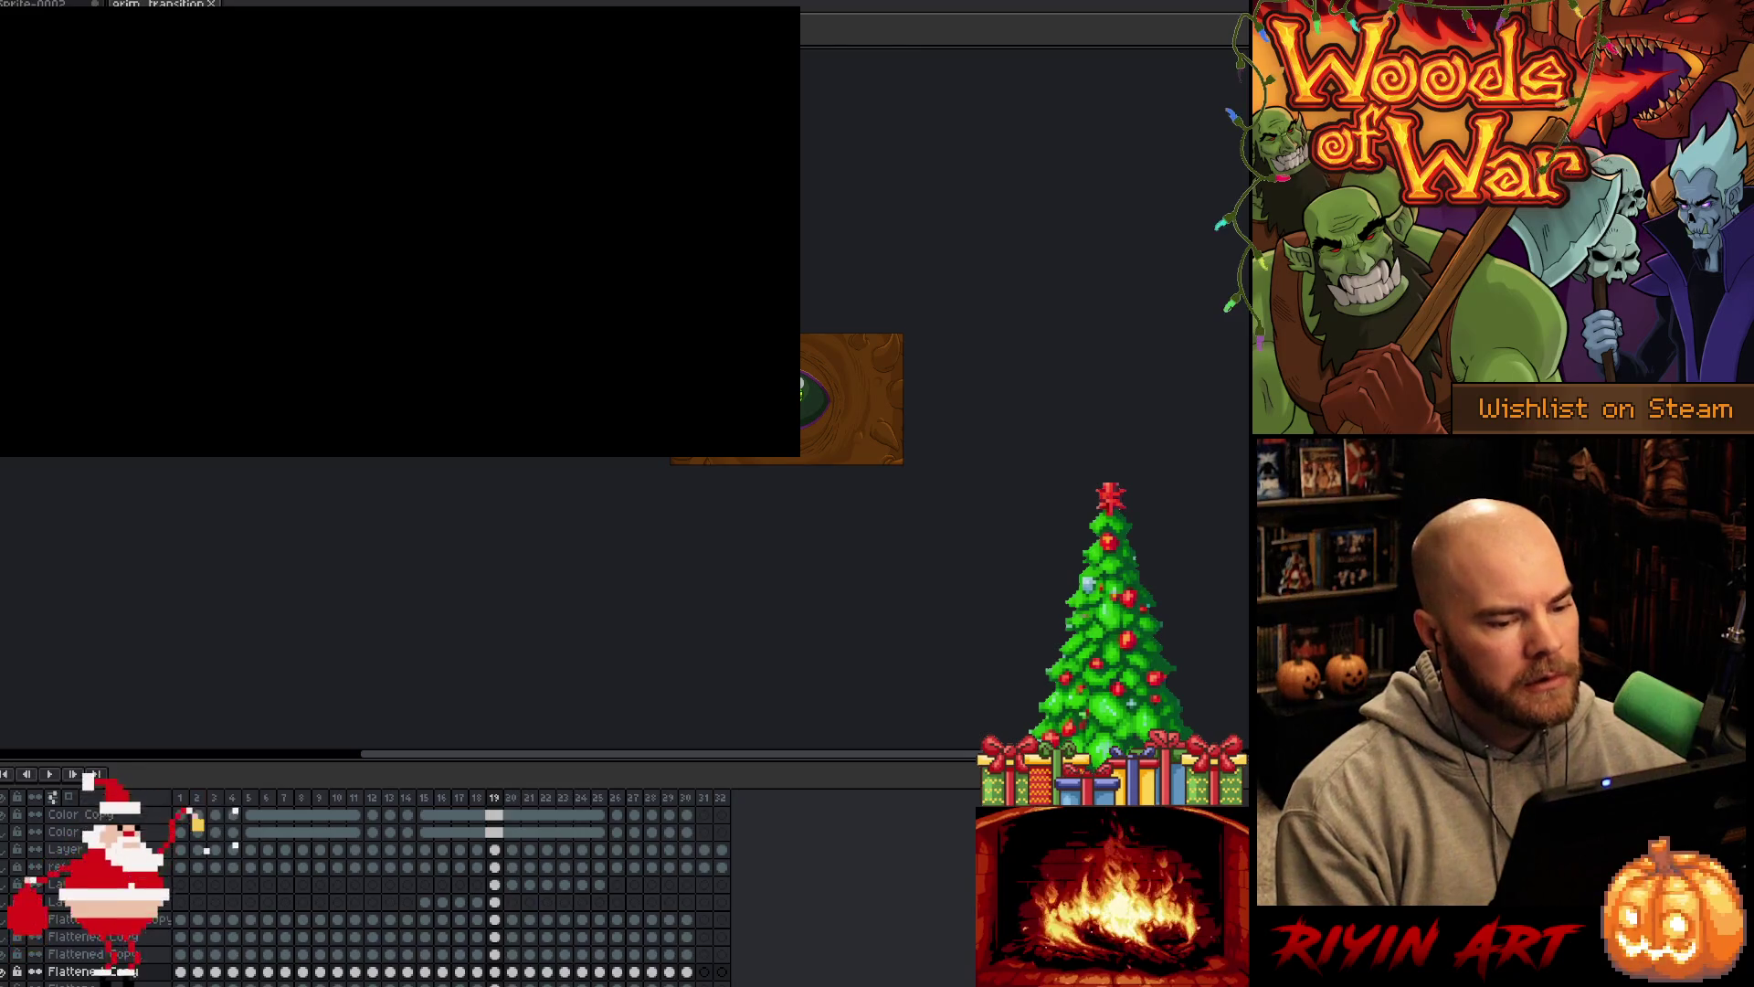
Zoom in, then play the grim eye transition and stop it mid-sequence
{"action": "scroll", "coordinate": [552, 582], "scroll_direction": "up", "scroll_amount": 3}
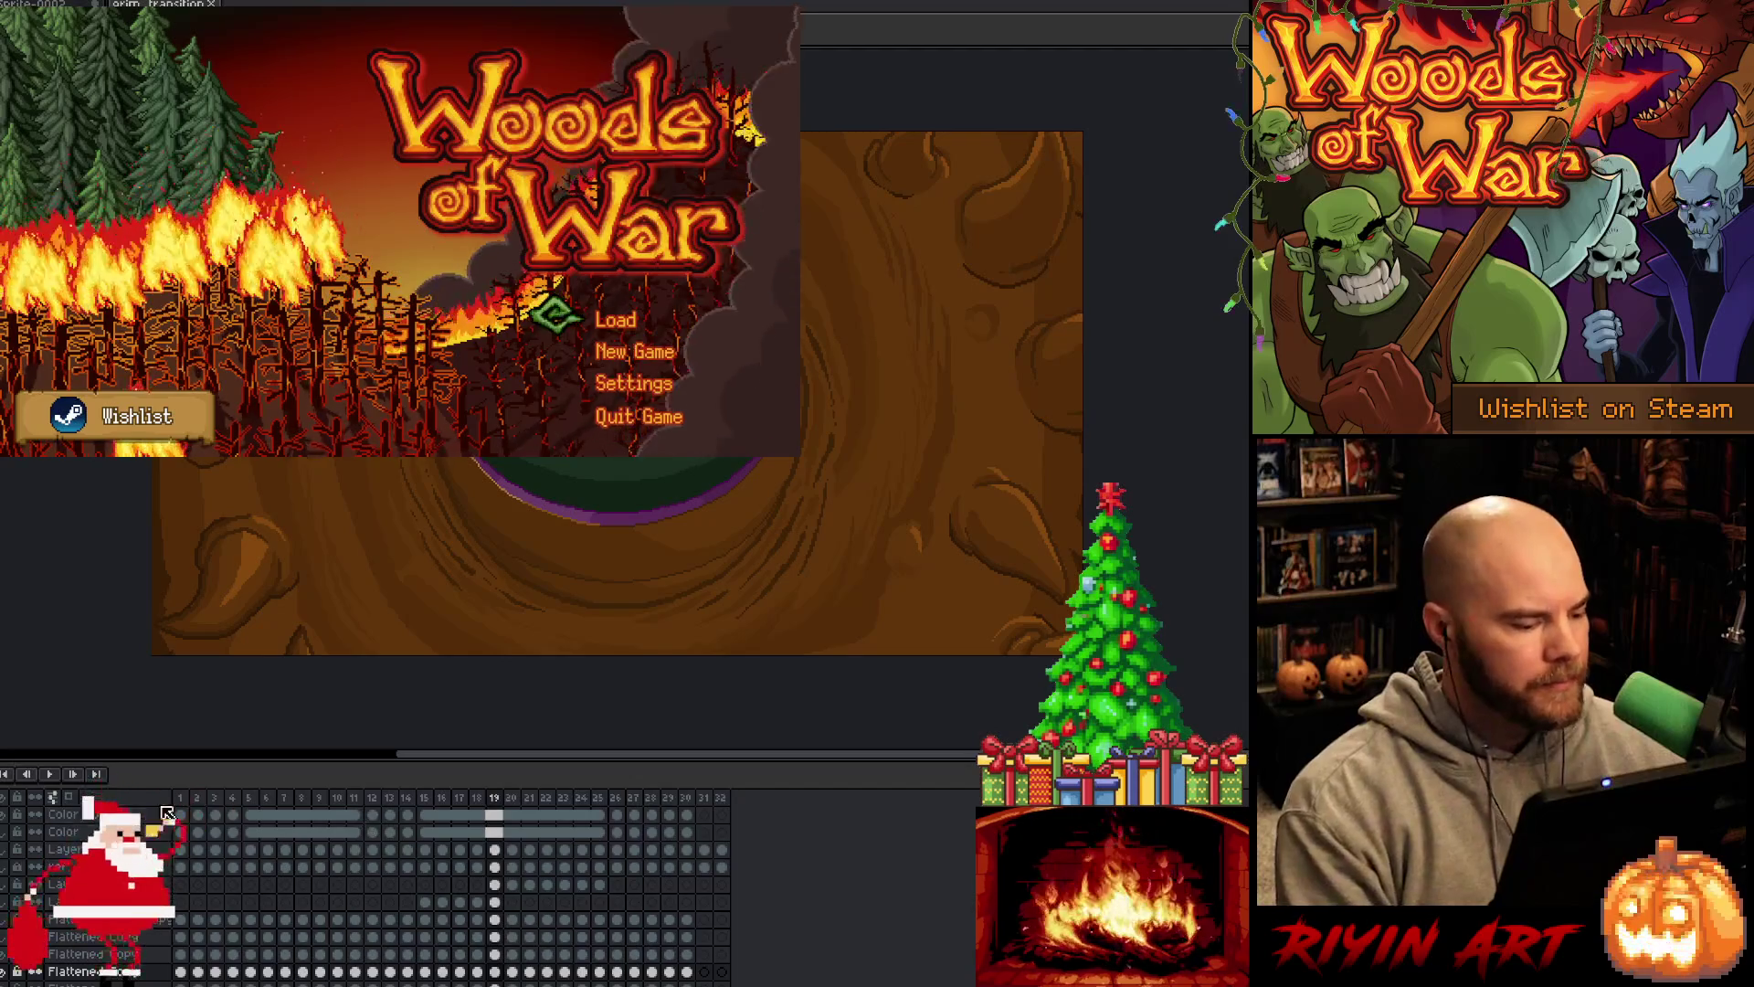
{"action": "key", "text": "Return"}
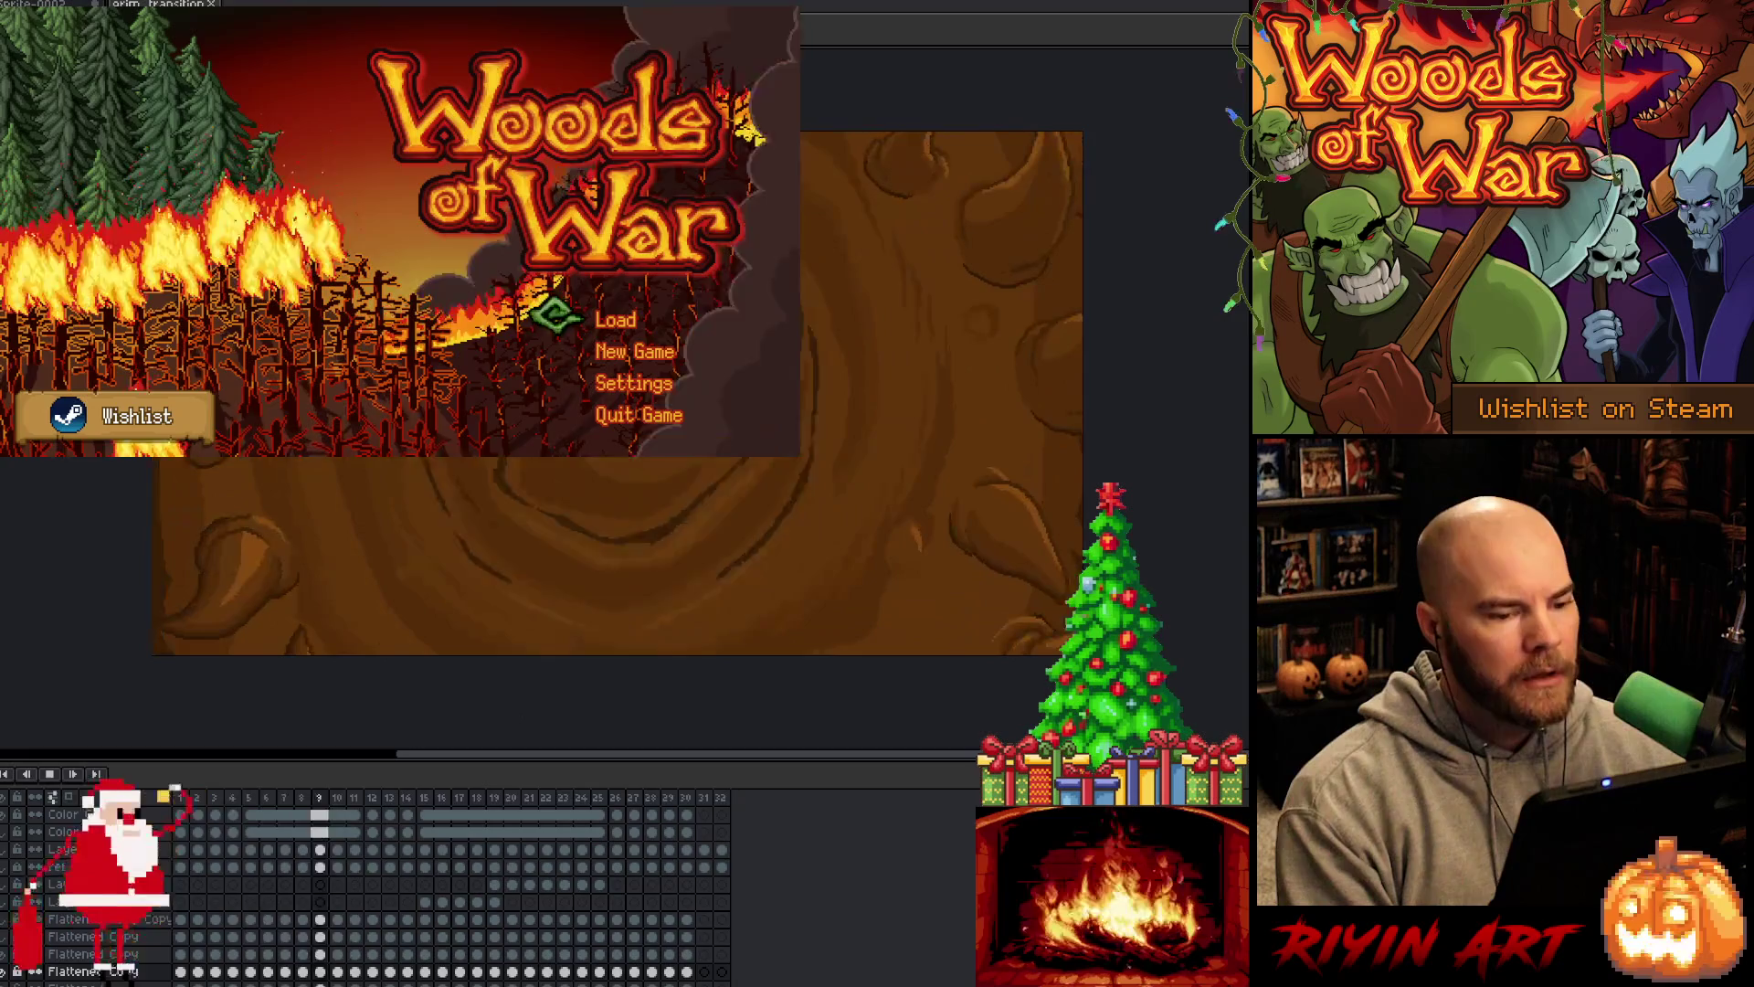
{"action": "key", "text": "Return"}
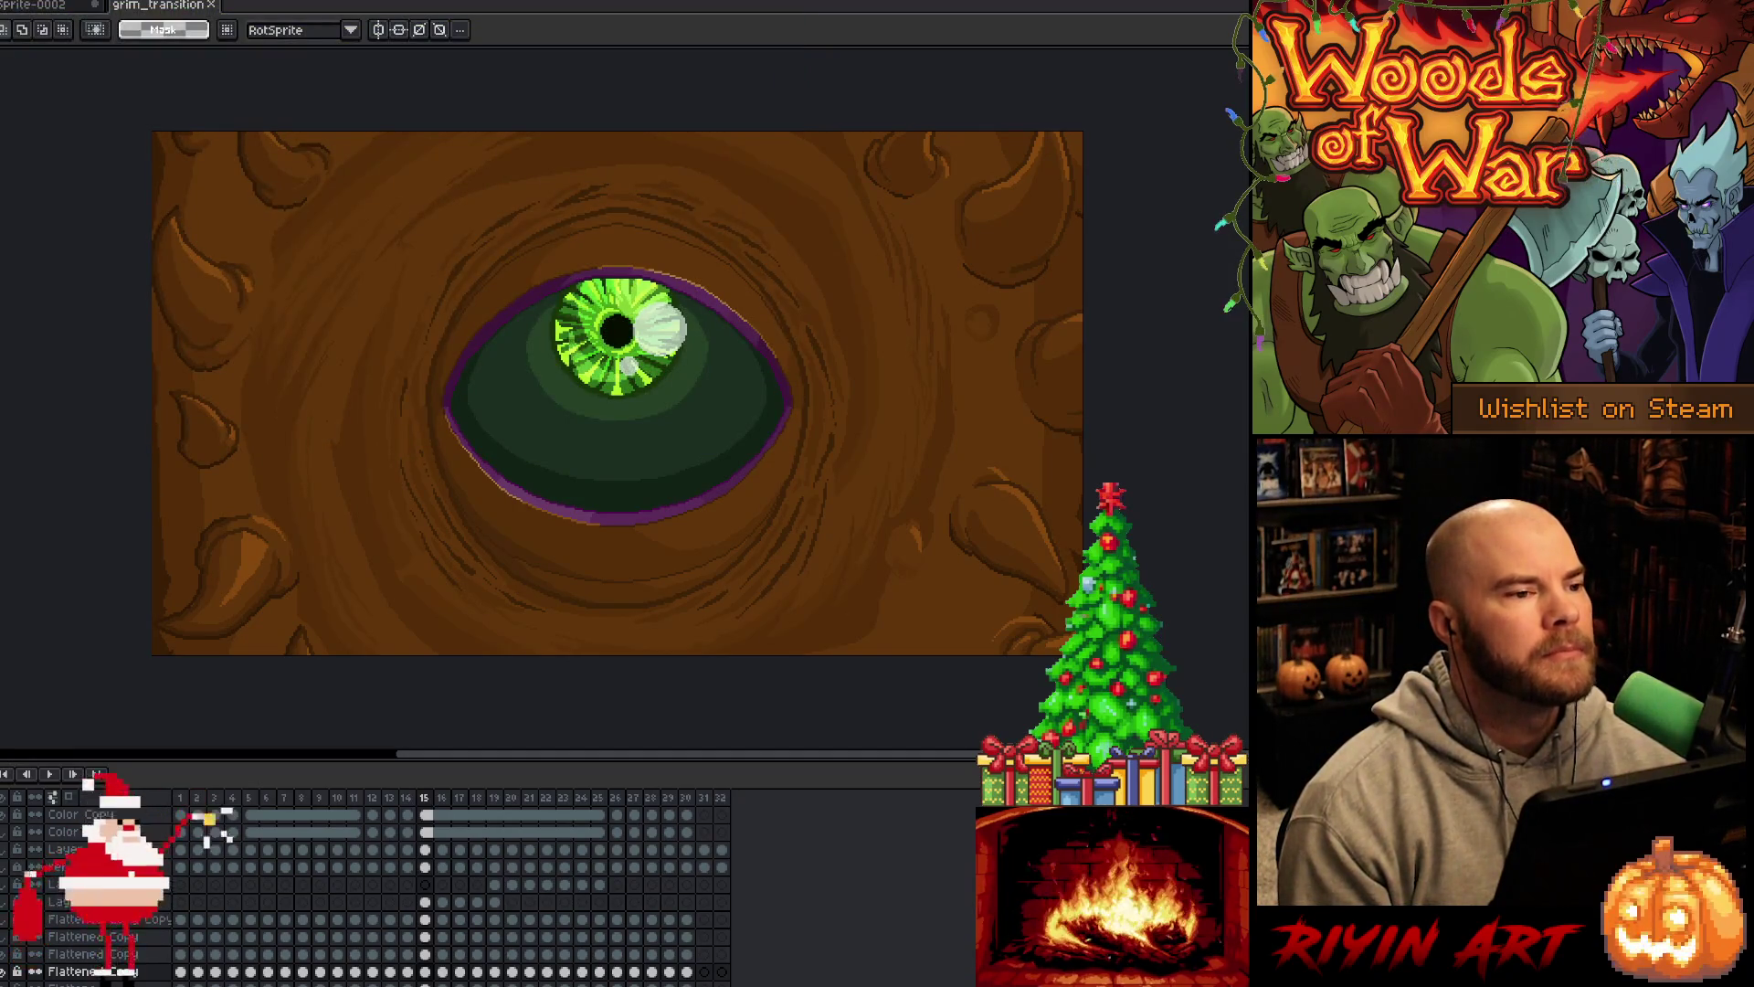
Switch to Visual Studio Code showing the game's main.cpp
{"action": "key", "text": "alt+Tab"}
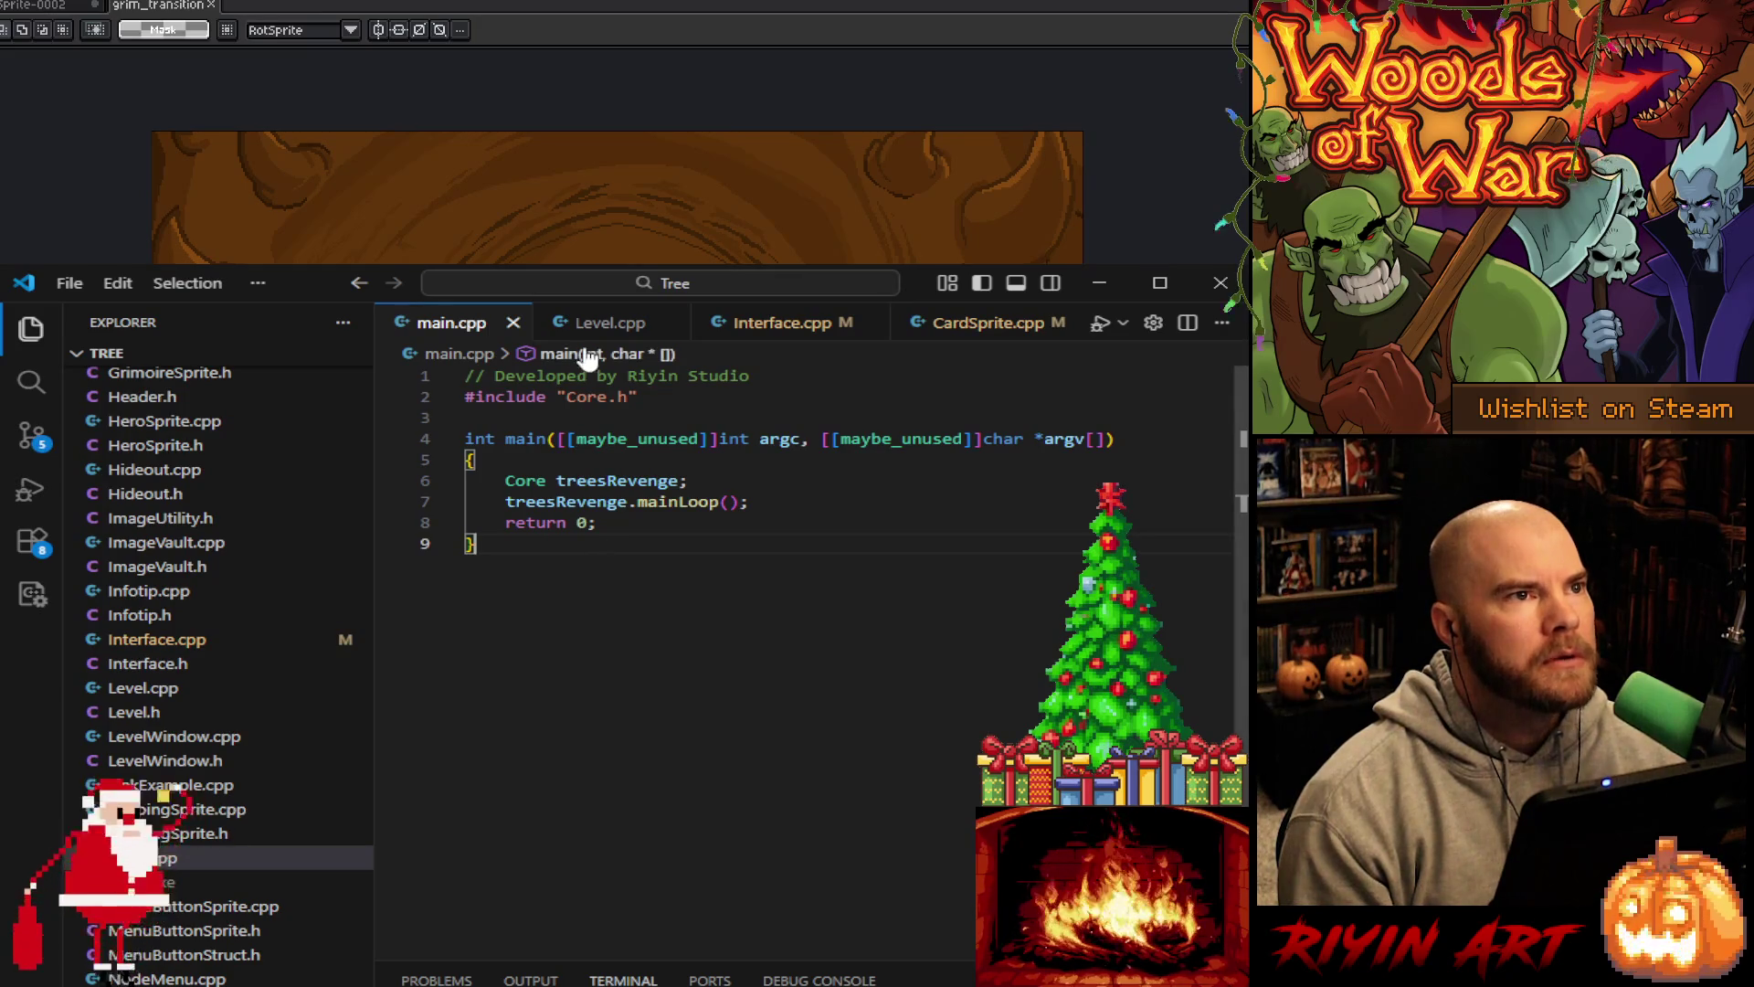
Compare Interface.cpp with CardSprite.cpp, then return to Interface.cpp
{"action": "left_click", "coordinate": [776, 323]}
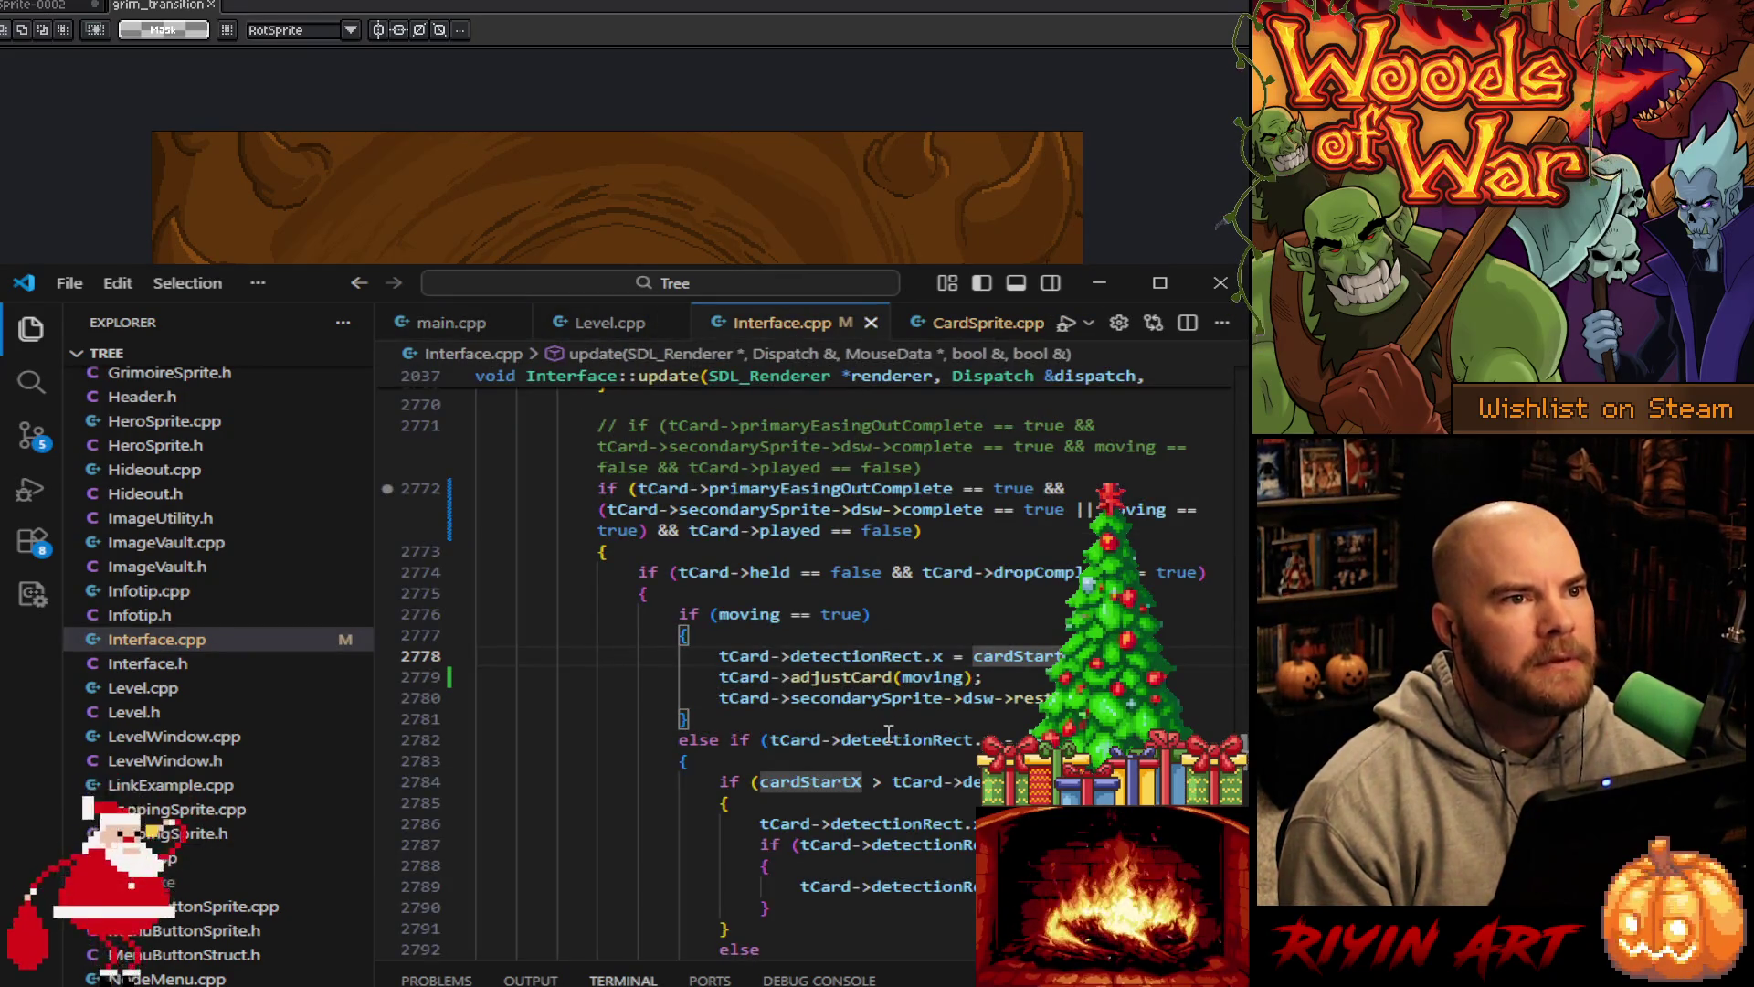
{"action": "left_click", "coordinate": [971, 327]}
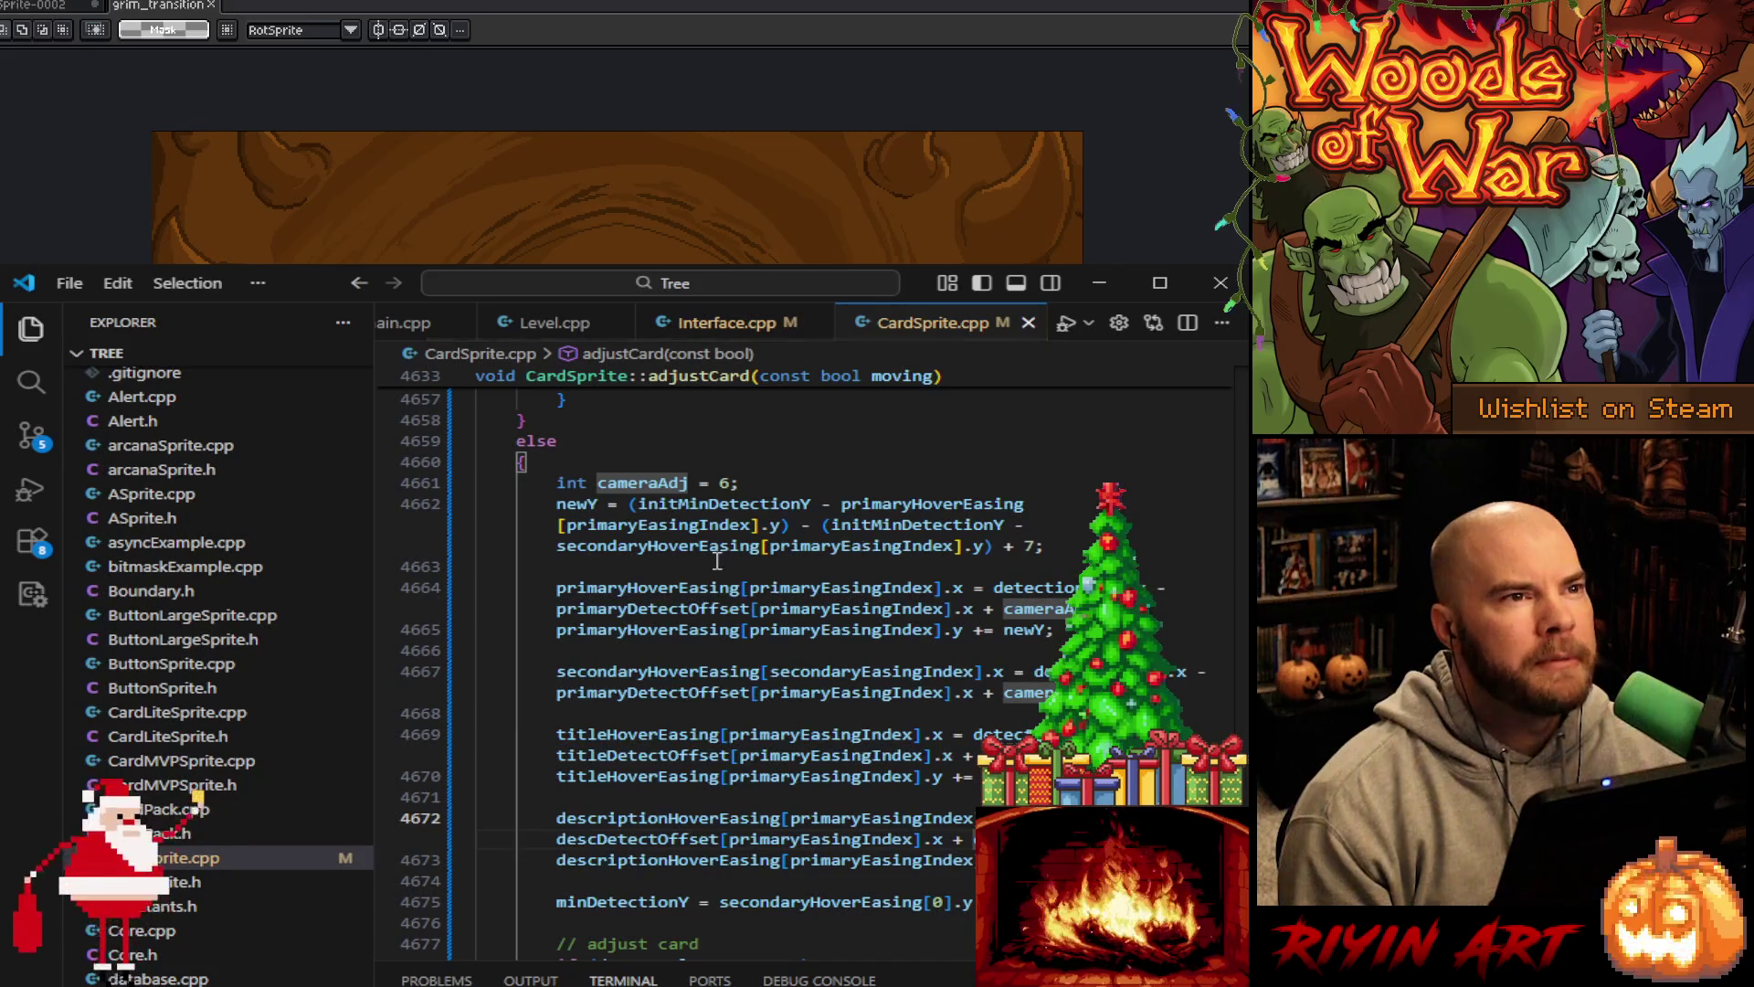
{"action": "left_click", "coordinate": [729, 322]}
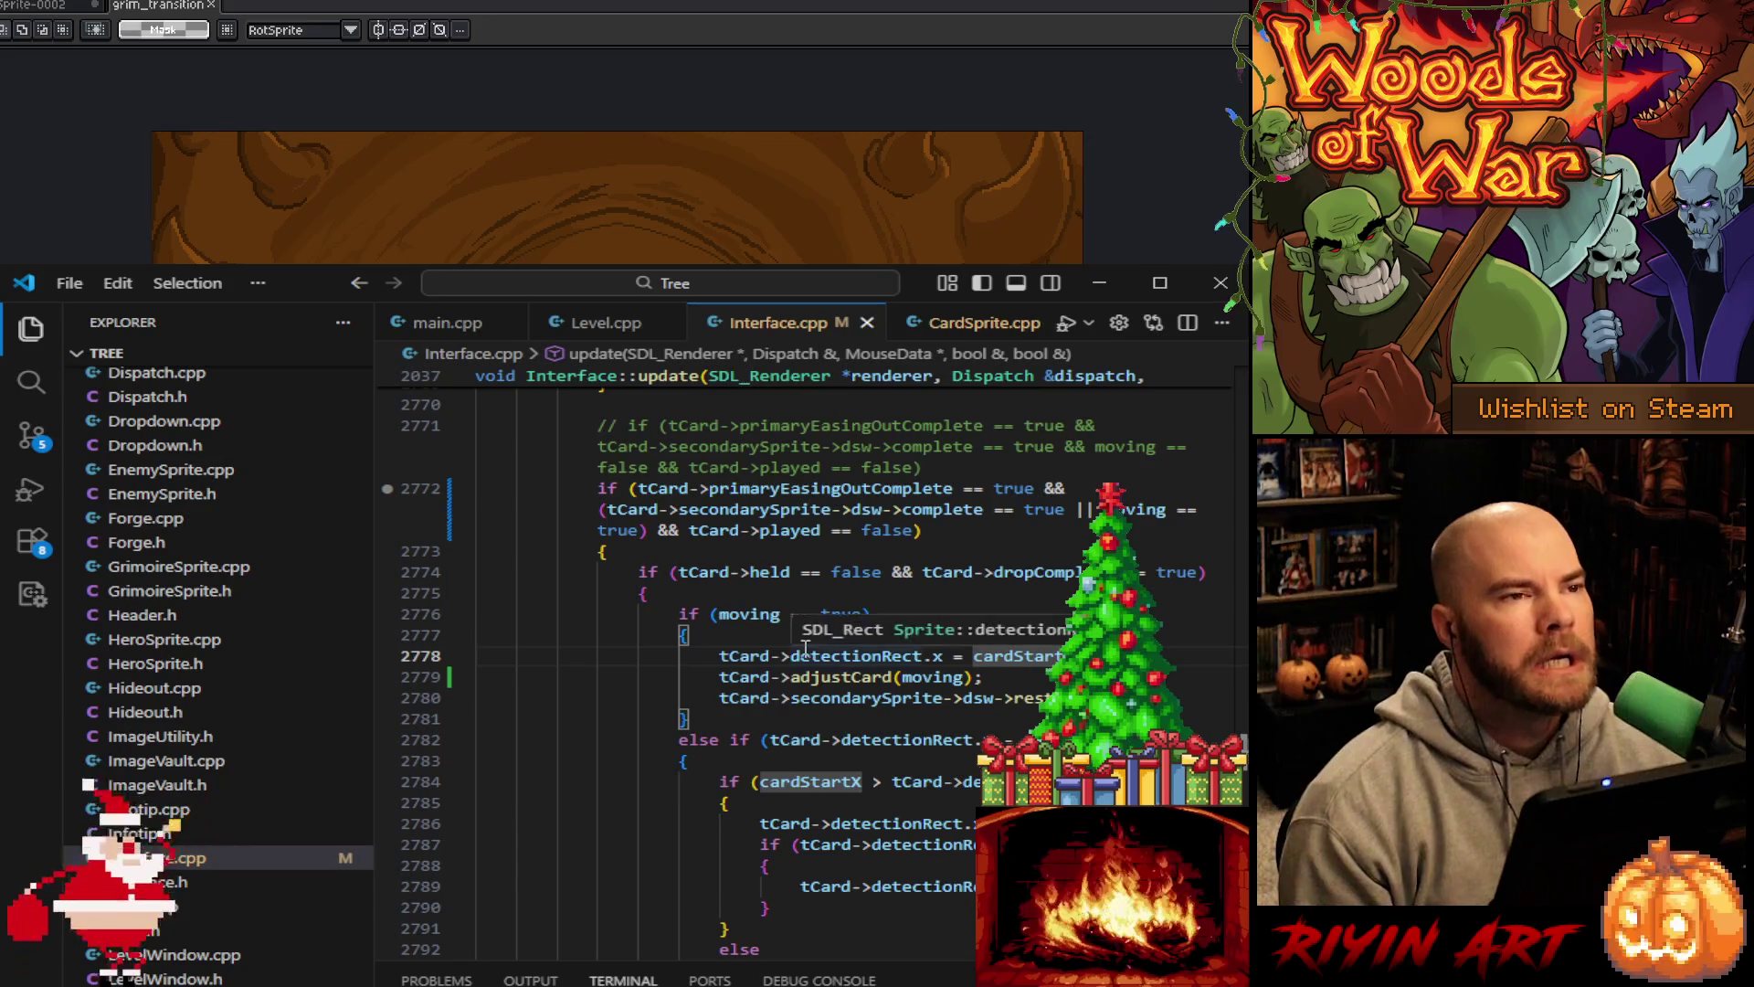
Add a comma after moving in the adjustCard call on line 2779, then remove it
{"action": "left_click", "coordinate": [864, 614]}
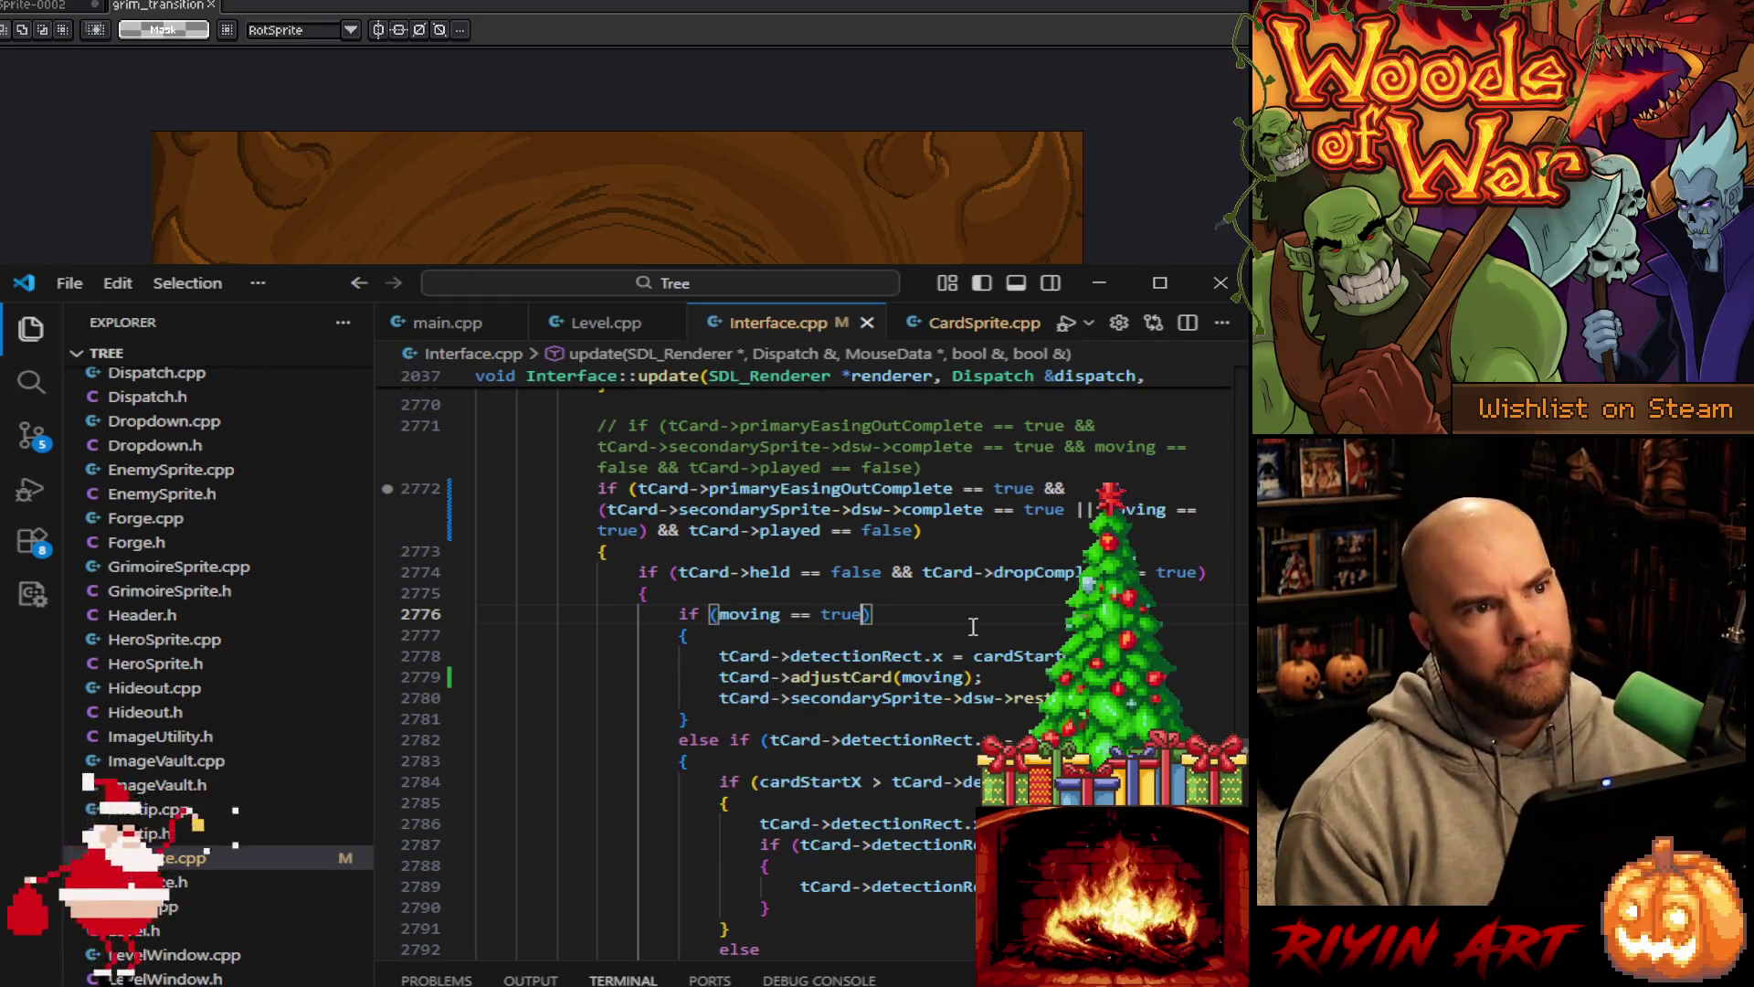
{"action": "left_click", "coordinate": [968, 676]}
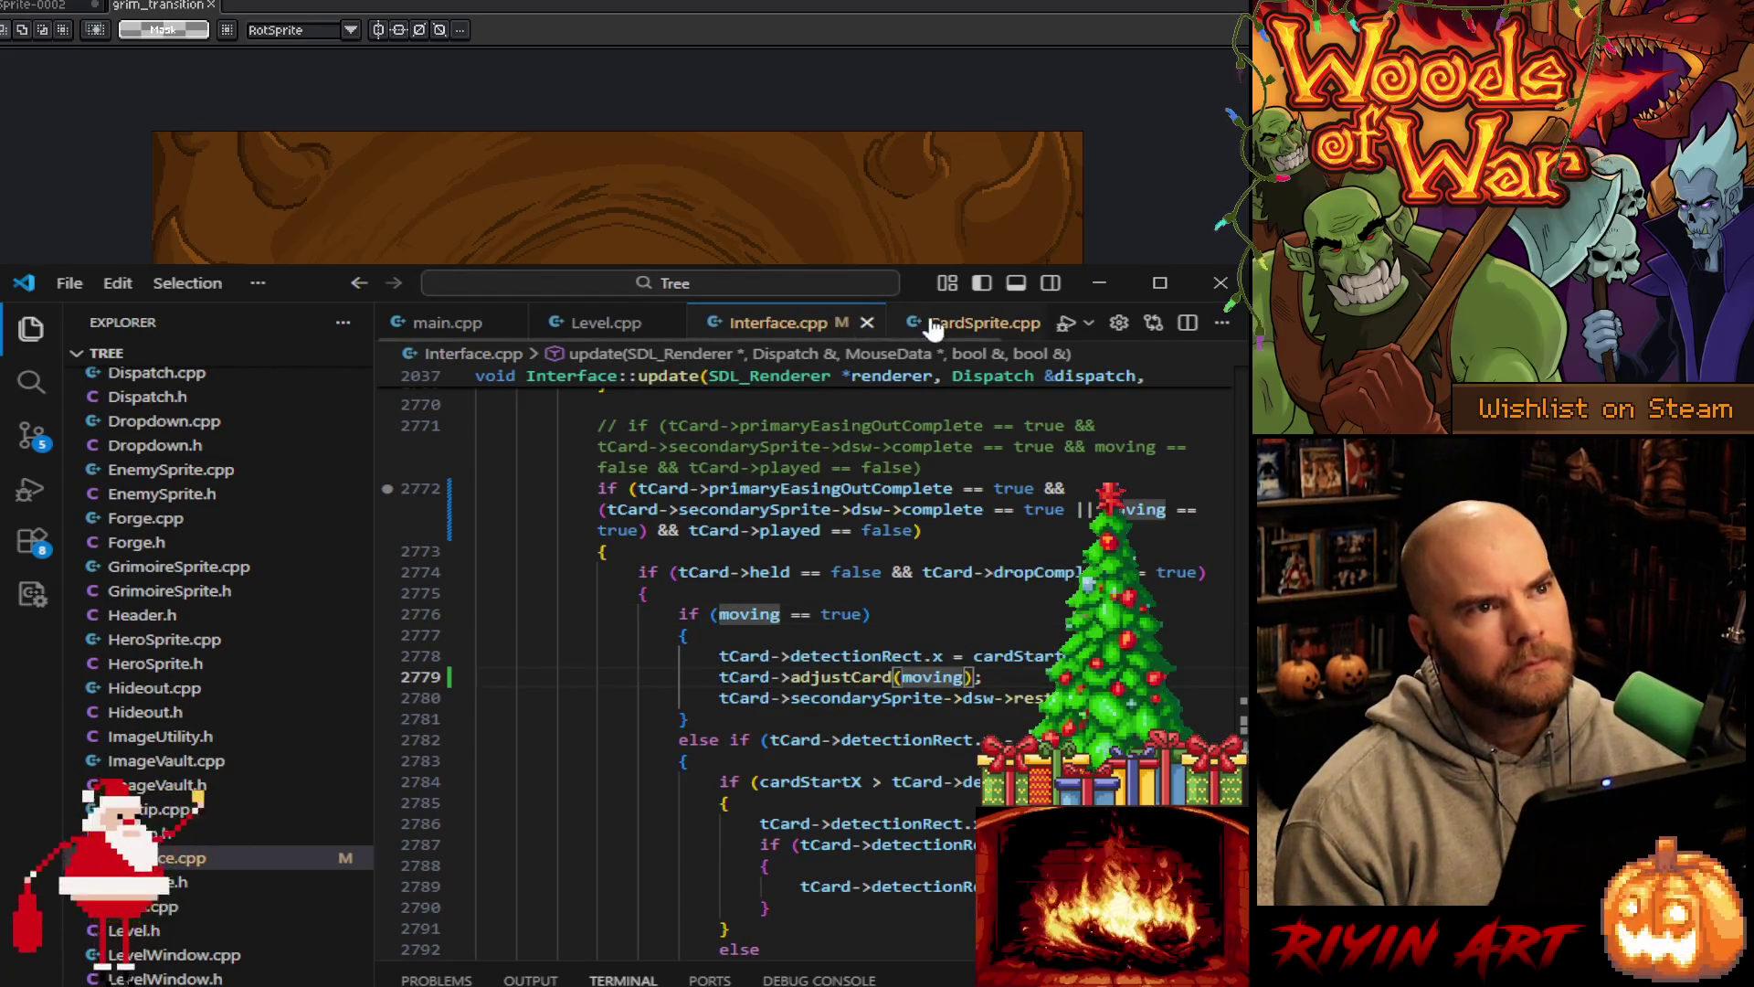
{"action": "mouse_move", "coordinate": [941, 751]}
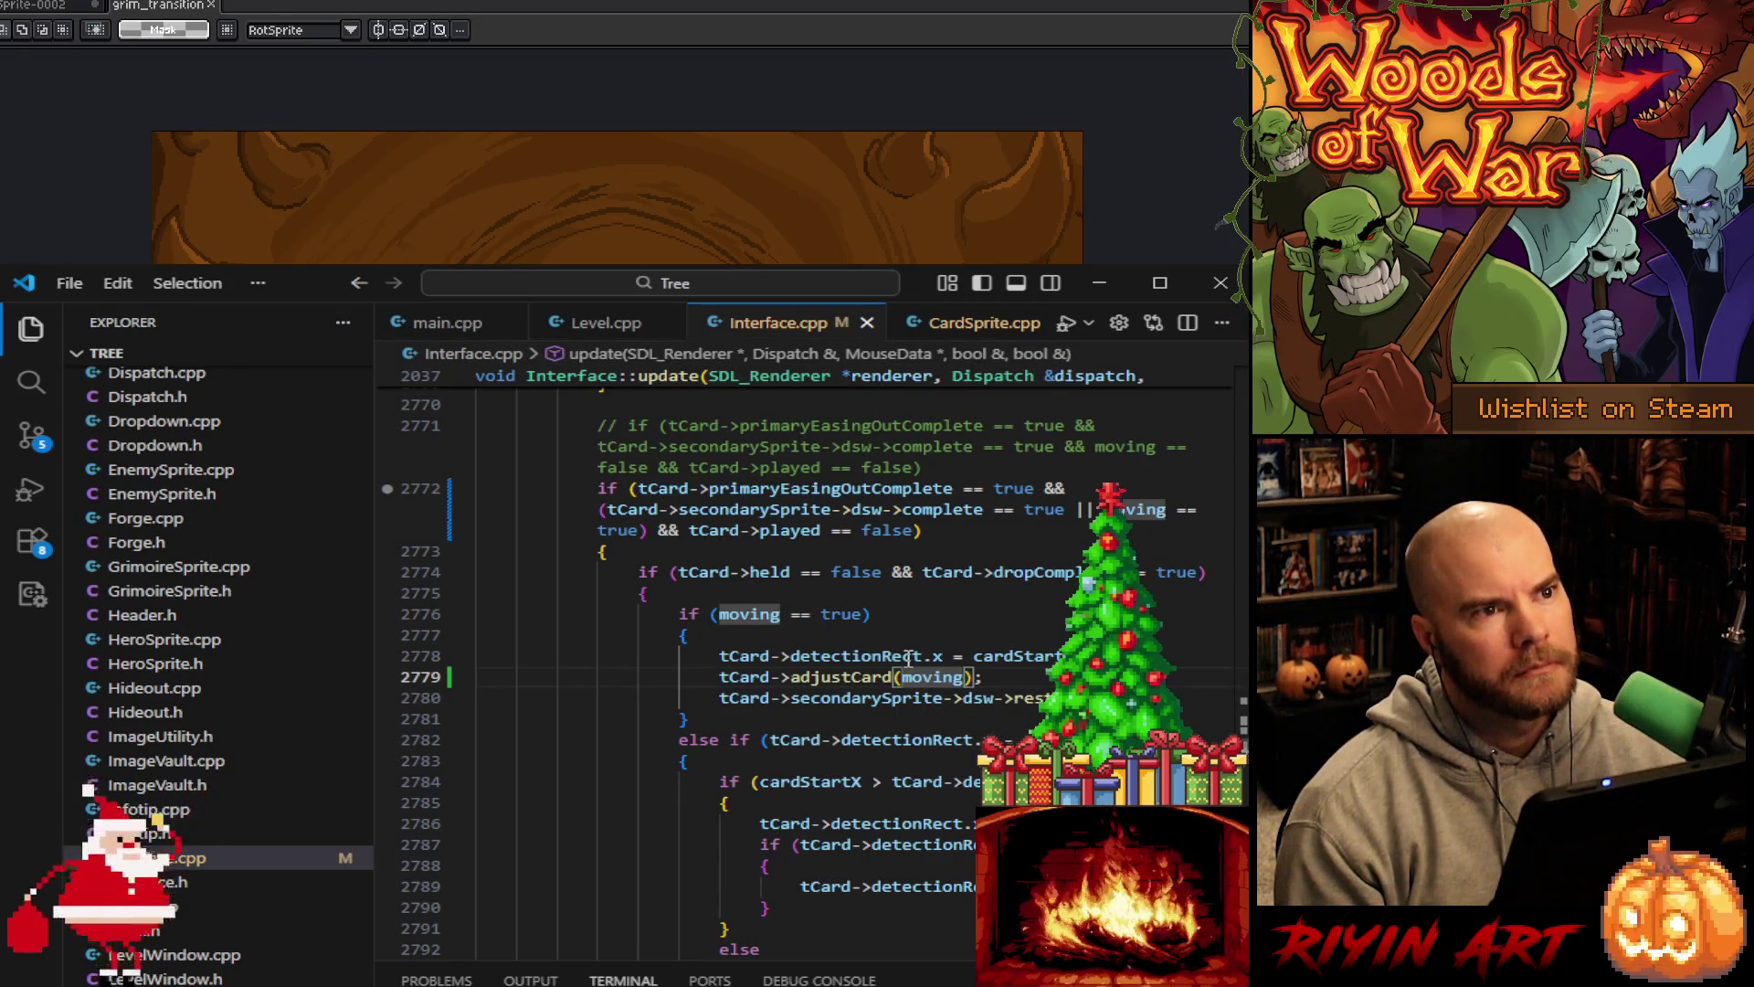
{"action": "mouse_move", "coordinate": [909, 658]}
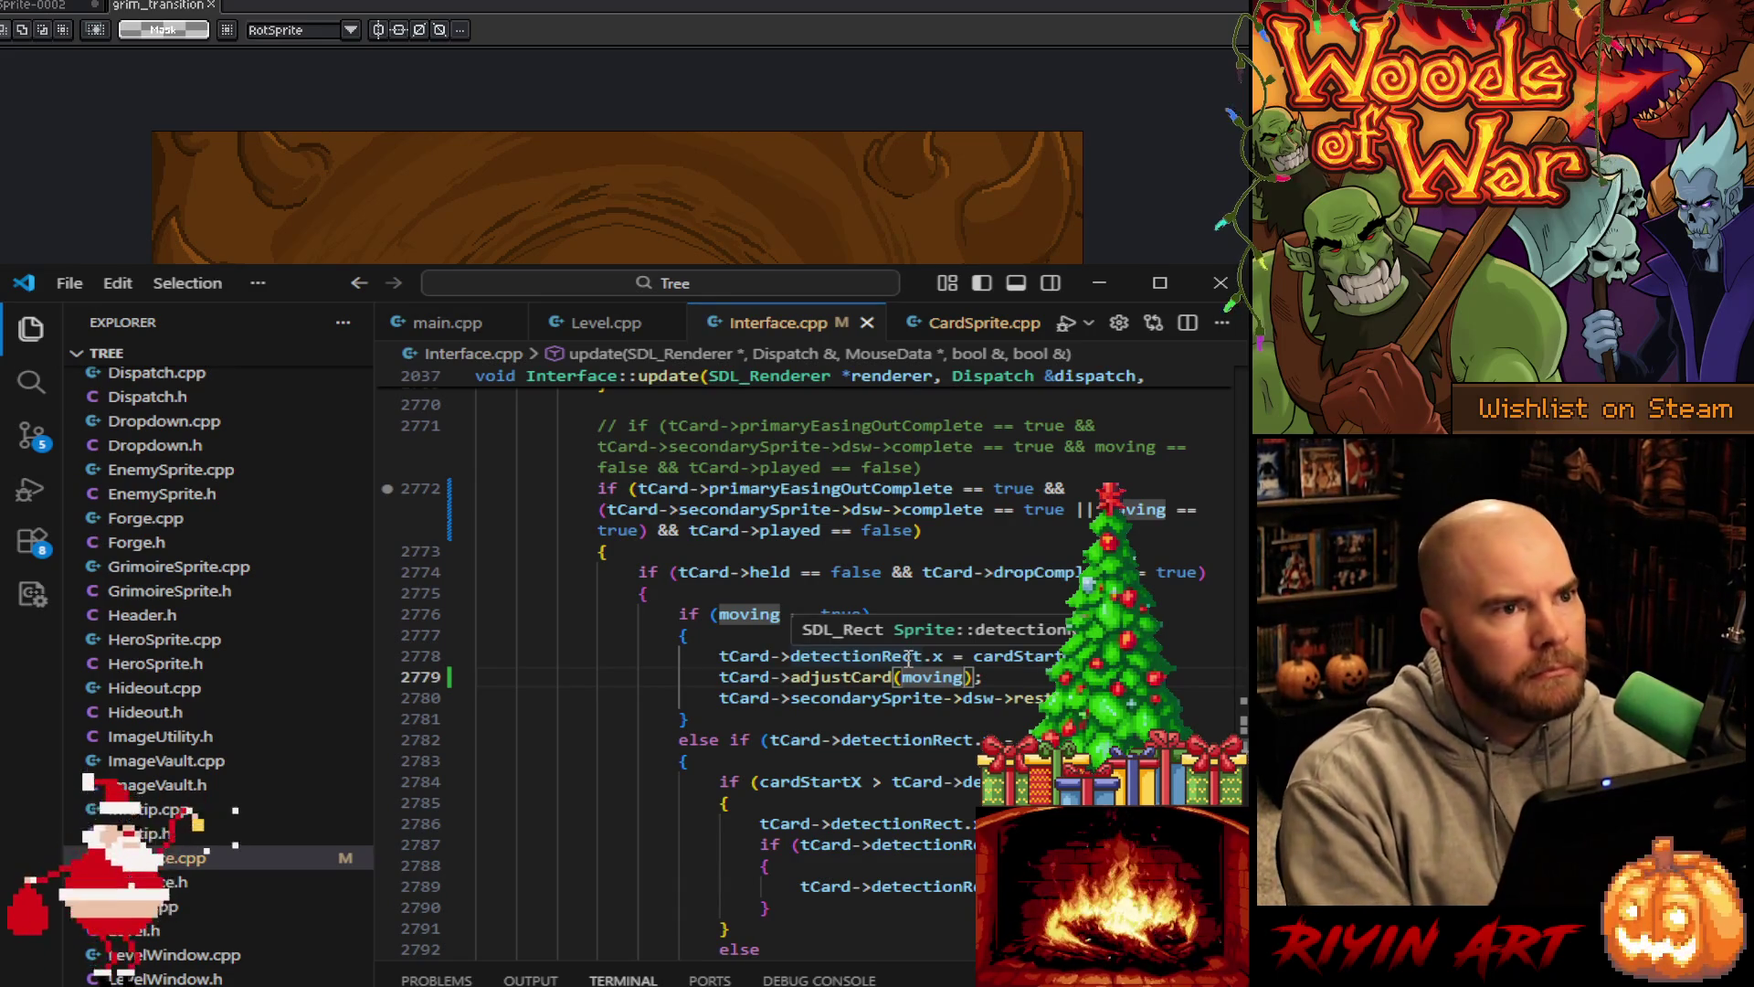
{"action": "type", "text": ", if"}
{"action": "key", "text": "ctrl+space"}
{"action": "key", "text": "Escape"}
{"action": "key", "text": "BackSpace"}
{"action": "key", "text": "BackSpace"}
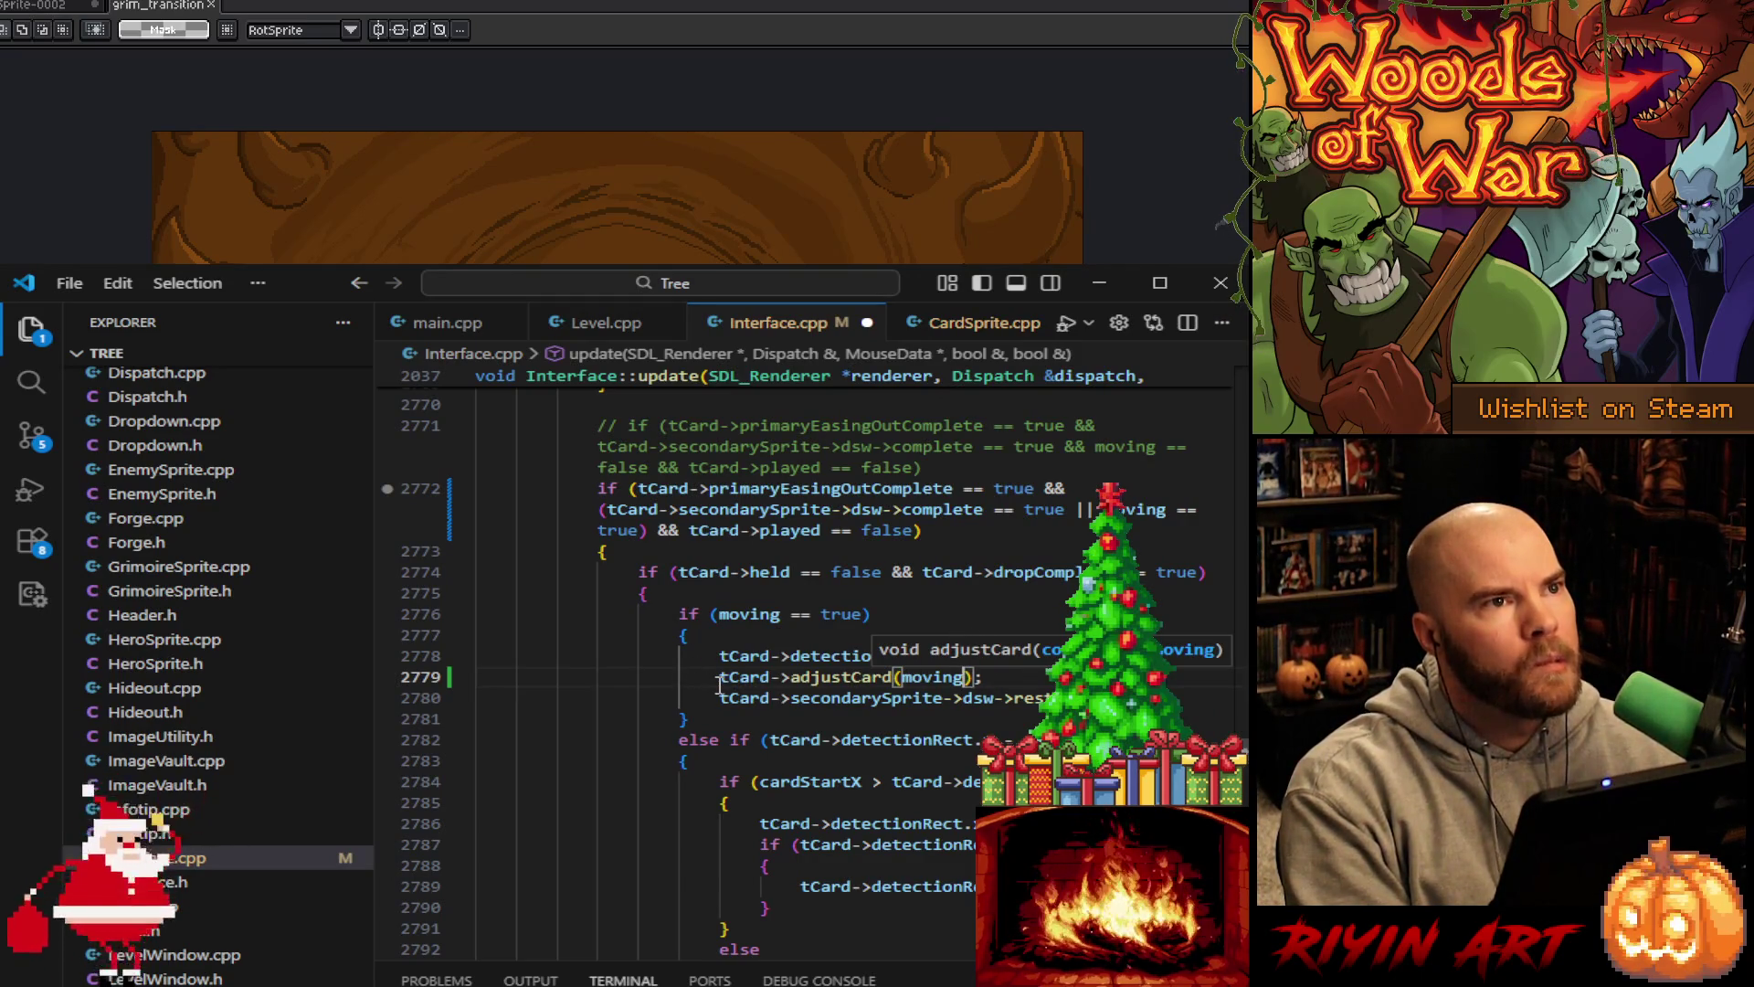
Save Interface.cpp, then add ', interface)' and delete it, leaving adjustCard(moving)
{"action": "key", "text": "ctrl+s"}
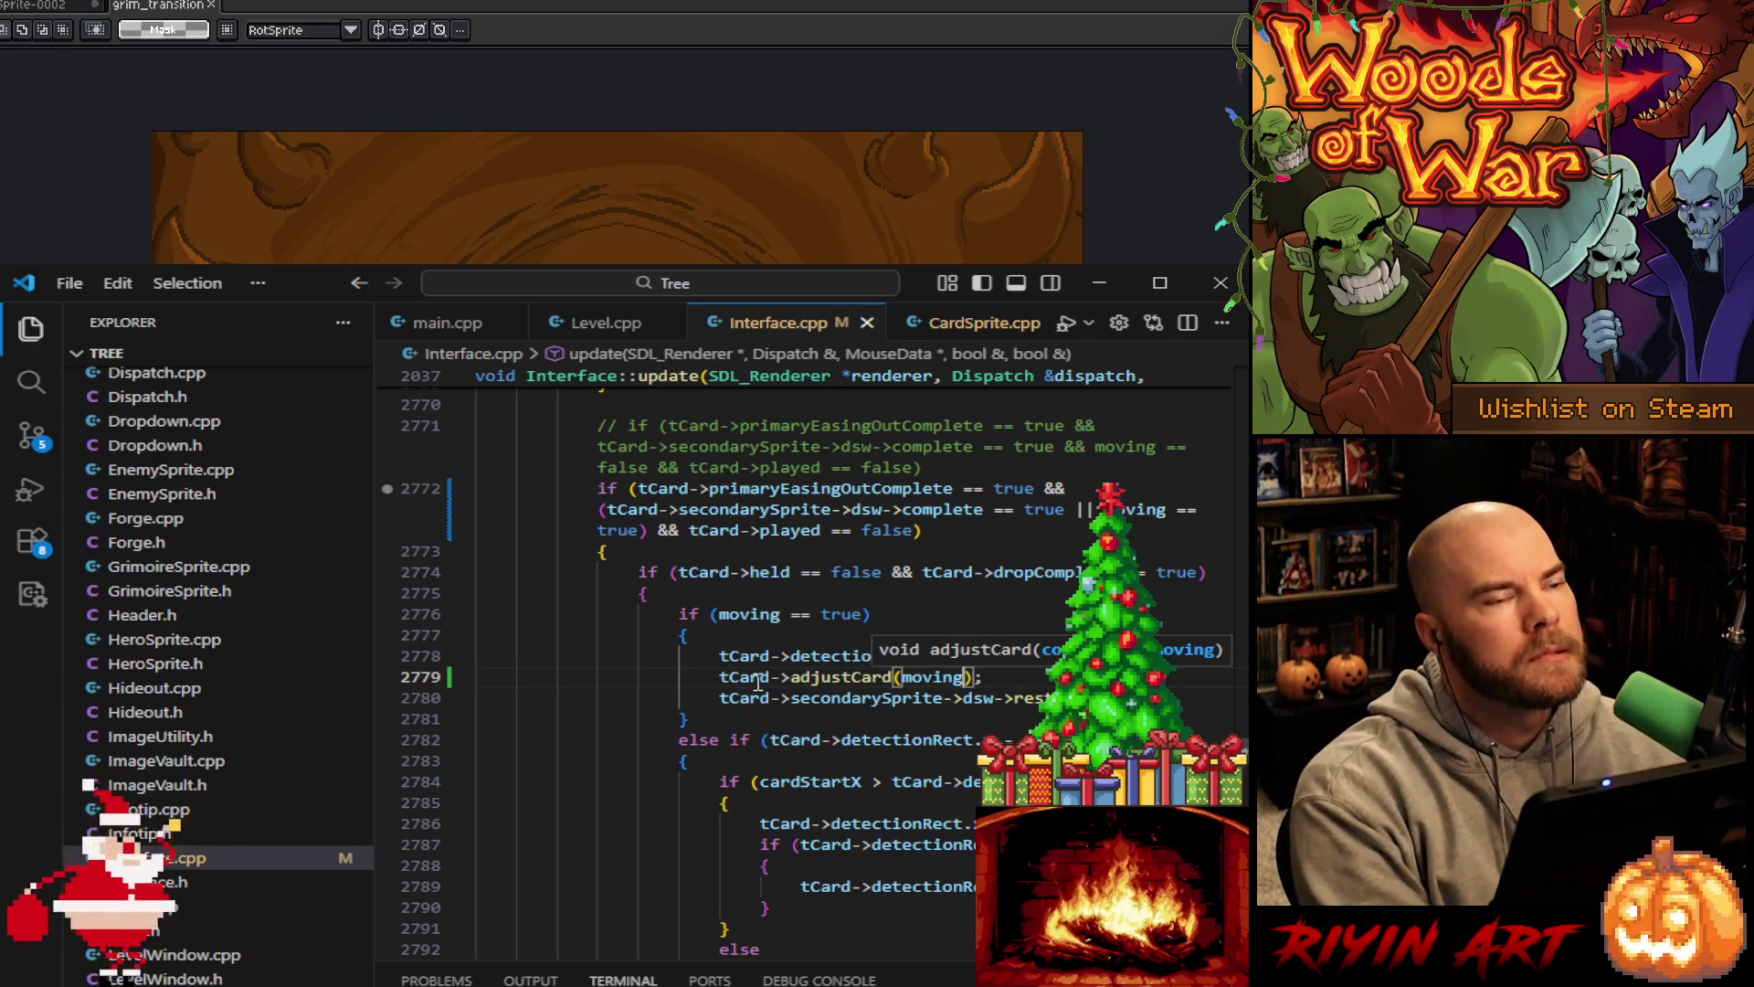
{"action": "type", "text": ", "}
{"action": "type", "text": "interfa"}
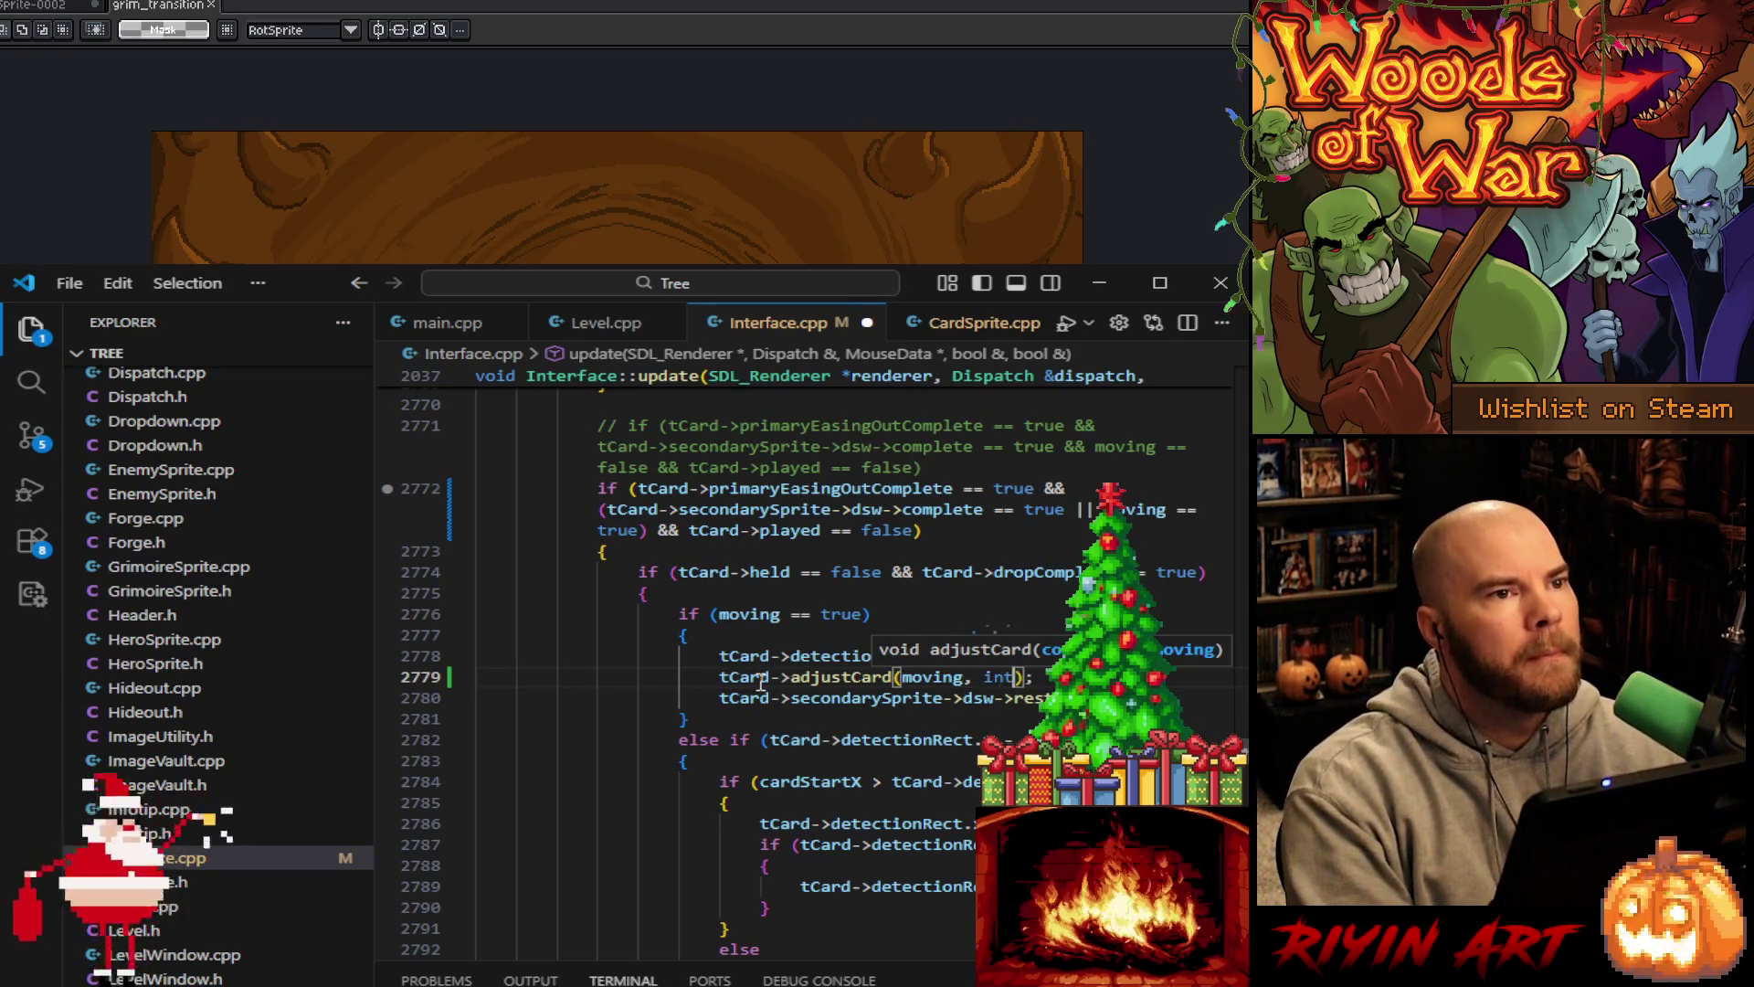
{"action": "type", "text": "ce)"}
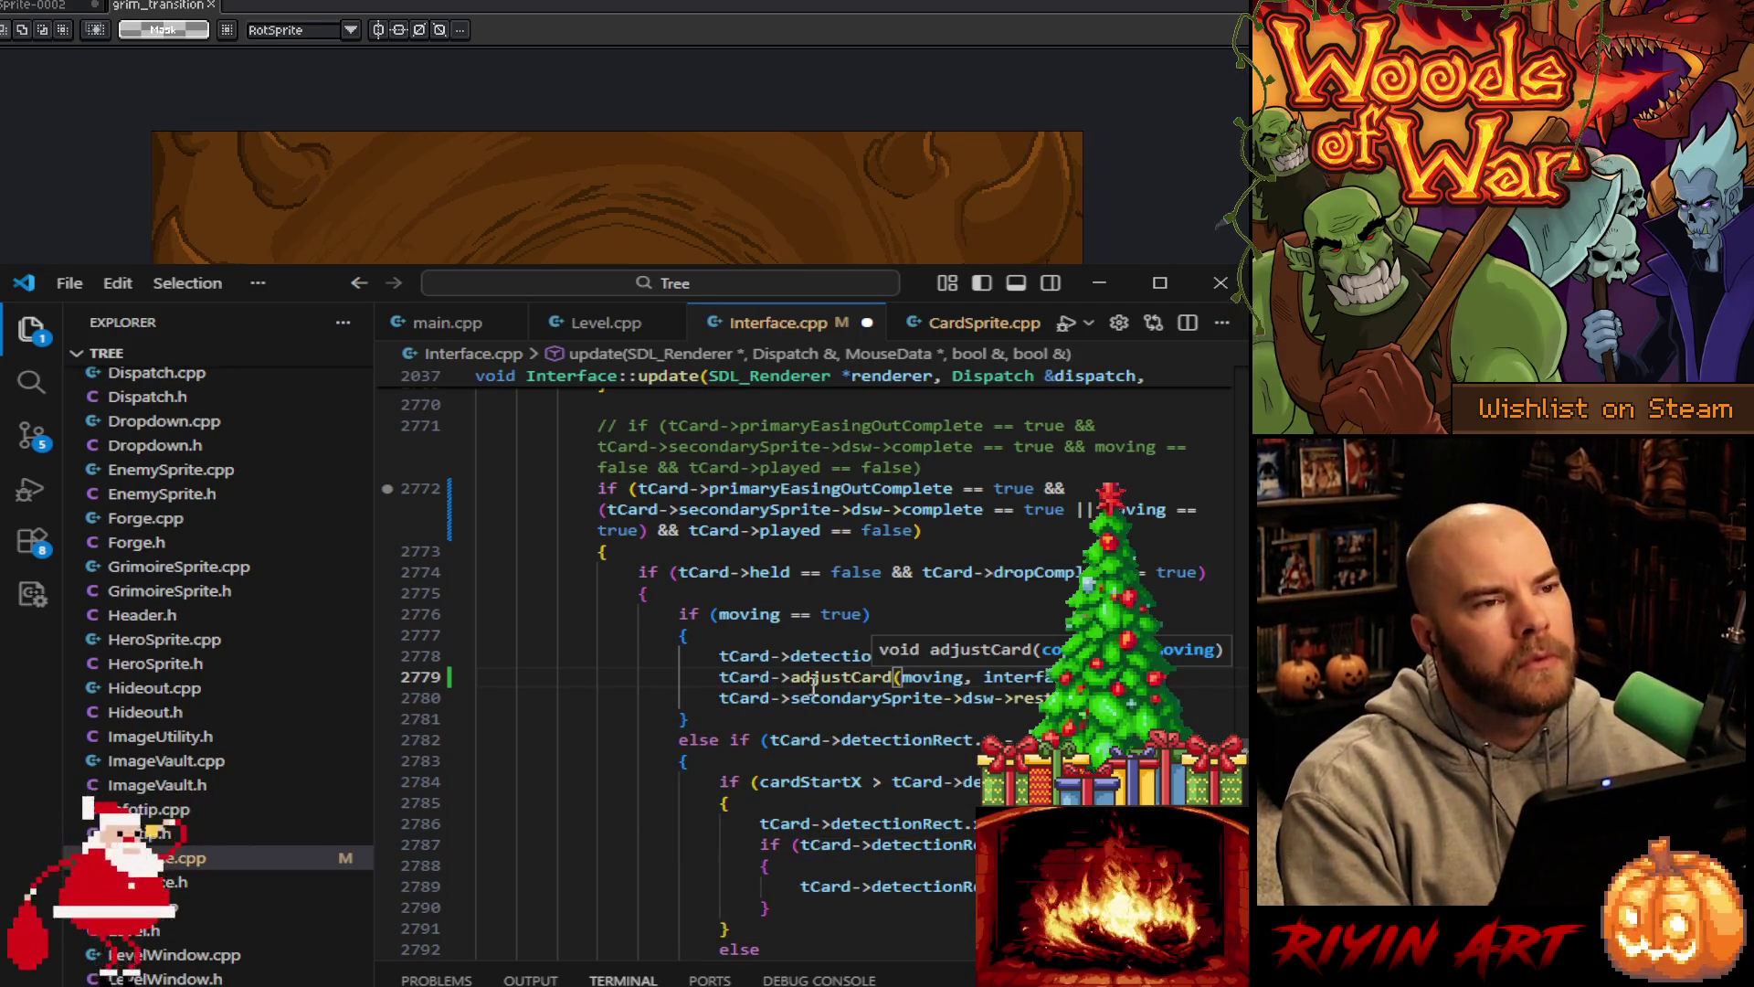
{"action": "left_click_drag", "start_coordinate": [965, 677], "coordinate": [1050, 677]}
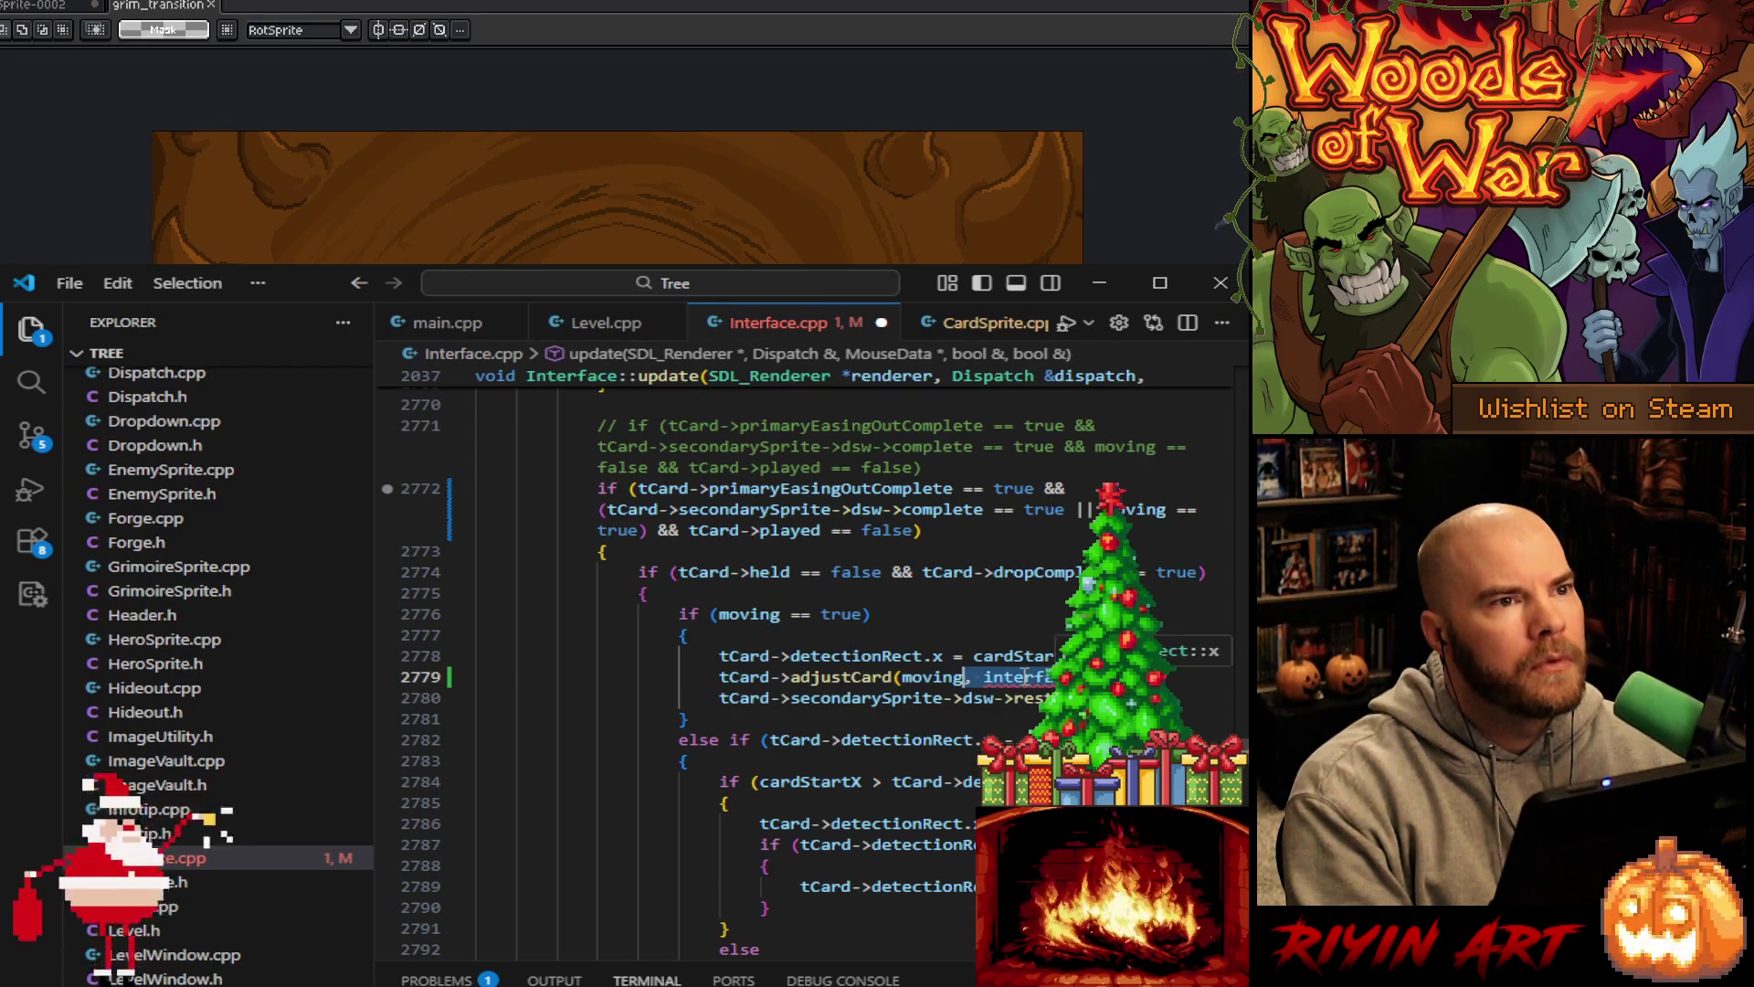
{"action": "key", "text": "BackSpace"}
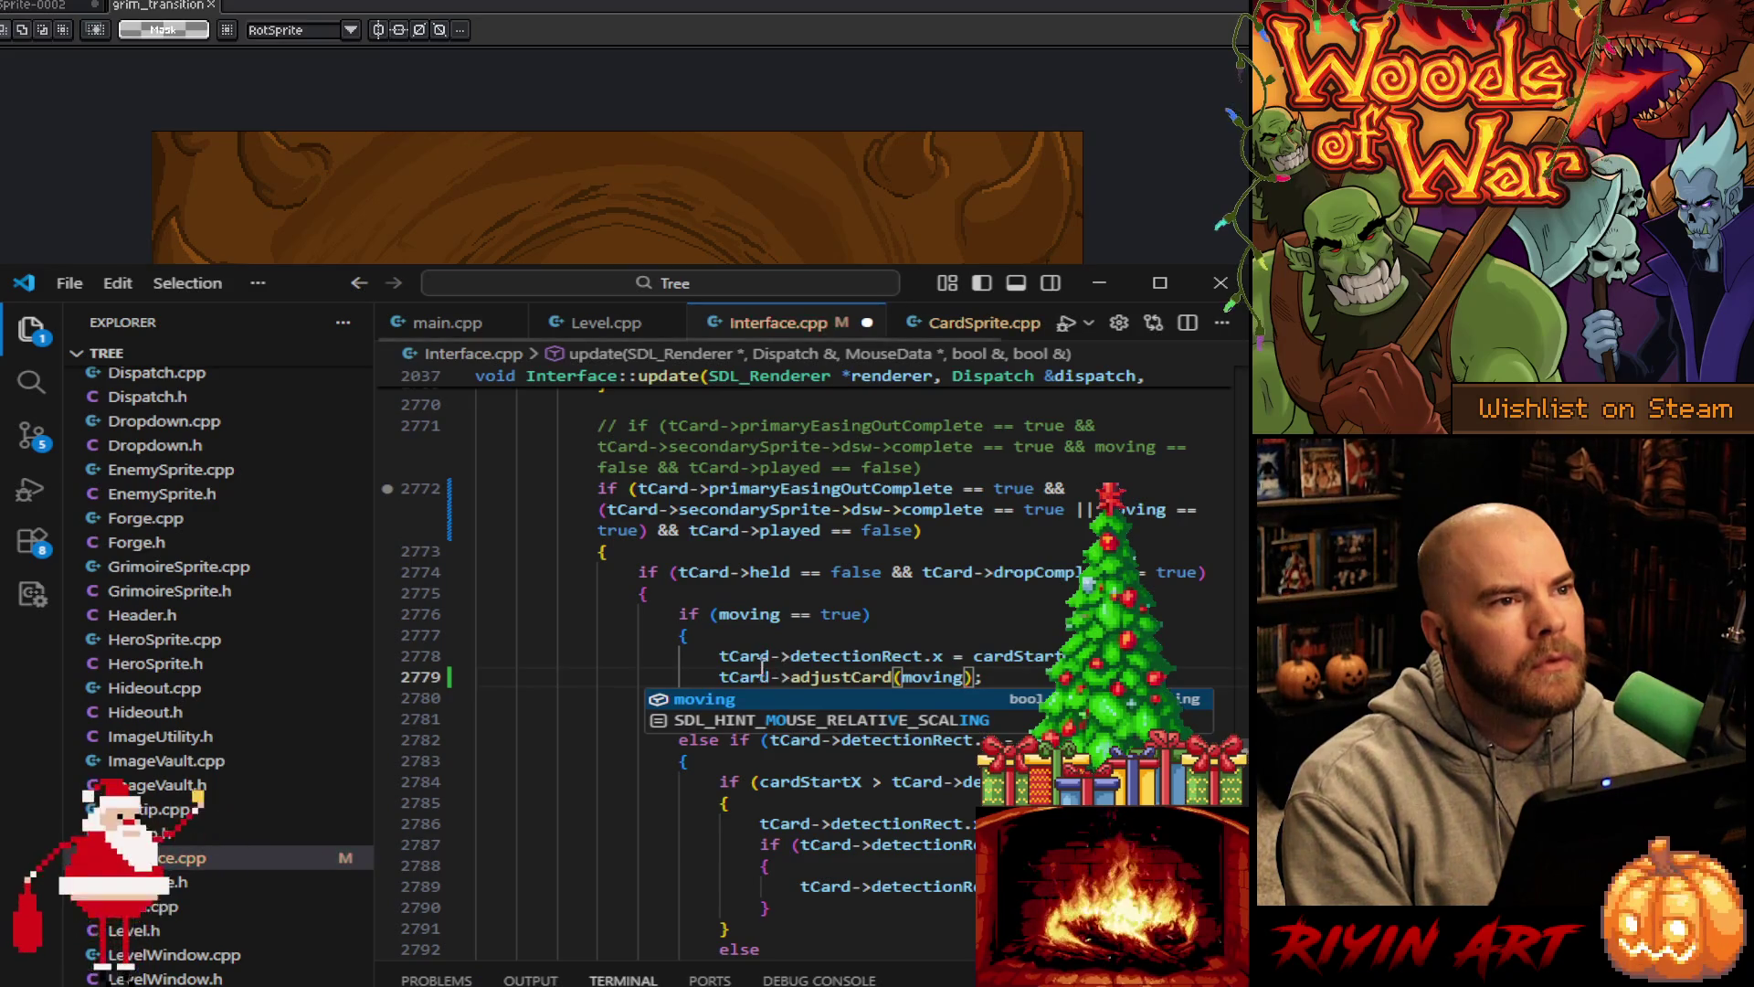
Highlight every use of tCard in Interface.cpp and review where it appears
{"action": "scroll", "coordinate": [783, 667], "scroll_direction": "up", "scroll_amount": 10}
{"action": "scroll", "coordinate": [700, 760], "scroll_direction": "up", "scroll_amount": 5}
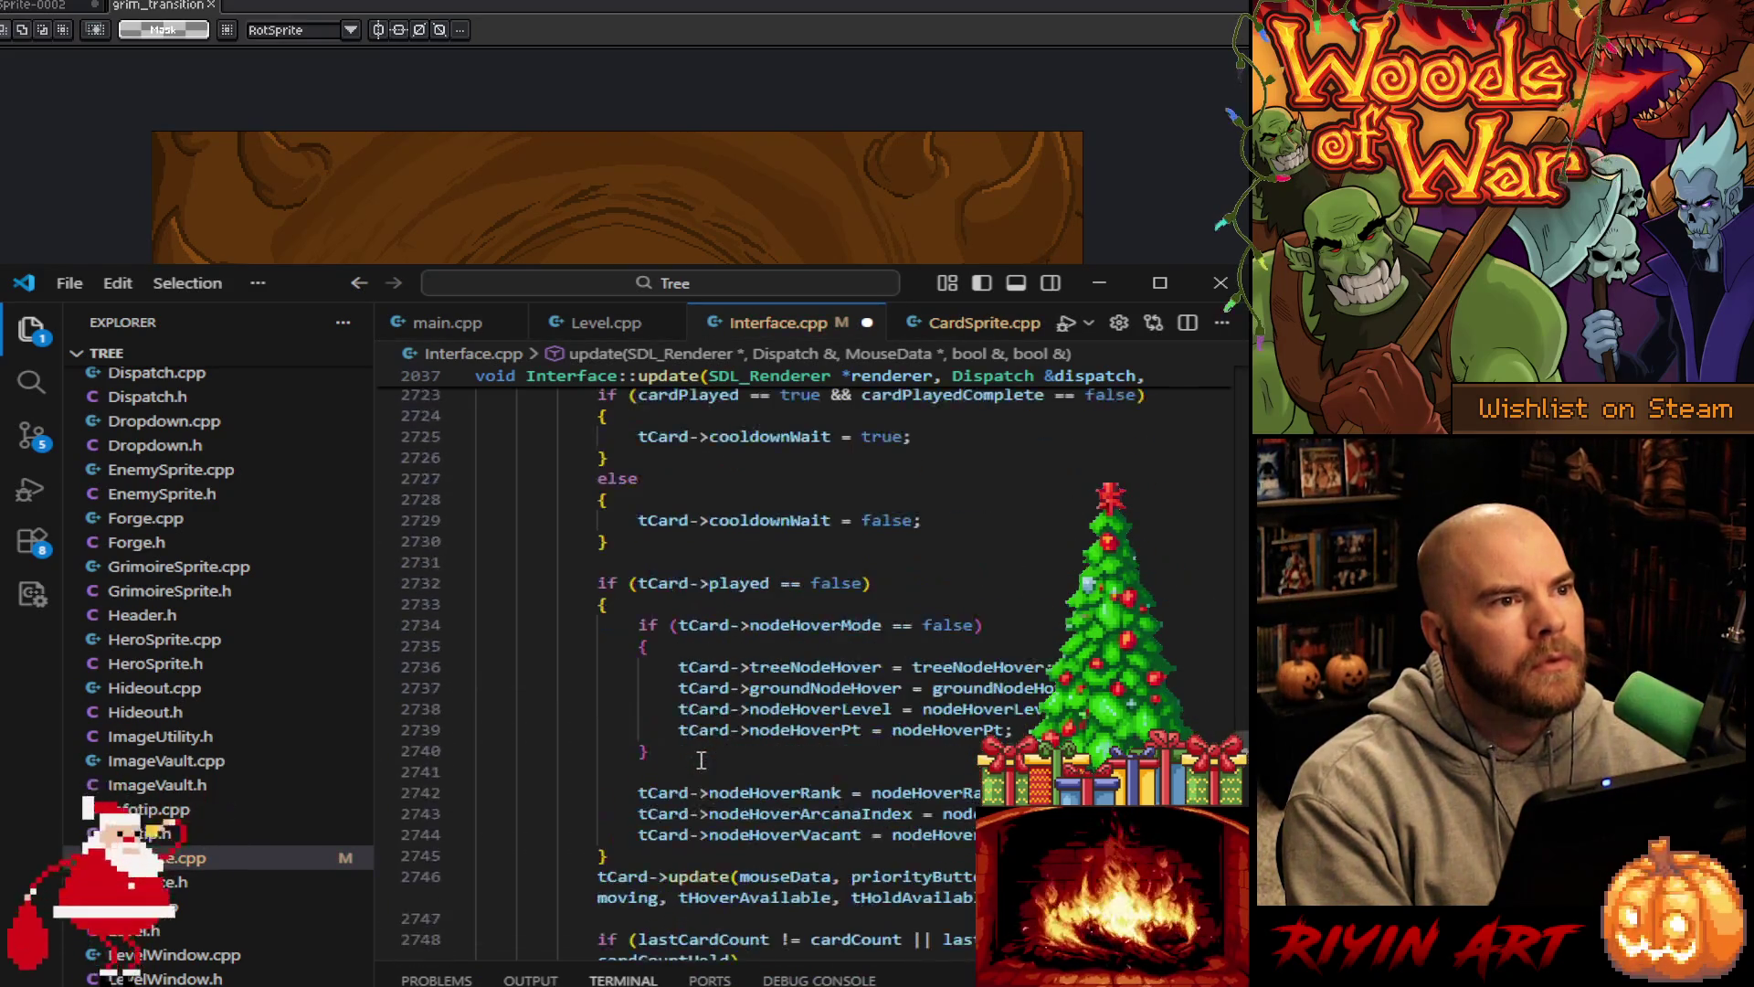
{"action": "mouse_move", "coordinate": [637, 895]}
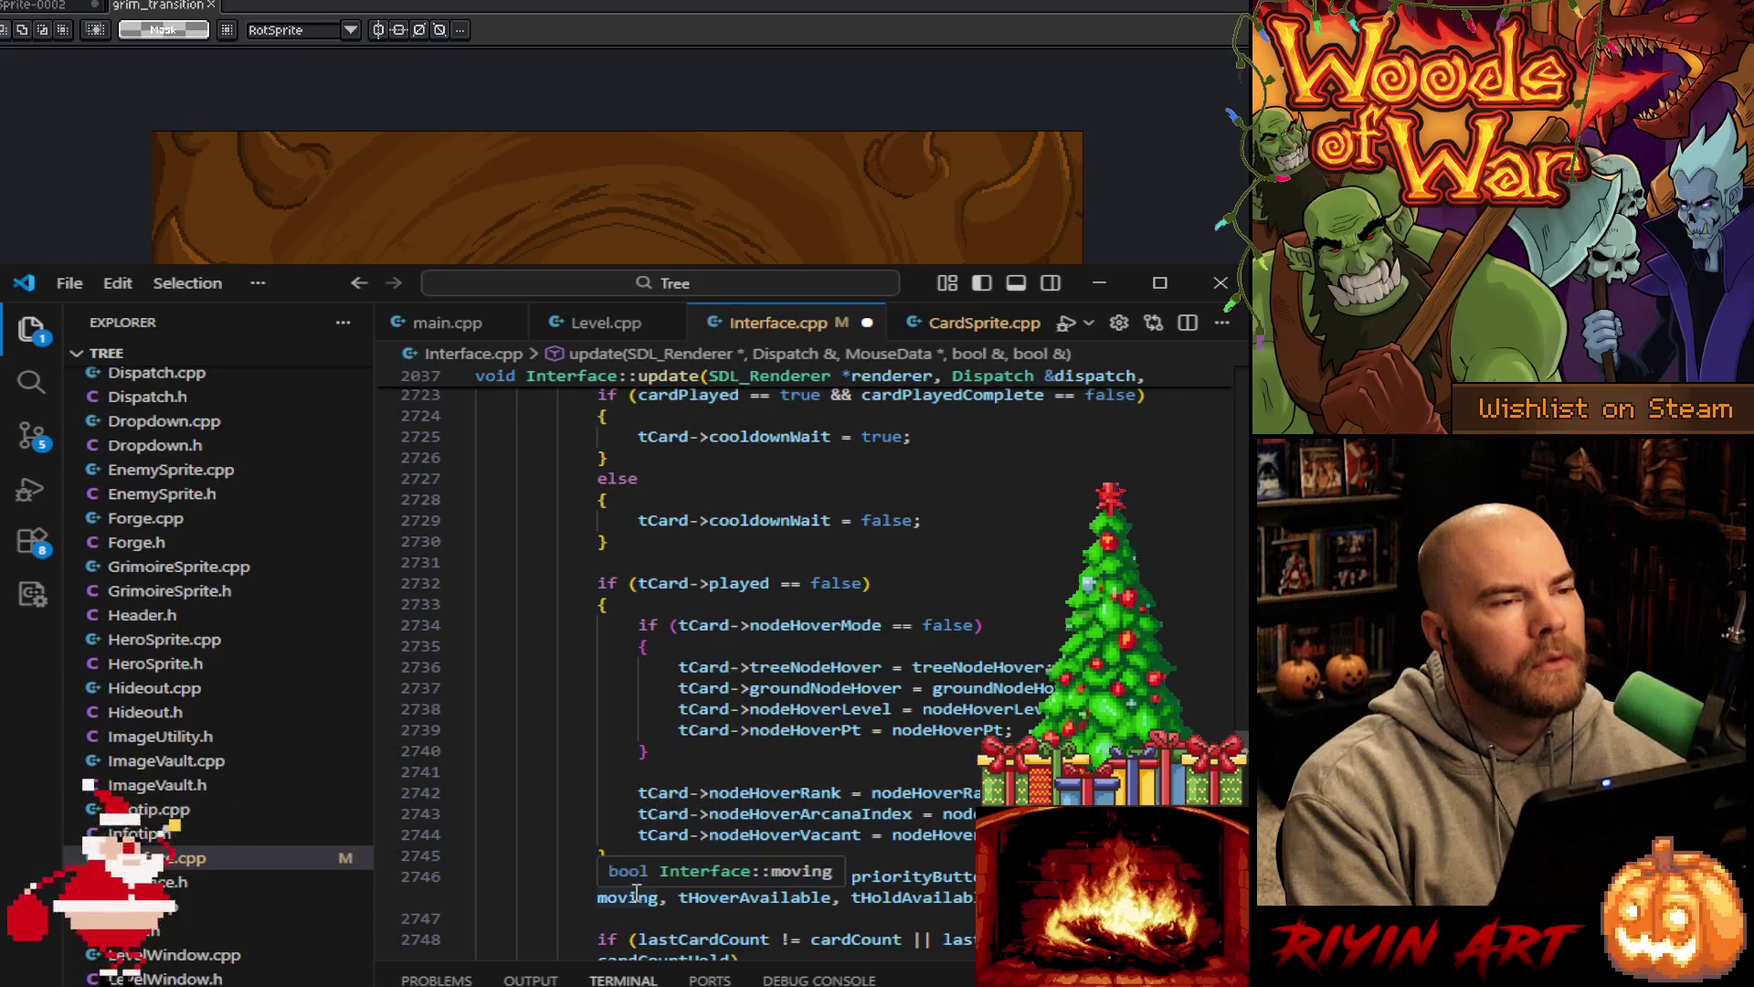
{"action": "scroll", "coordinate": [623, 875], "scroll_direction": "down", "scroll_amount": 2}
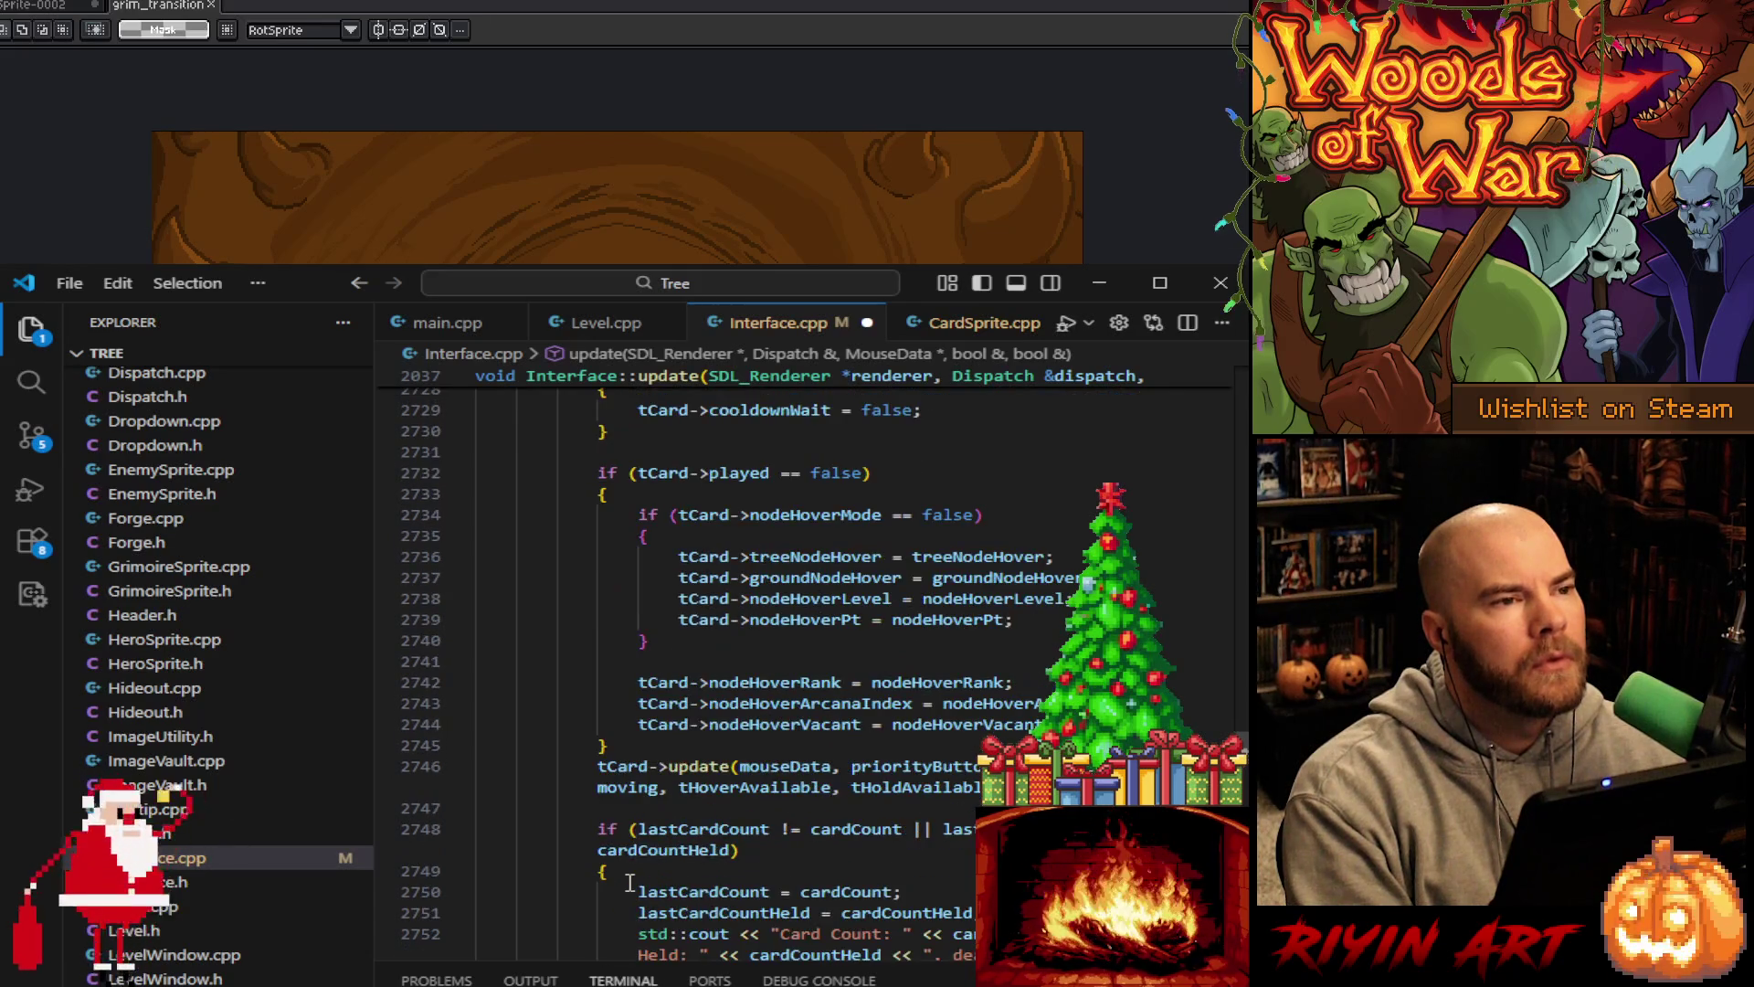
{"action": "left_click", "coordinate": [626, 766]}
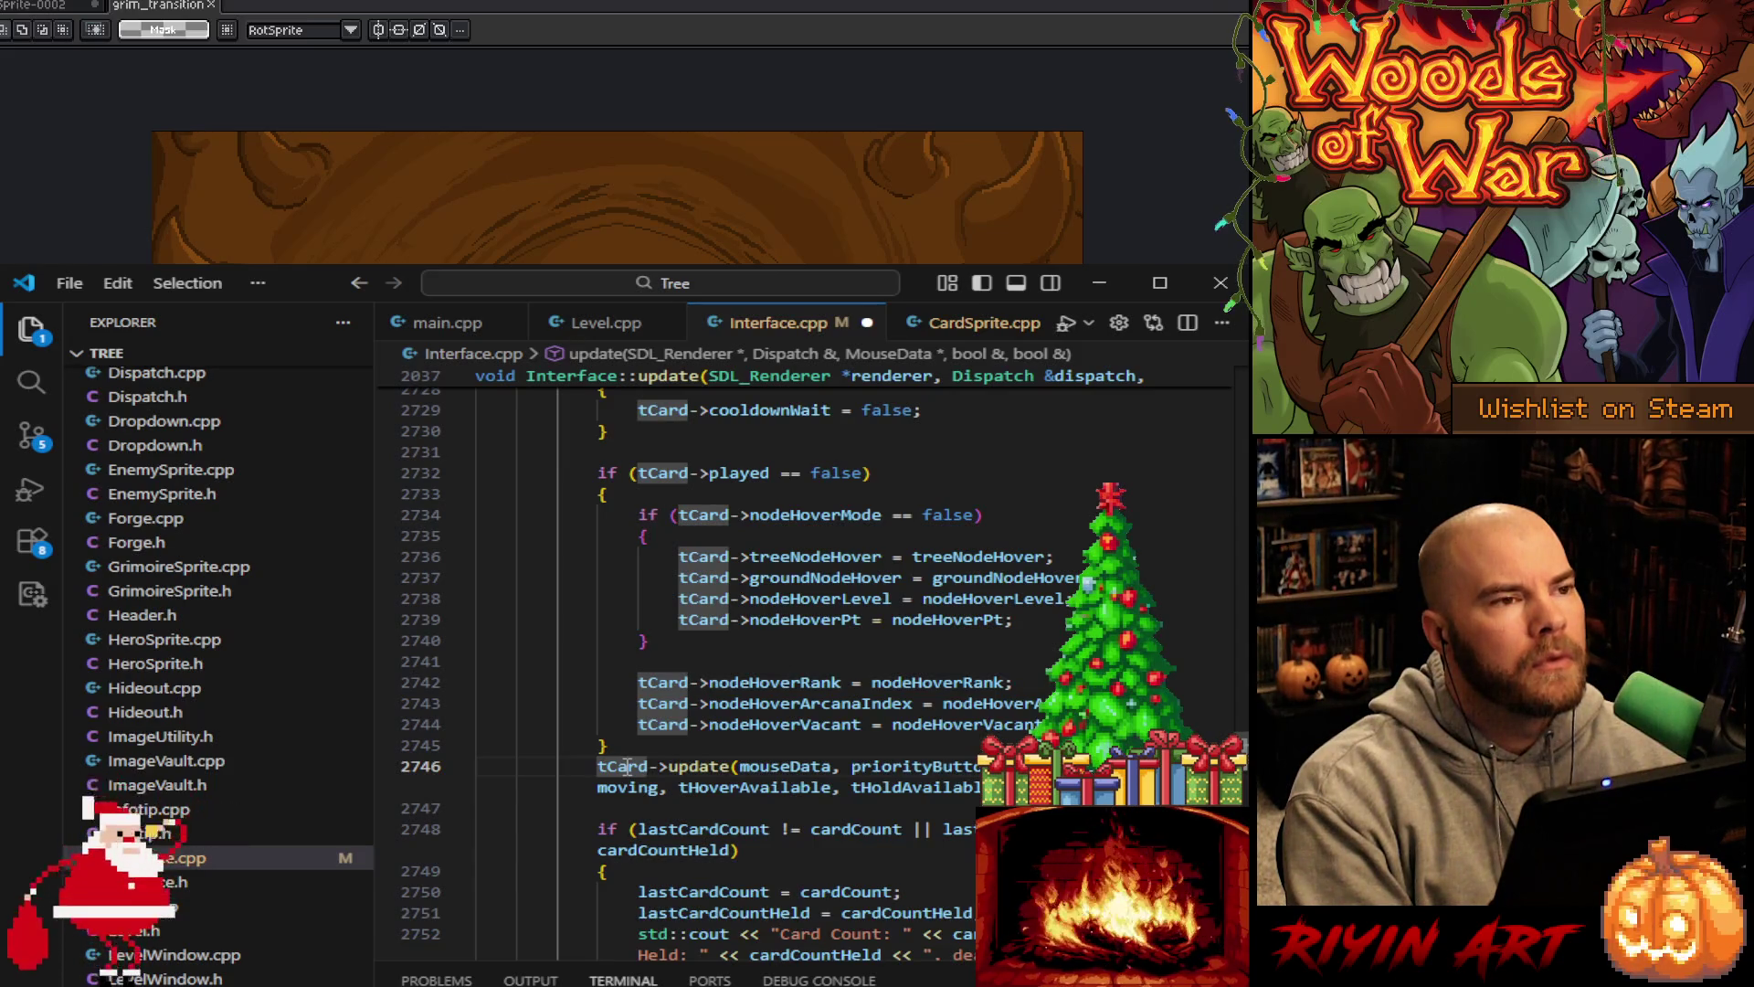
{"action": "scroll", "coordinate": [626, 766], "scroll_direction": "down", "scroll_amount": 5}
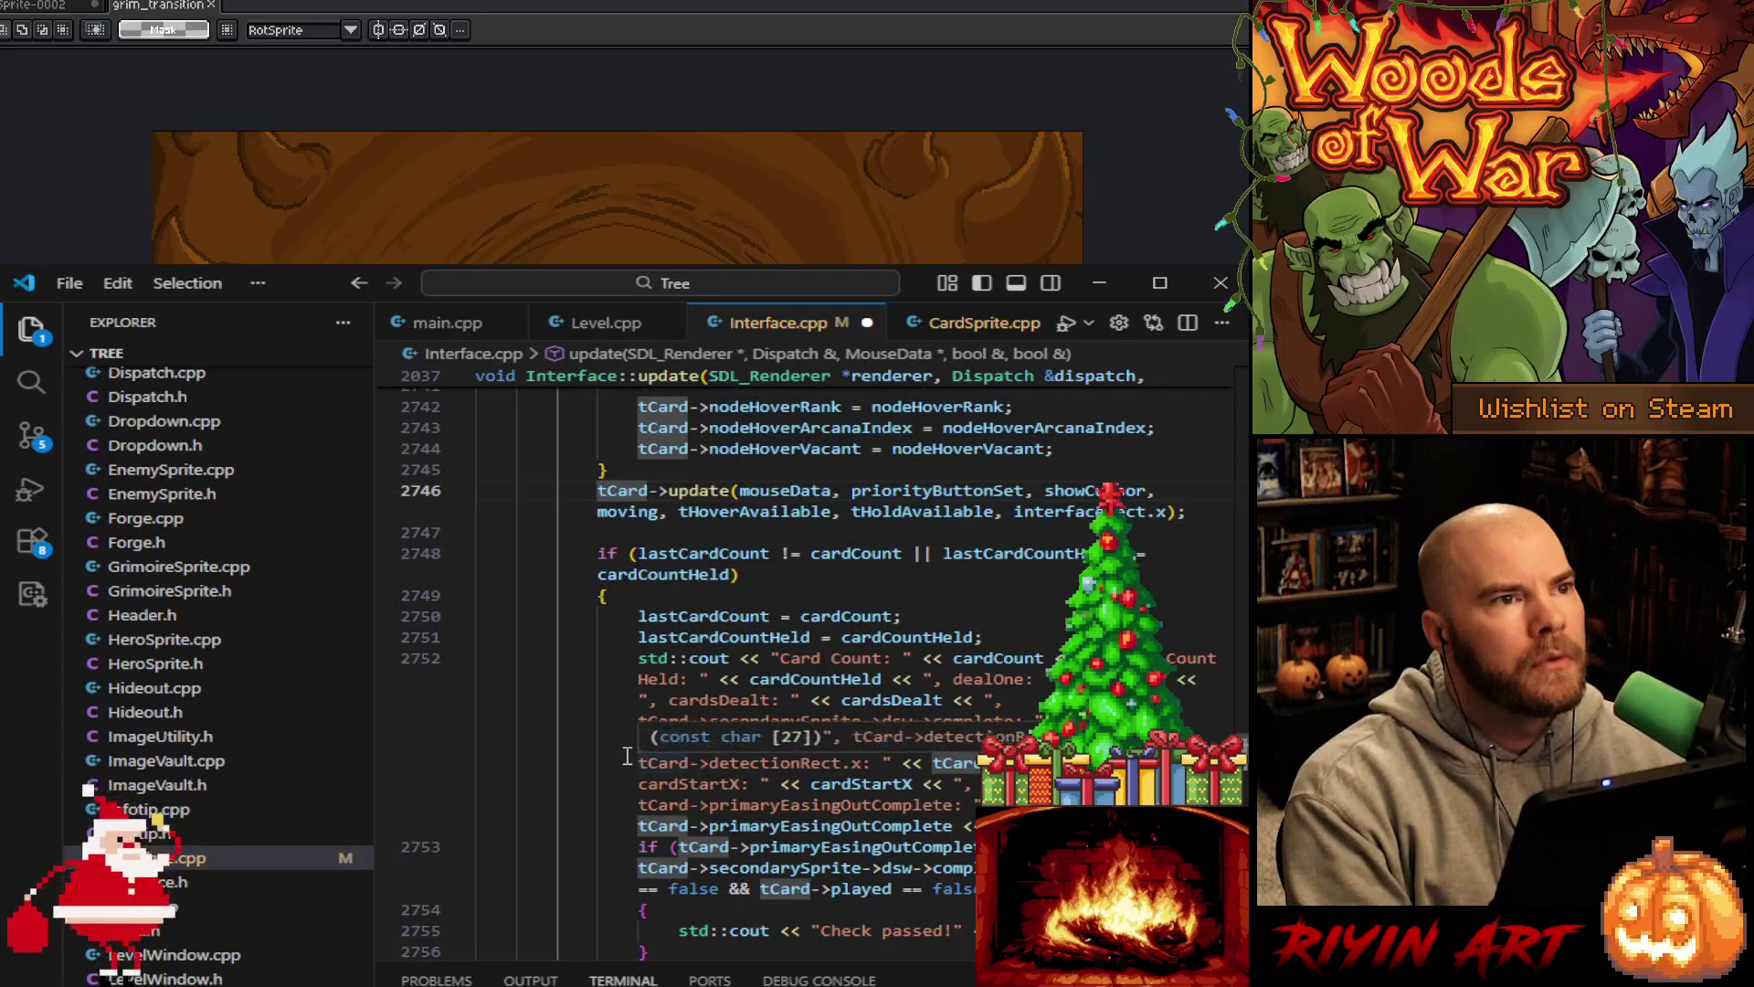
{"action": "scroll", "coordinate": [626, 758], "scroll_direction": "down", "scroll_amount": 5}
{"action": "scroll", "coordinate": [627, 755], "scroll_direction": "down", "scroll_amount": 10}
{"action": "scroll", "coordinate": [627, 756], "scroll_direction": "up", "scroll_amount": 8}
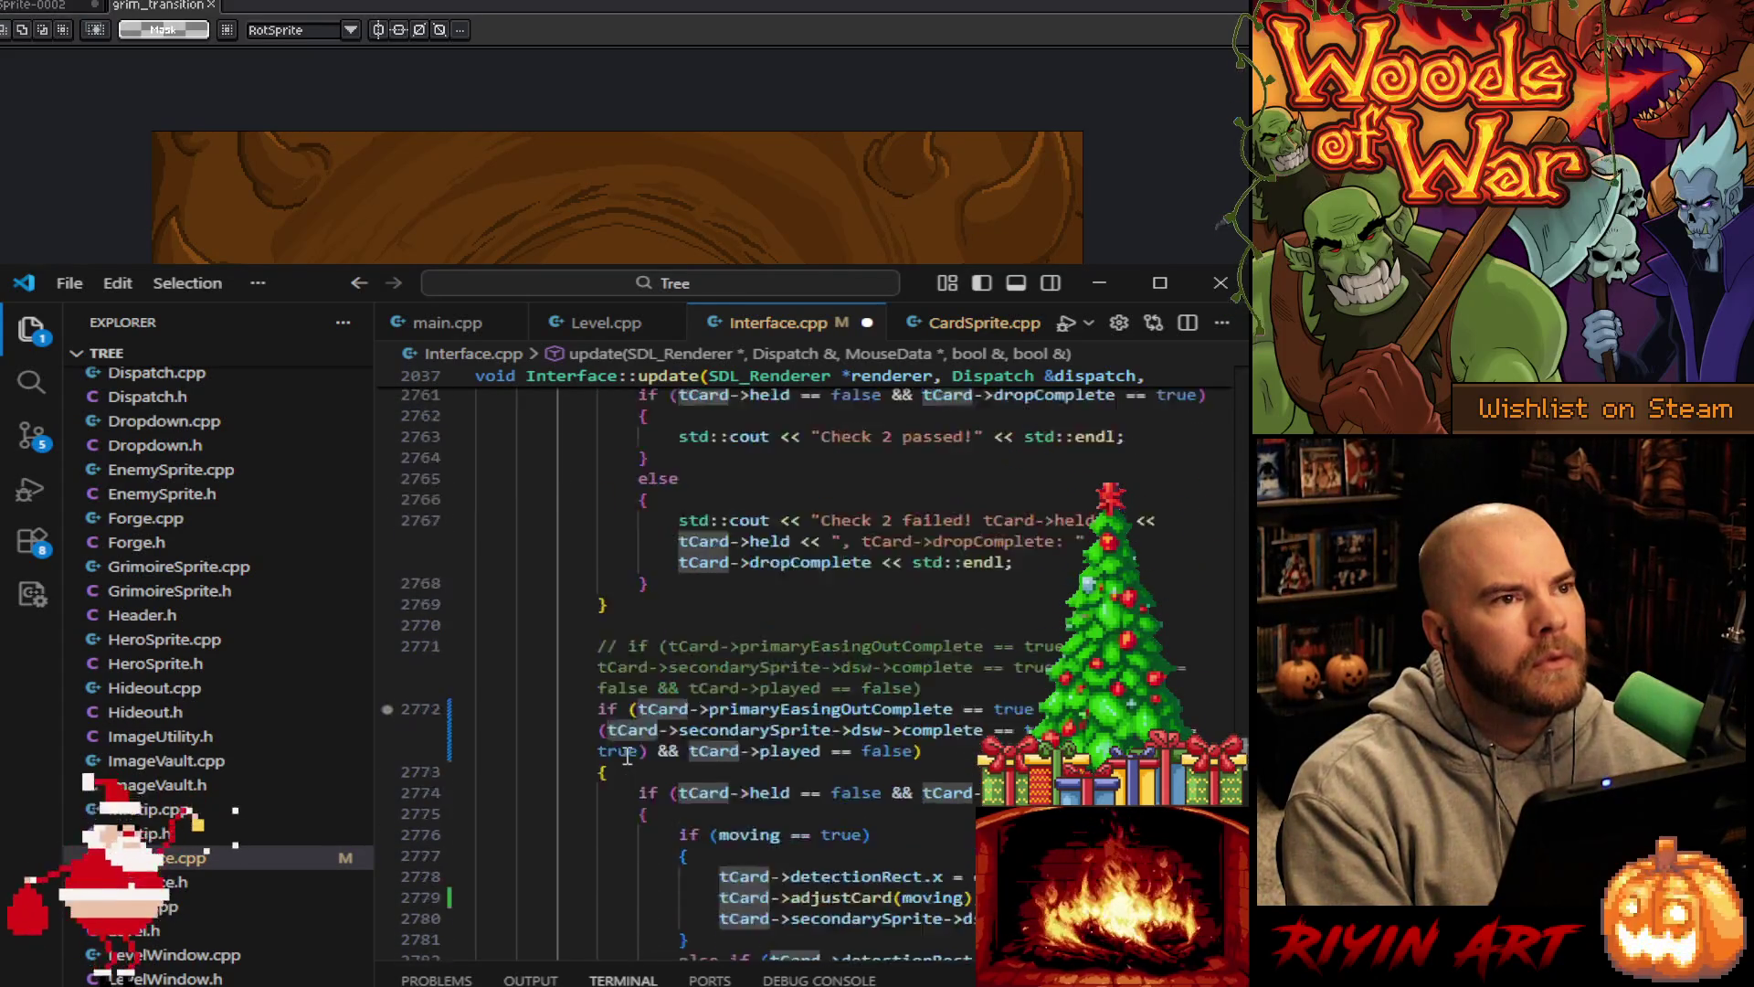
{"action": "scroll", "coordinate": [627, 755], "scroll_direction": "up", "scroll_amount": 6}
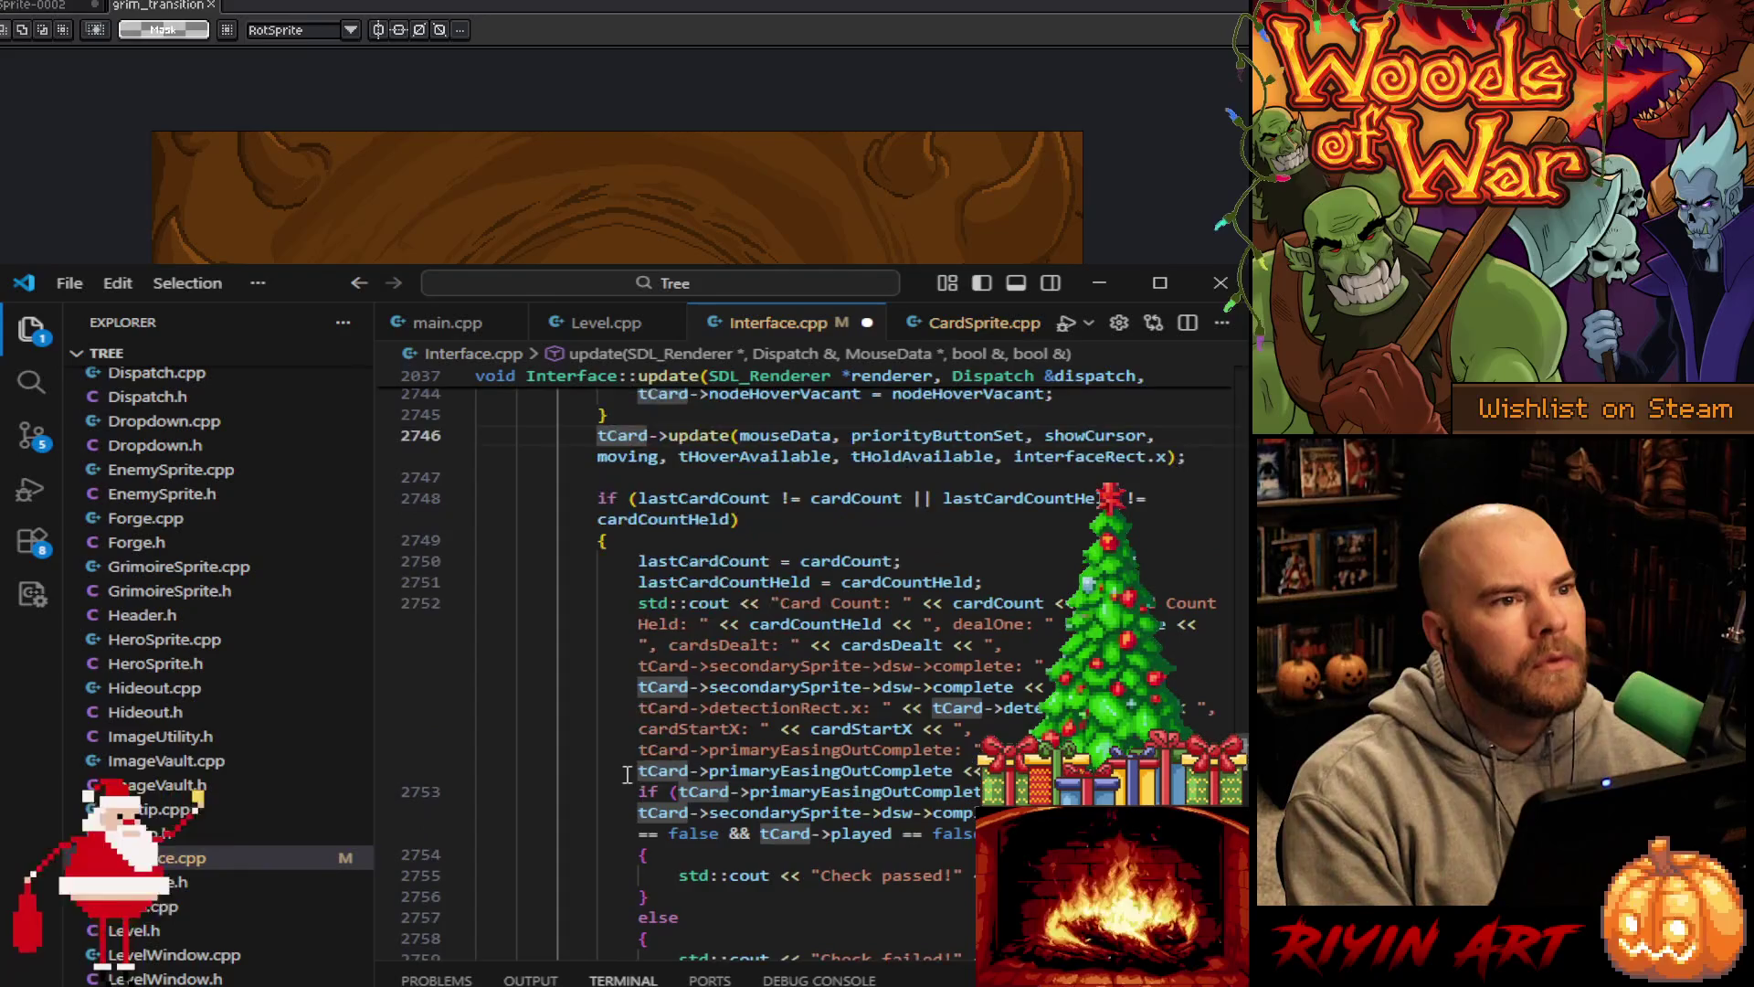
{"action": "scroll", "coordinate": [618, 907], "scroll_direction": "down", "scroll_amount": 6}
{"action": "scroll", "coordinate": [618, 907], "scroll_direction": "down", "scroll_amount": 6}
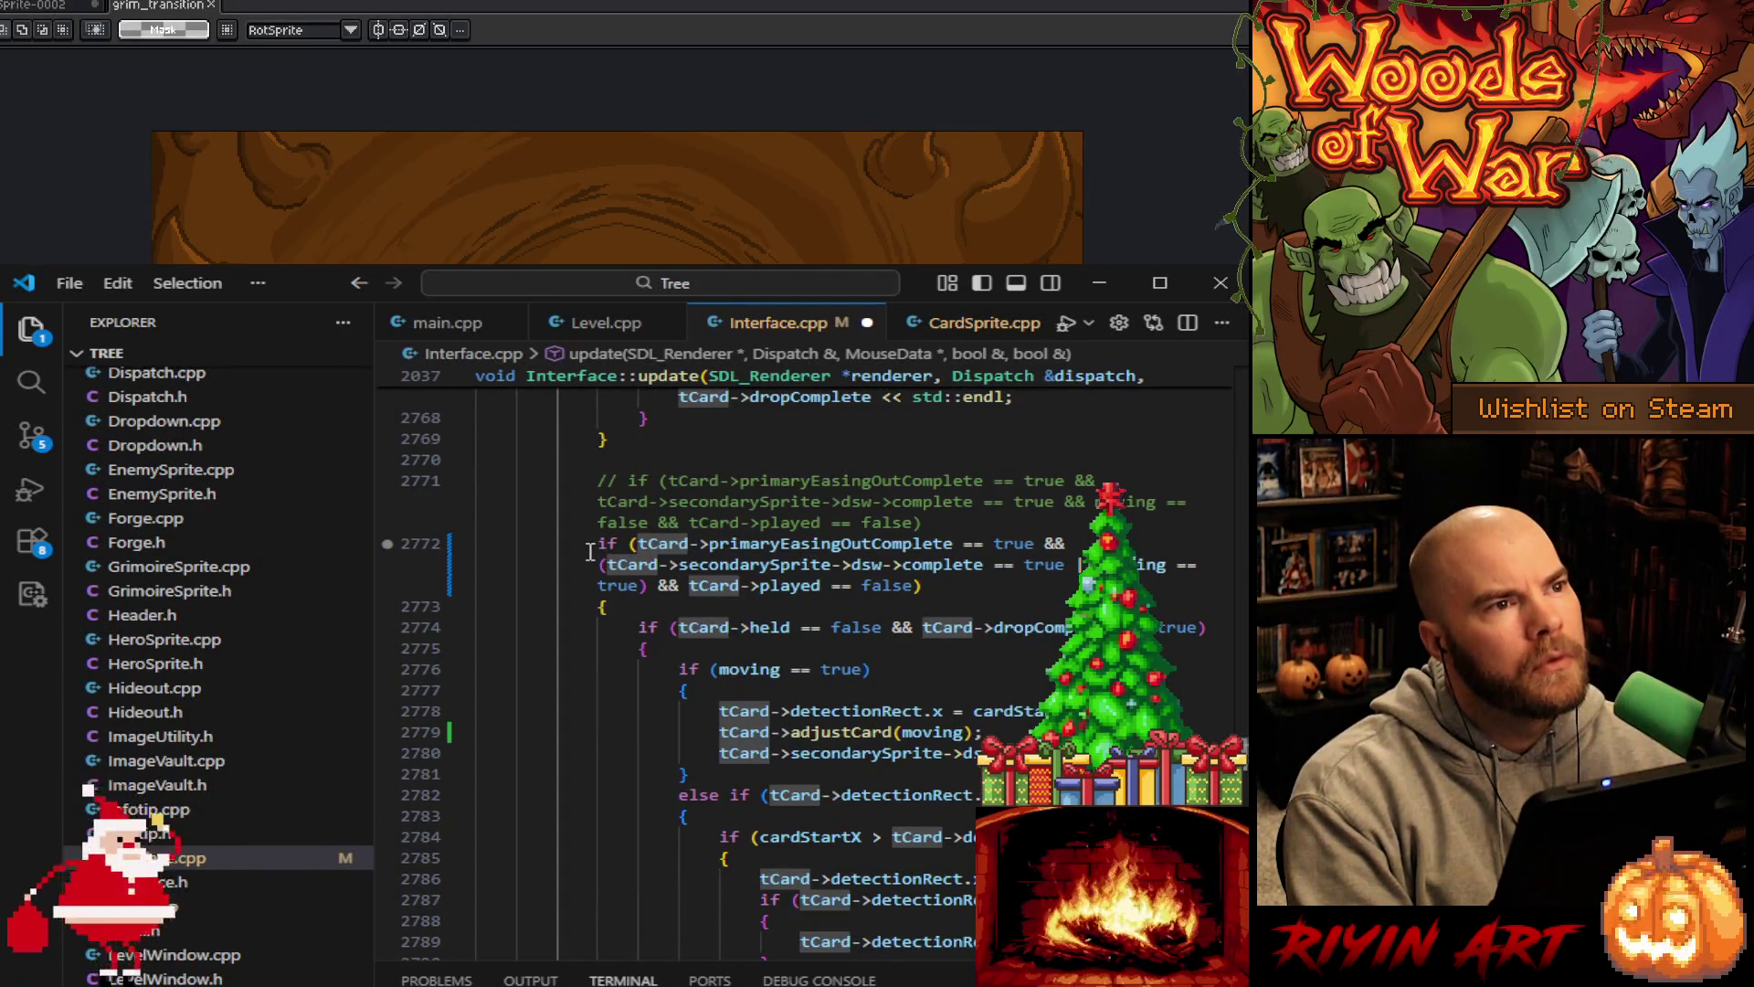
Select from the primaryEasingOutComplete check down to the closing brace on line 2840
{"action": "left_click", "coordinate": [598, 542]}
{"action": "scroll", "coordinate": [642, 717], "scroll_direction": "down", "scroll_amount": 9}
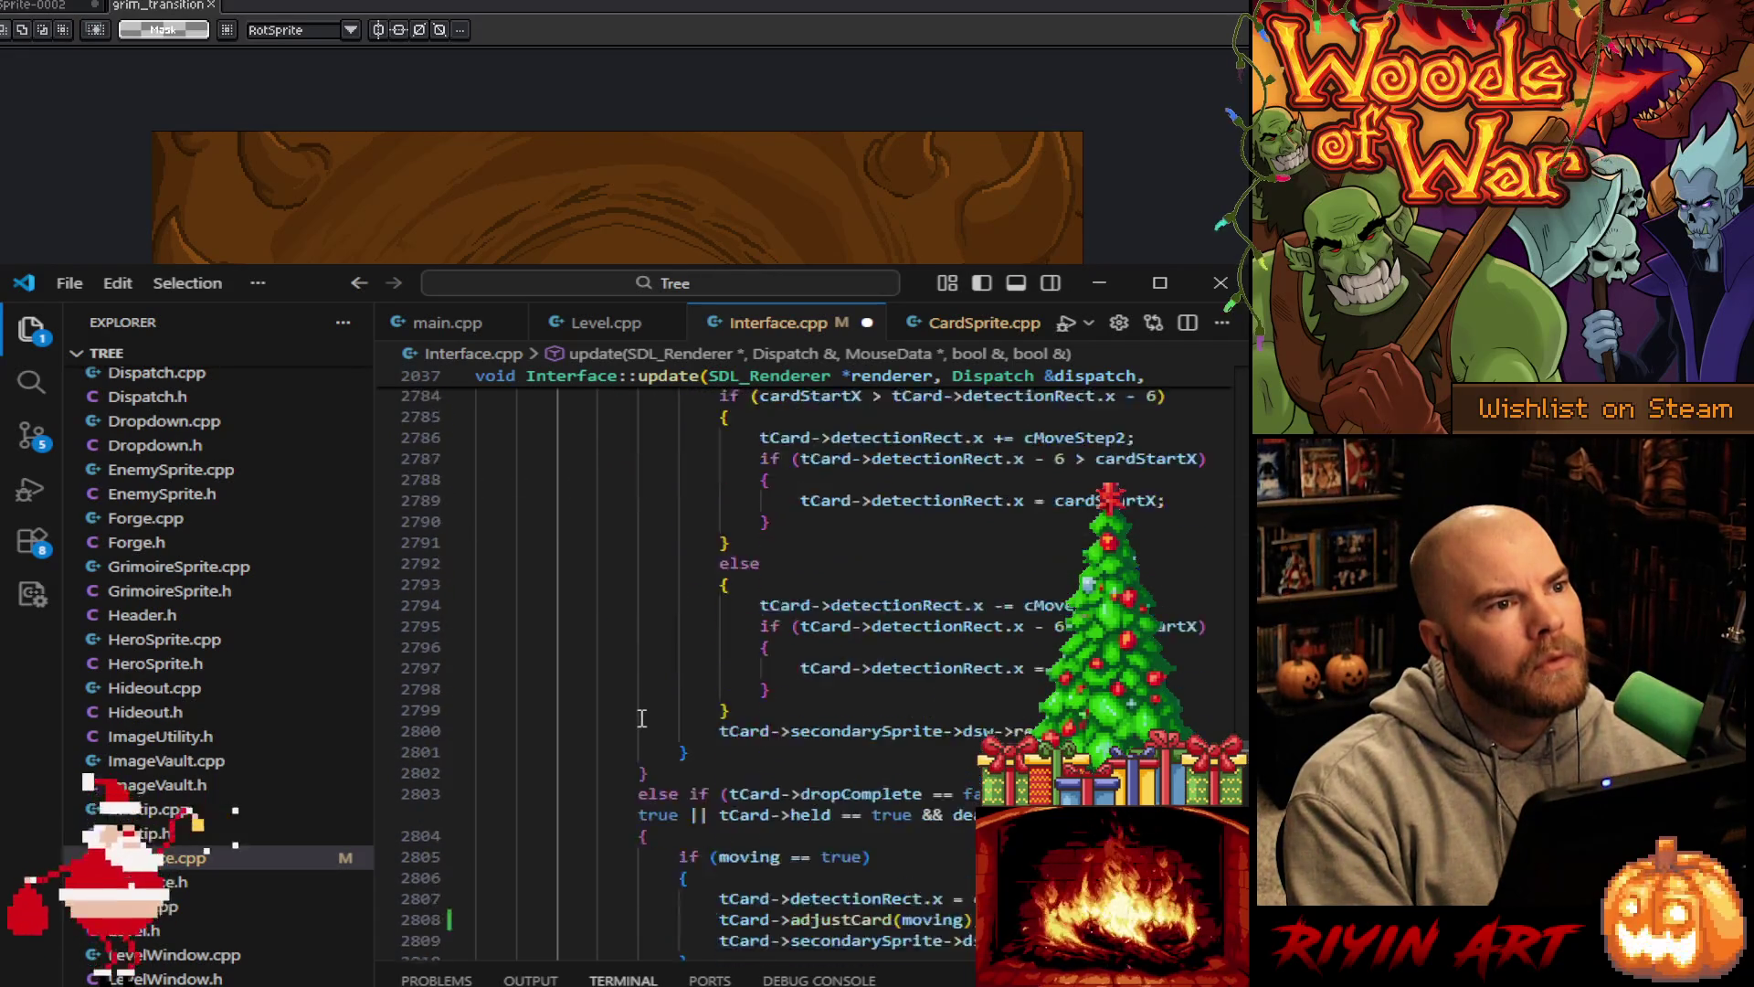
{"action": "scroll", "coordinate": [642, 719], "scroll_direction": "down", "scroll_amount": 9}
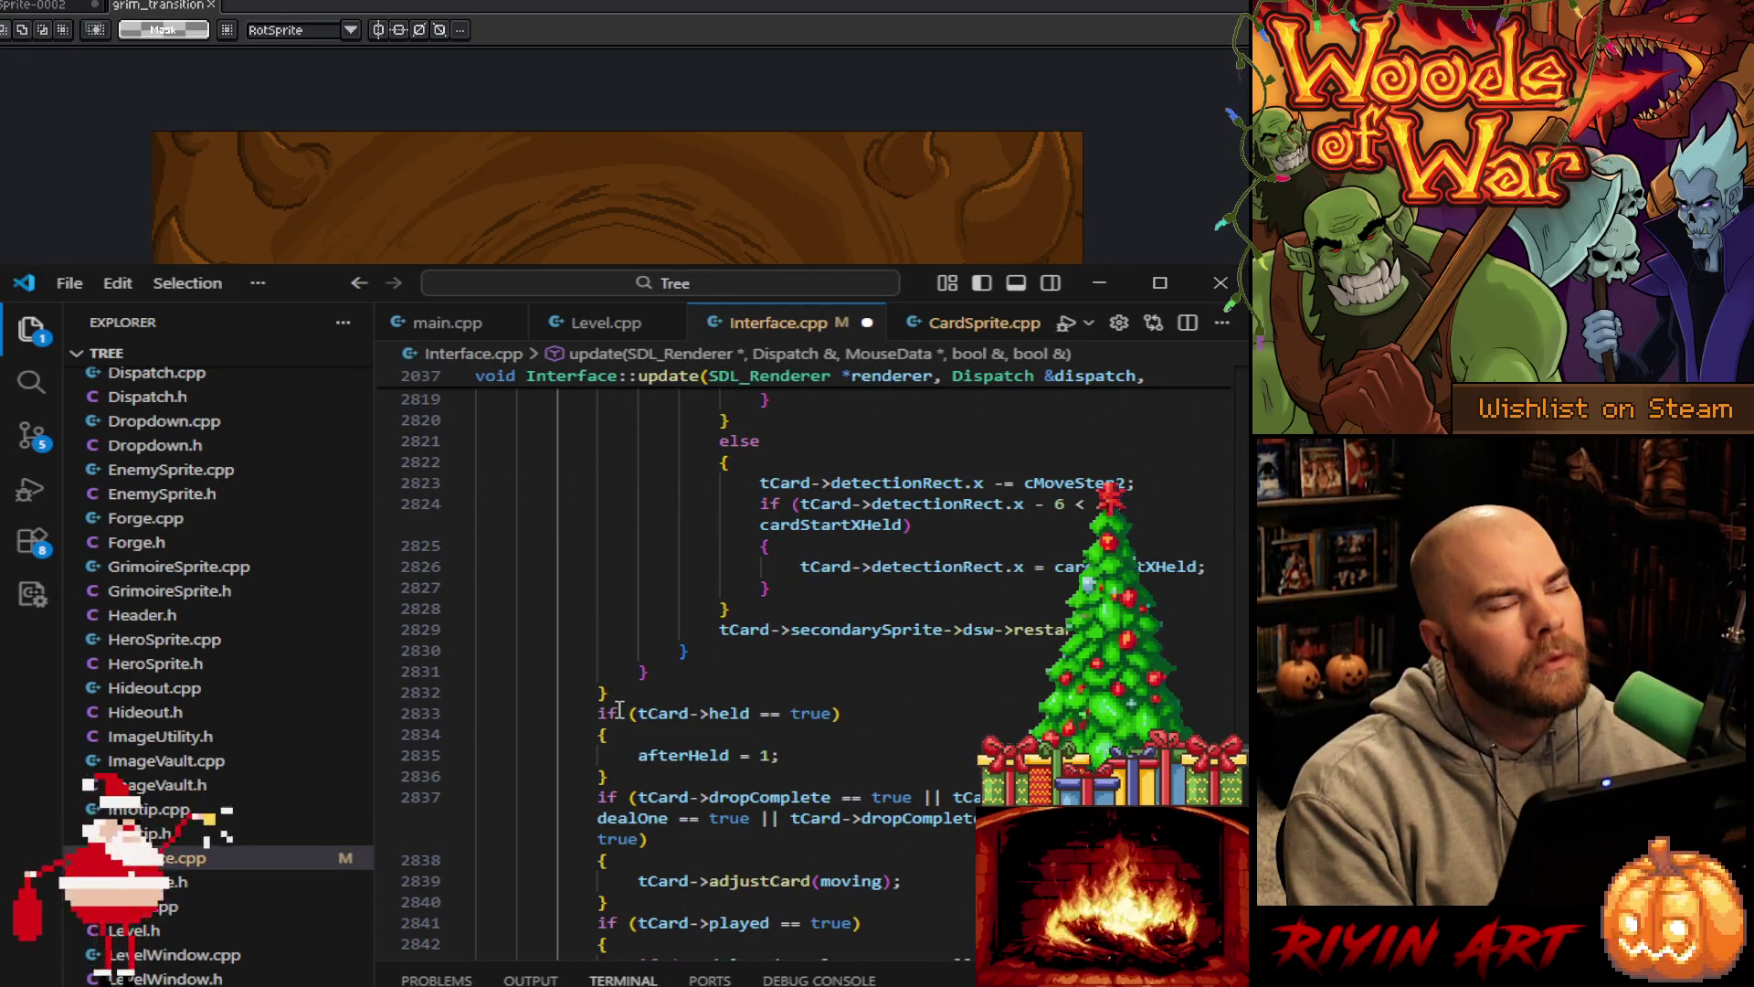
{"action": "left_click", "coordinate": [621, 694], "text": "shift"}
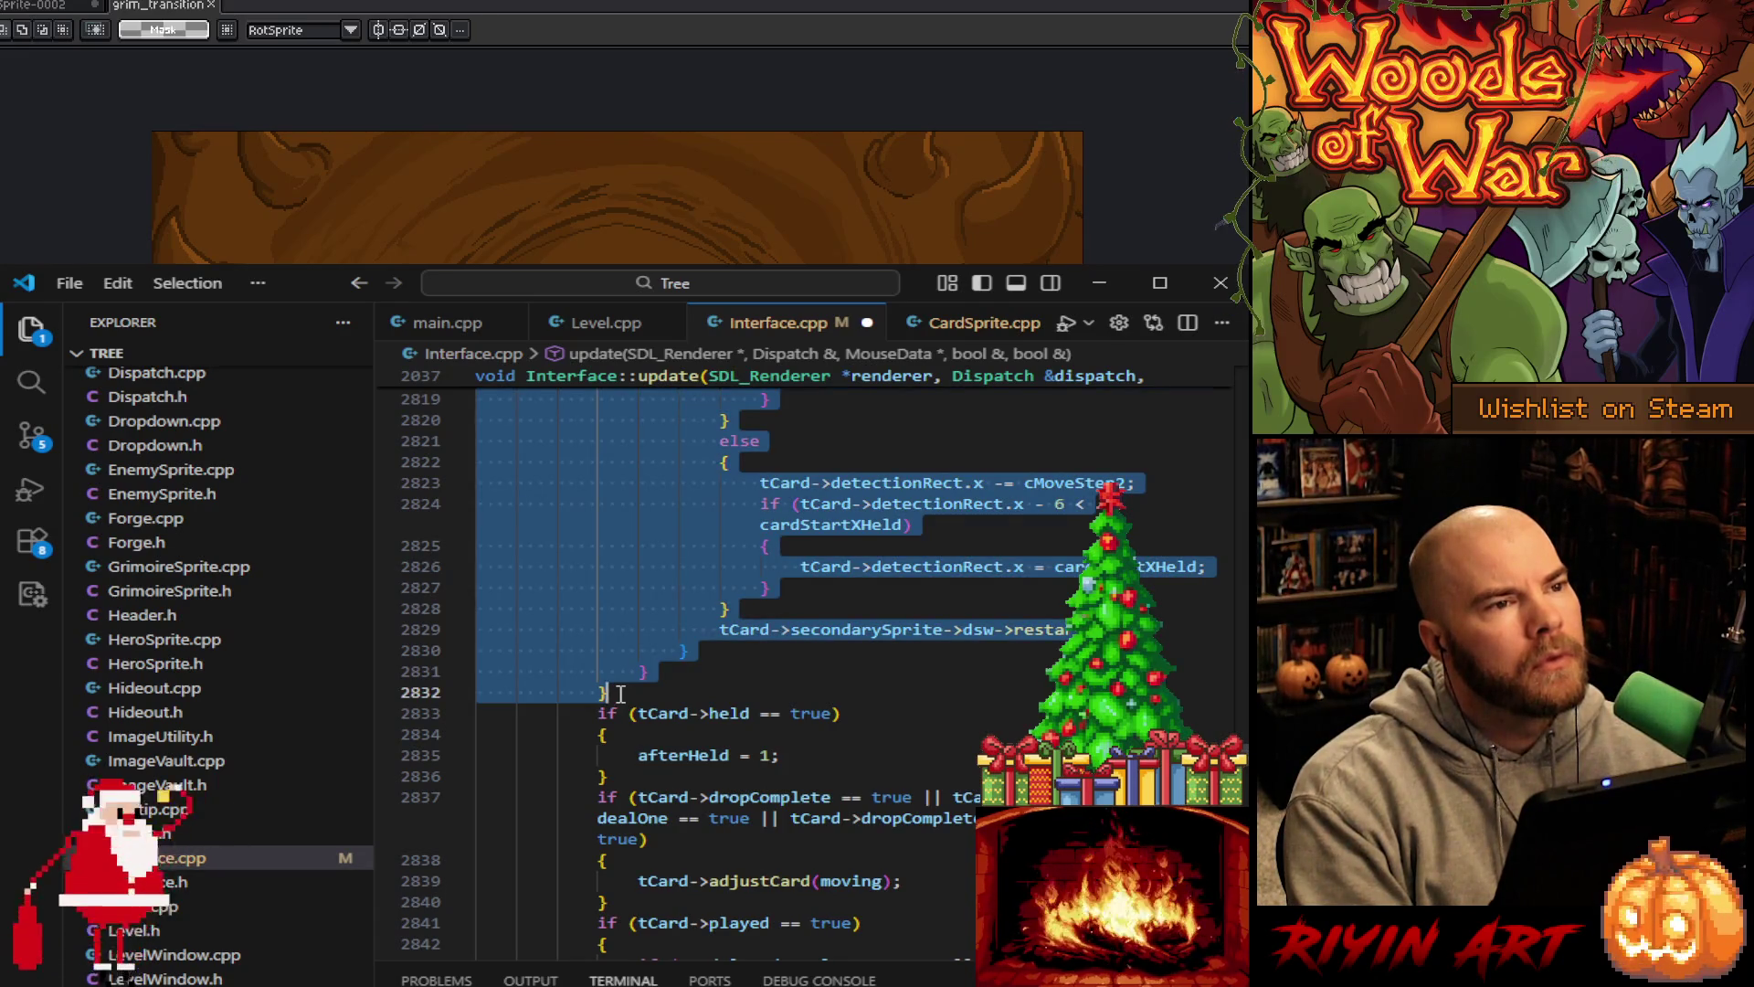
{"action": "scroll", "coordinate": [621, 694], "scroll_direction": "down", "scroll_amount": 2}
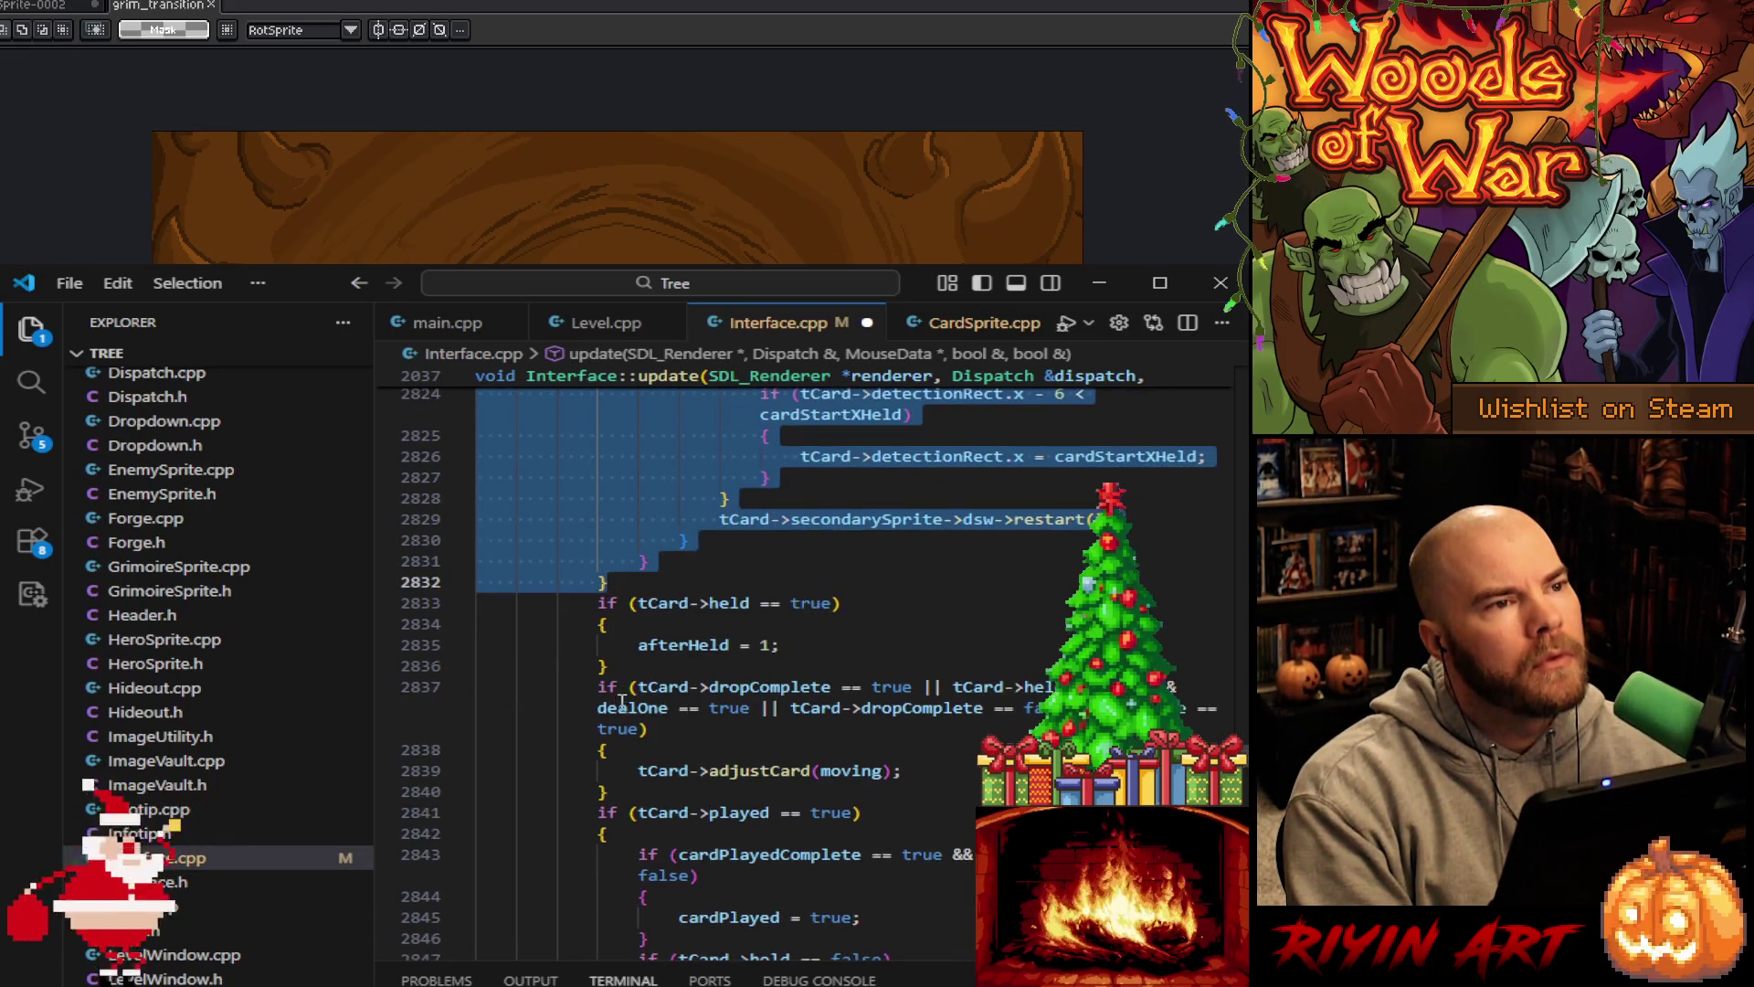
{"action": "left_click", "coordinate": [632, 791], "text": "shift"}
{"action": "scroll", "coordinate": [638, 784], "scroll_direction": "down", "scroll_amount": 3}
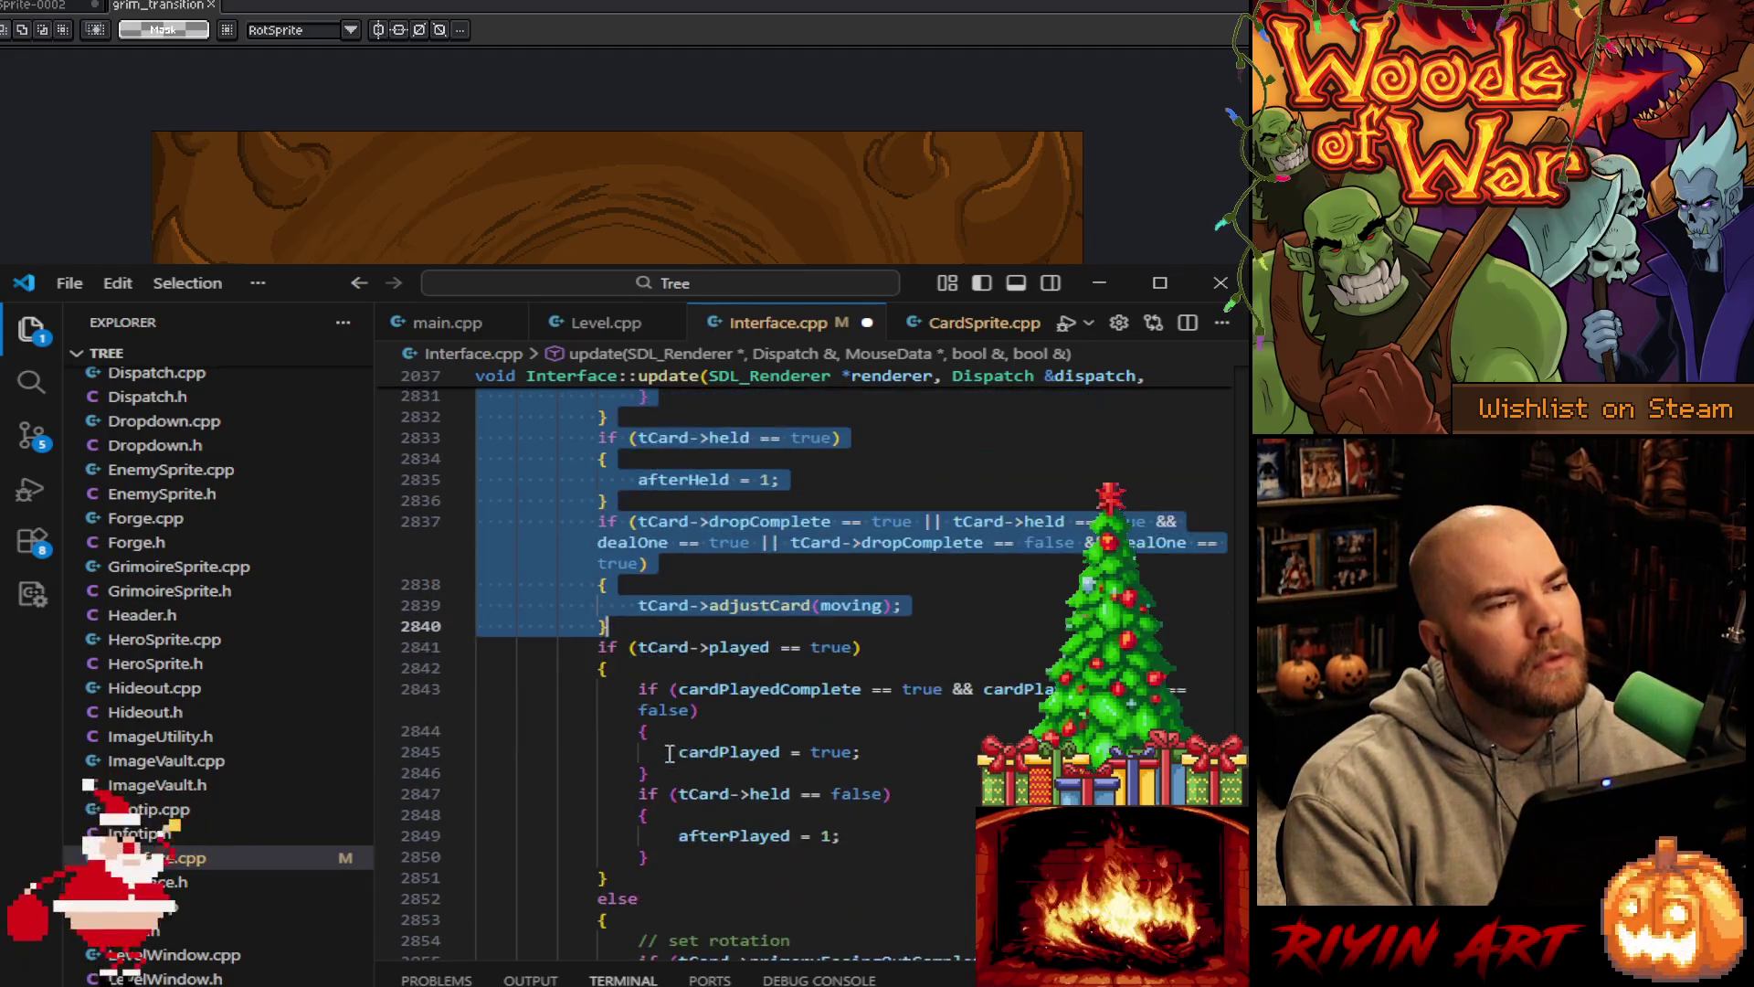
{"action": "scroll", "coordinate": [735, 733], "scroll_direction": "down", "scroll_amount": 5}
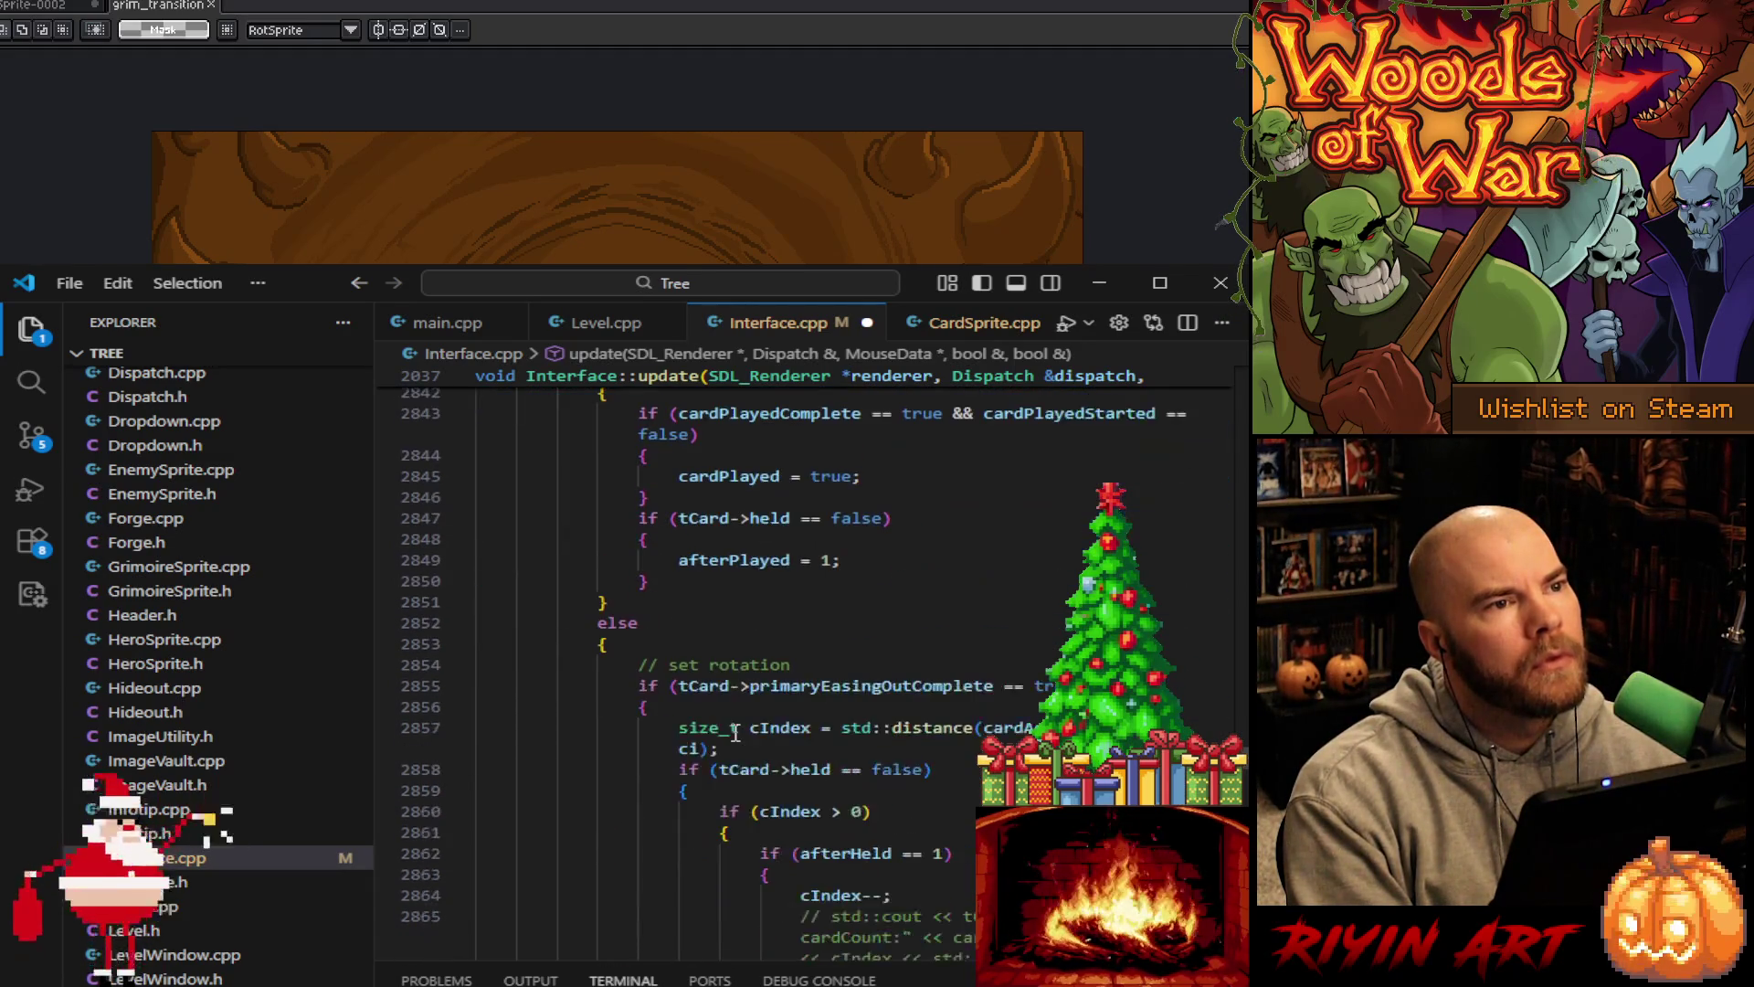
{"action": "scroll", "coordinate": [736, 732], "scroll_direction": "down", "scroll_amount": 4}
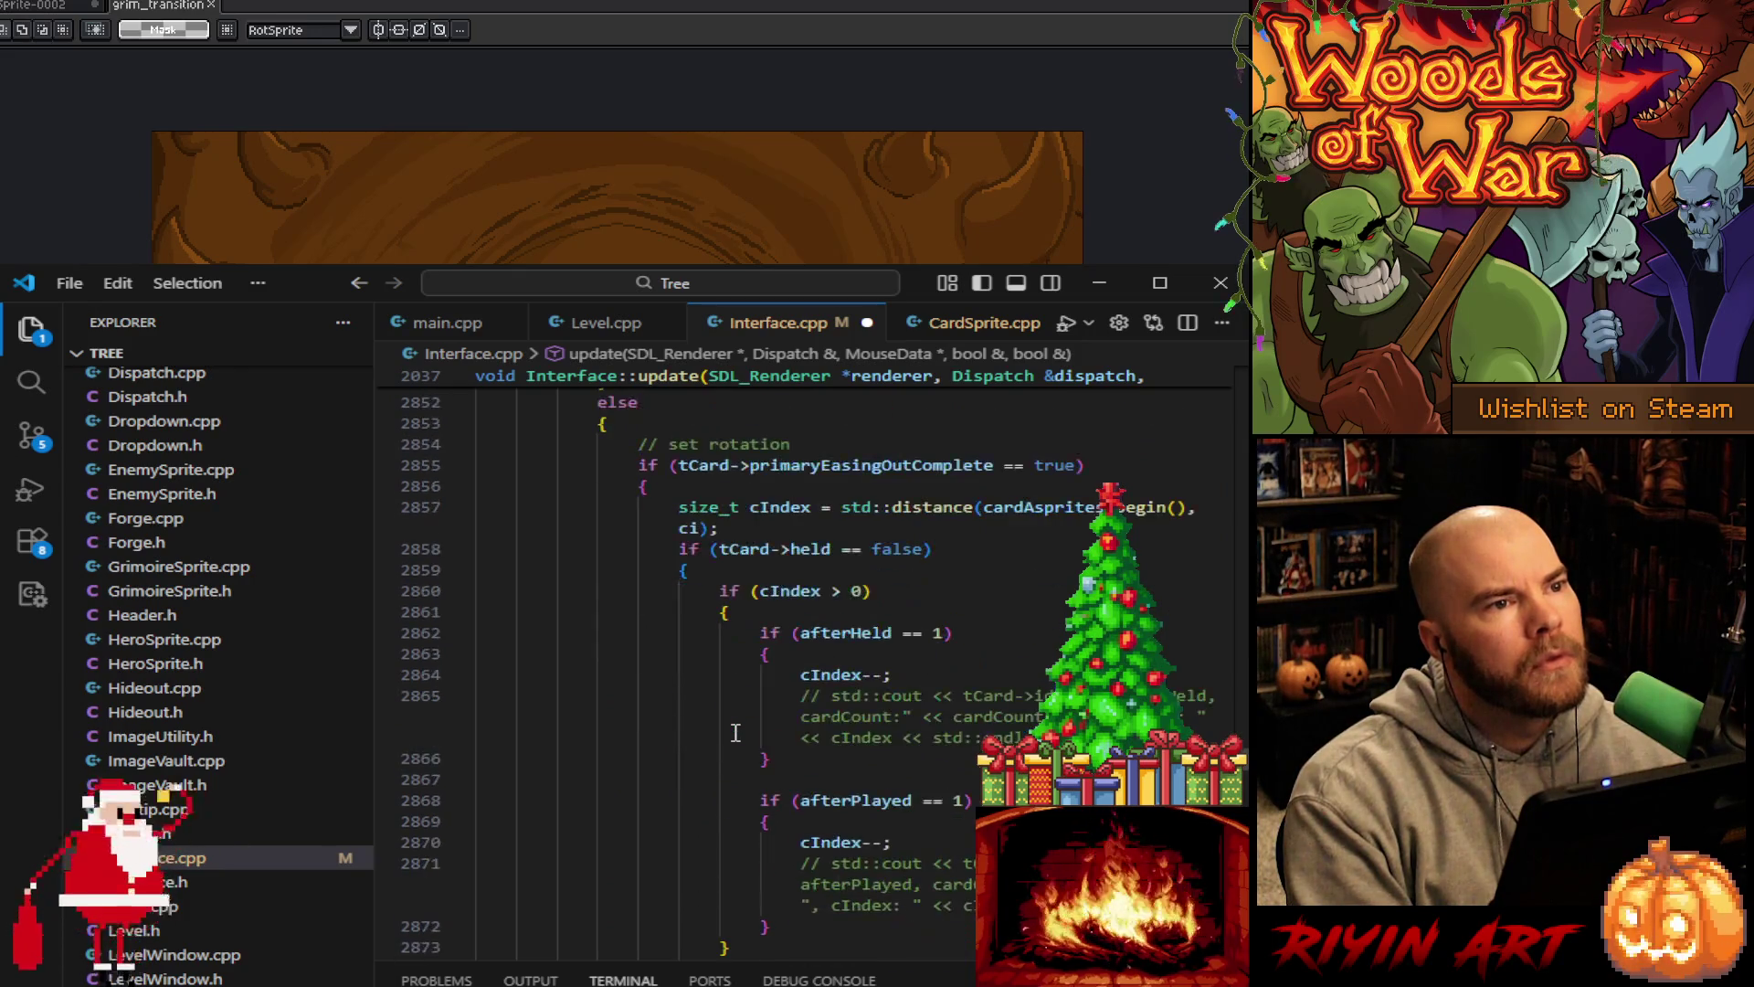
{"action": "scroll", "coordinate": [735, 732], "scroll_direction": "up", "scroll_amount": 10}
{"action": "scroll", "coordinate": [736, 733], "scroll_direction": "up", "scroll_amount": 15}
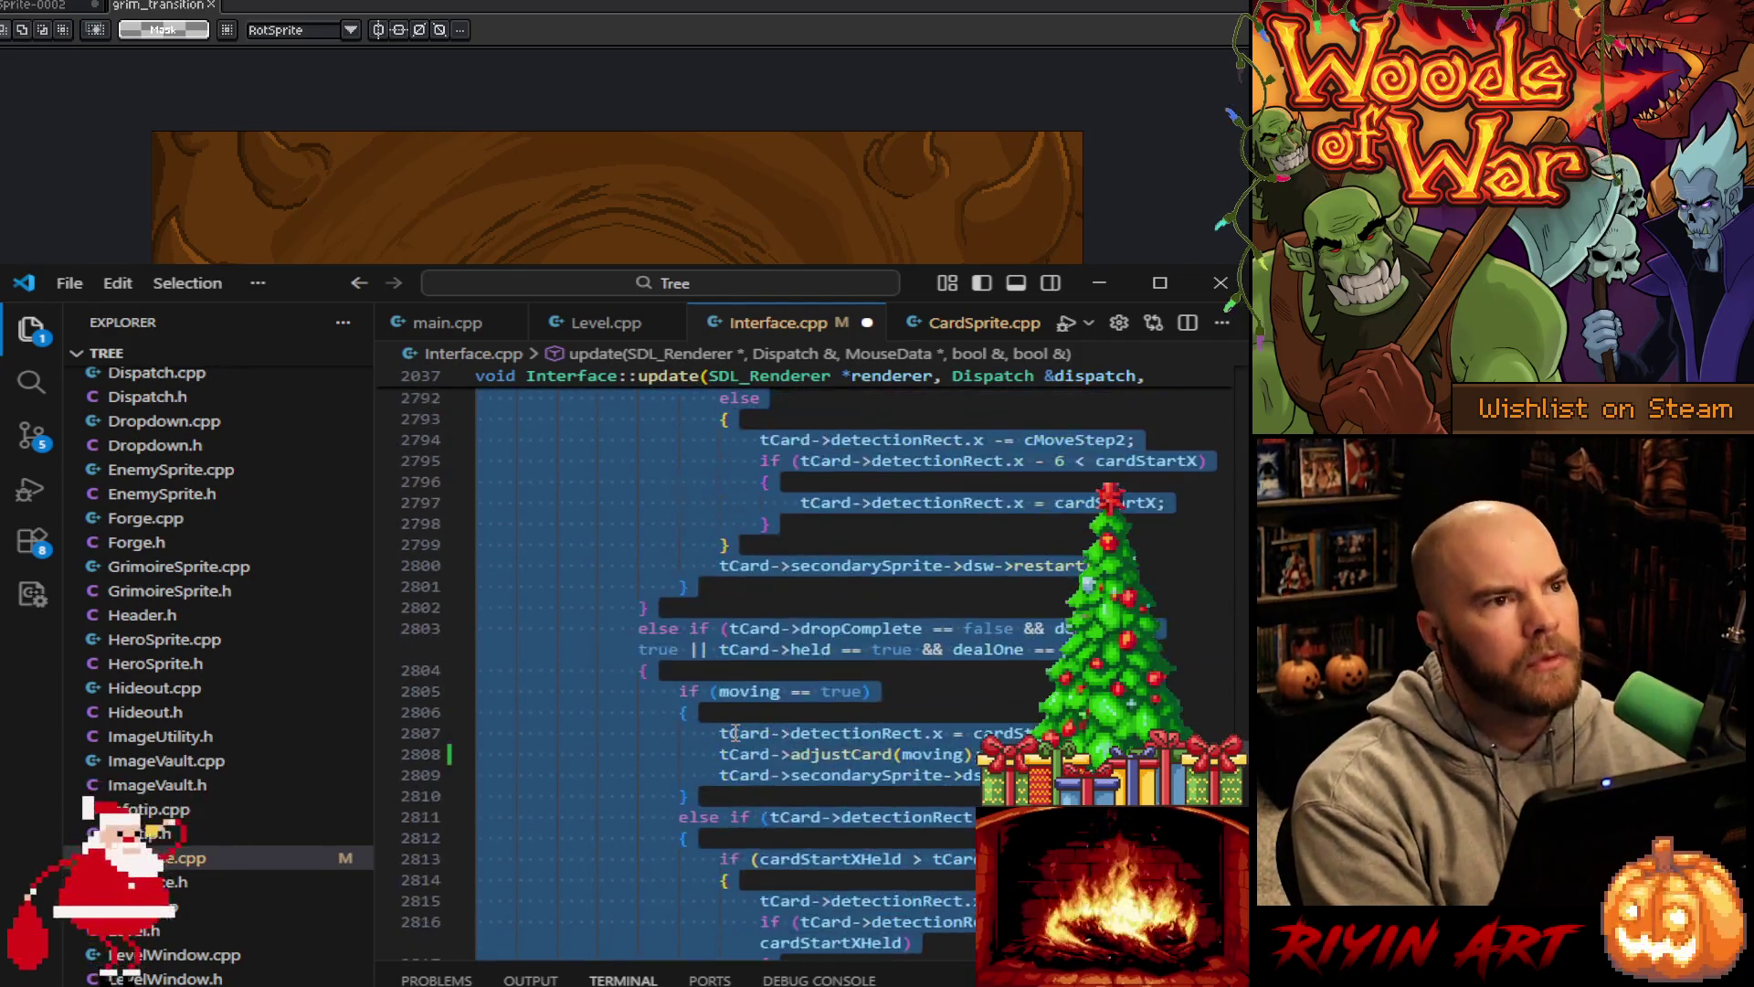
{"action": "scroll", "coordinate": [736, 734], "scroll_direction": "up", "scroll_amount": 6}
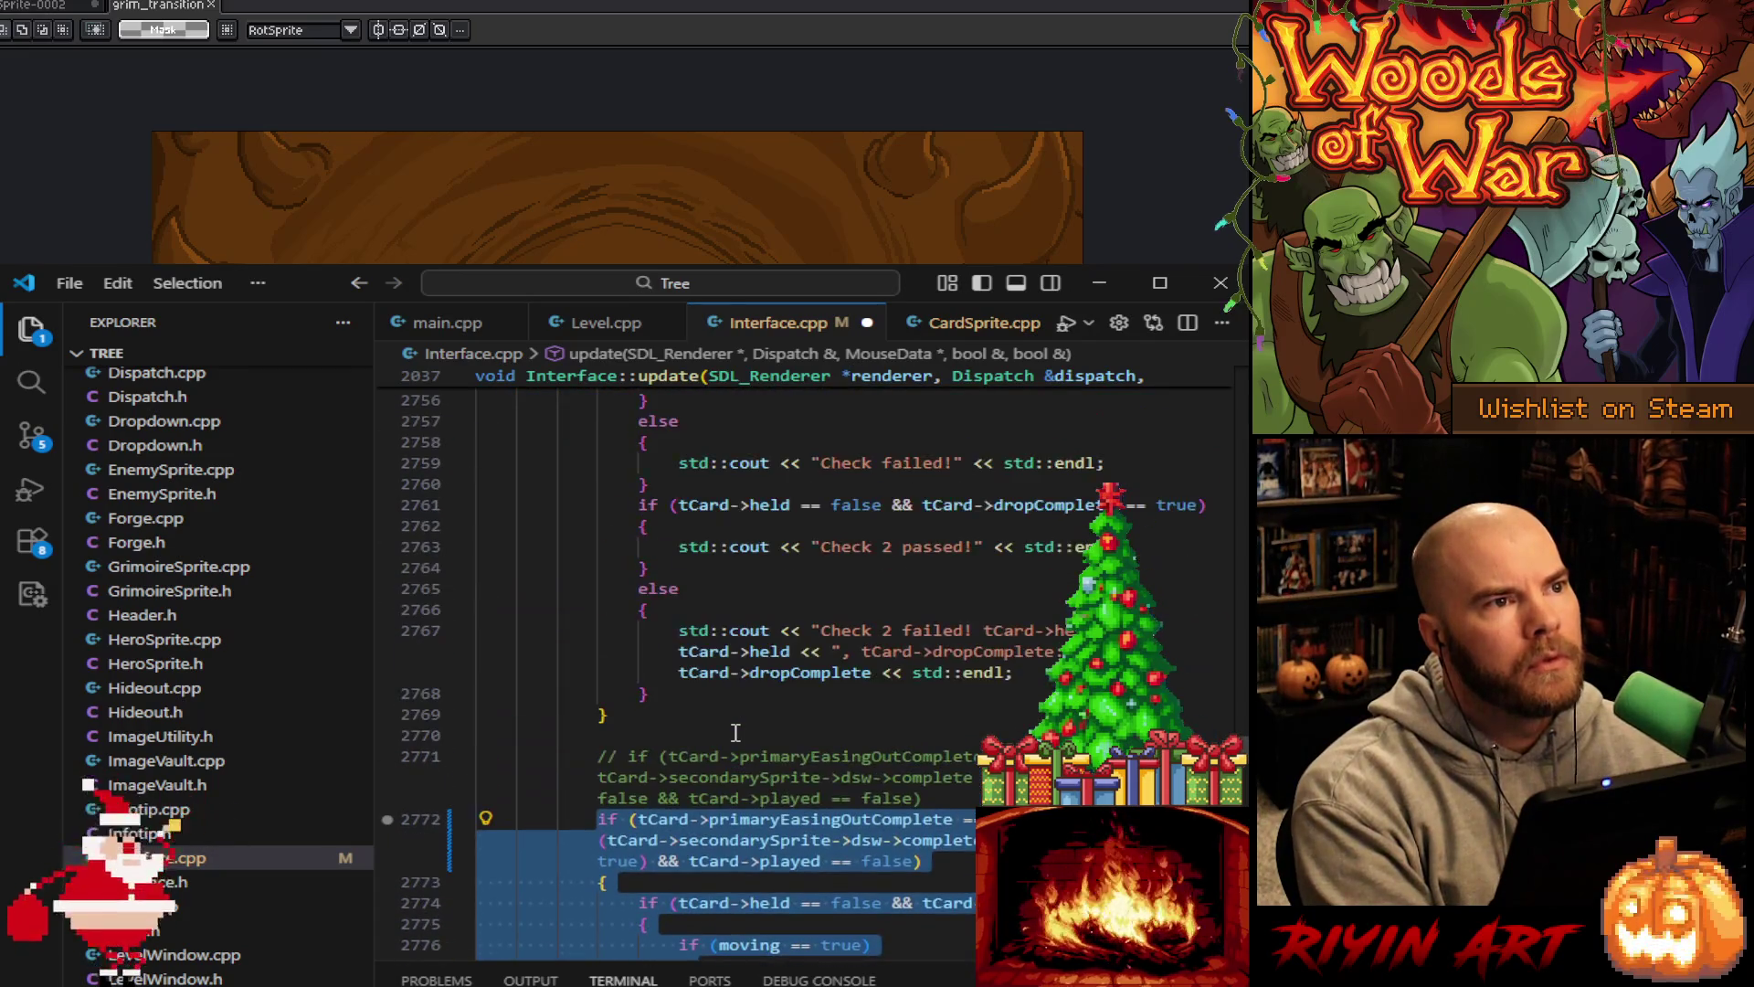
Reselect lines 2771 through 2840 and delete the card-movement block
{"action": "left_click", "coordinate": [595, 756]}
{"action": "scroll", "coordinate": [598, 776], "scroll_direction": "down", "scroll_amount": 20}
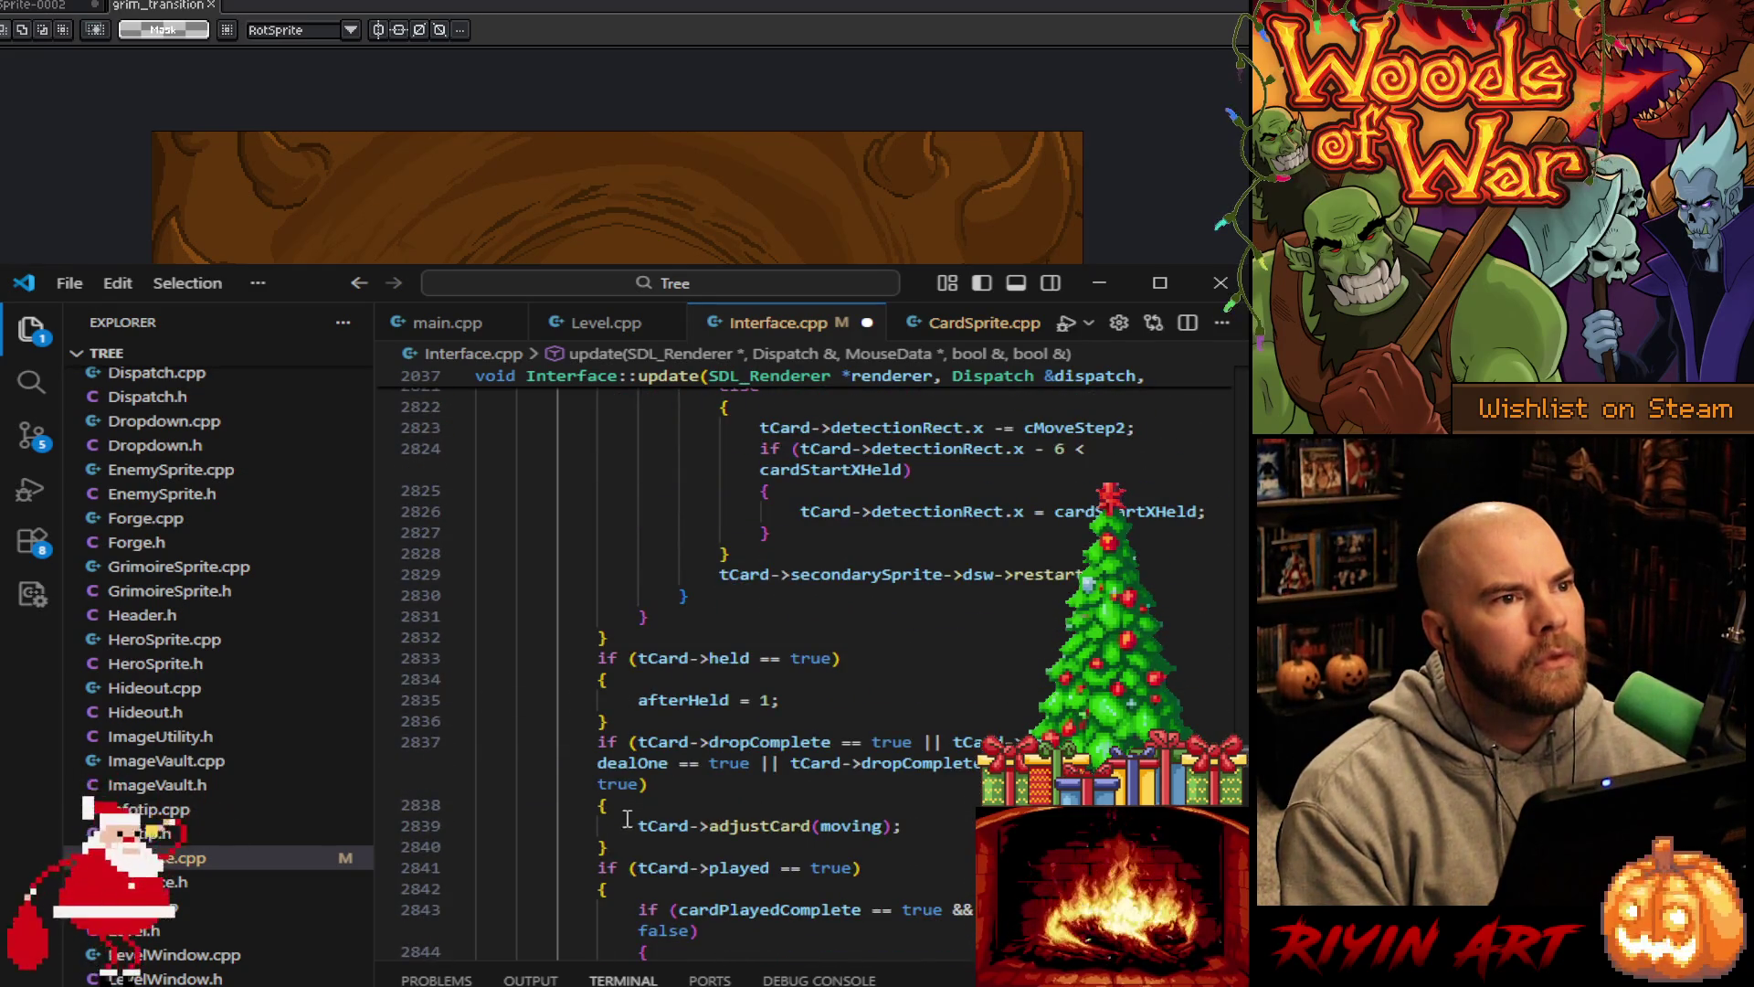
{"action": "left_click", "coordinate": [627, 844], "text": "shift"}
{"action": "scroll", "coordinate": [659, 770], "scroll_direction": "up", "scroll_amount": 20}
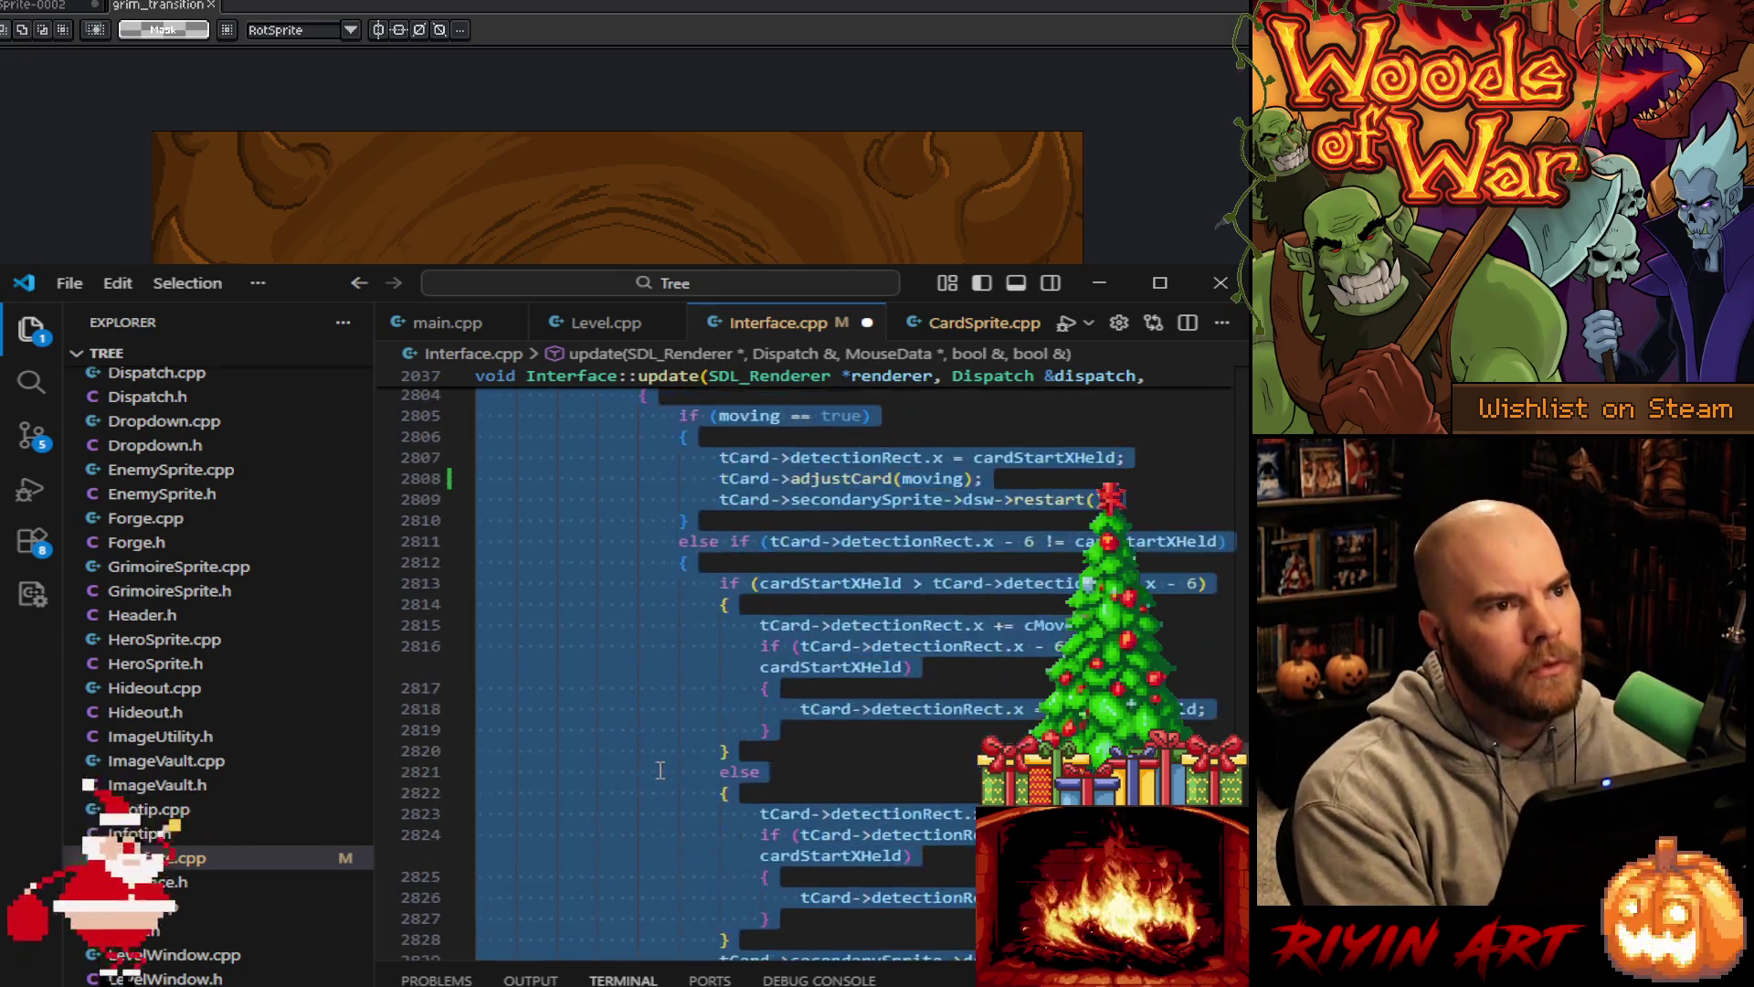
{"action": "key", "text": "BackSpace"}
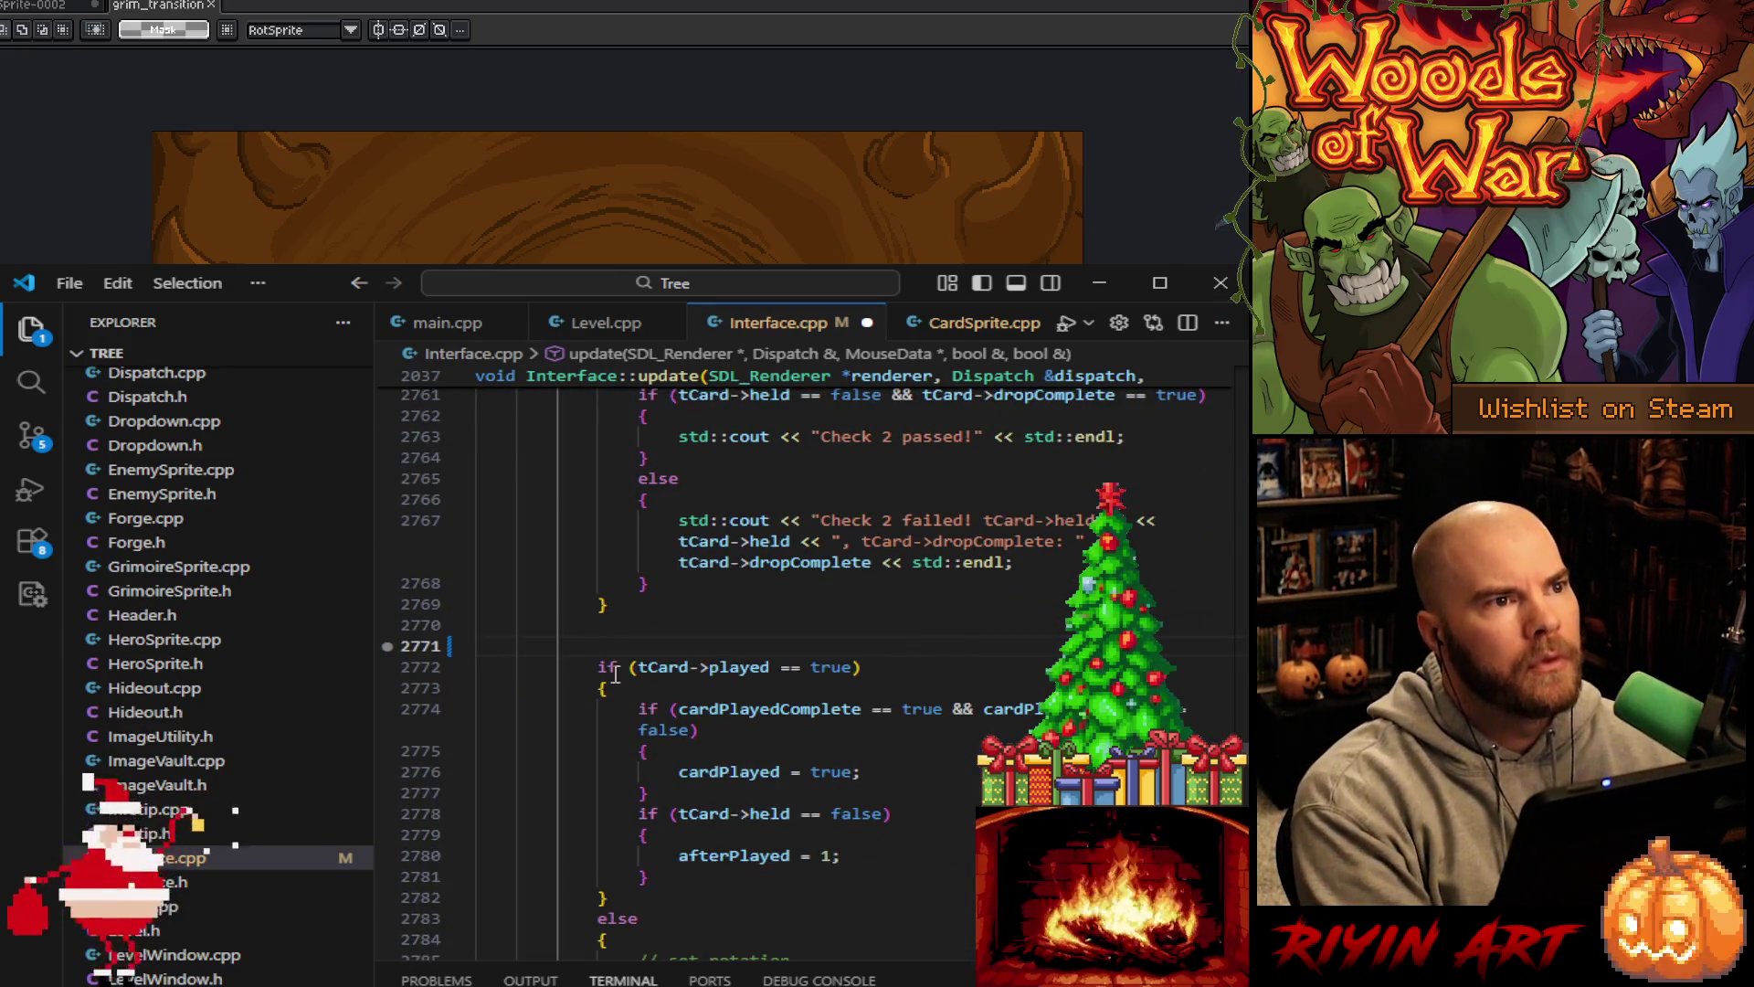
{"action": "left_click", "coordinate": [627, 605]}
{"action": "key", "text": "Delete"}
{"action": "key", "text": "Delete"}
{"action": "scroll", "coordinate": [691, 823], "scroll_direction": "up", "scroll_amount": 8}
{"action": "scroll", "coordinate": [692, 823], "scroll_direction": "up", "scroll_amount": 4}
{"action": "left_click", "coordinate": [647, 690]}
{"action": "key", "text": "Return"}
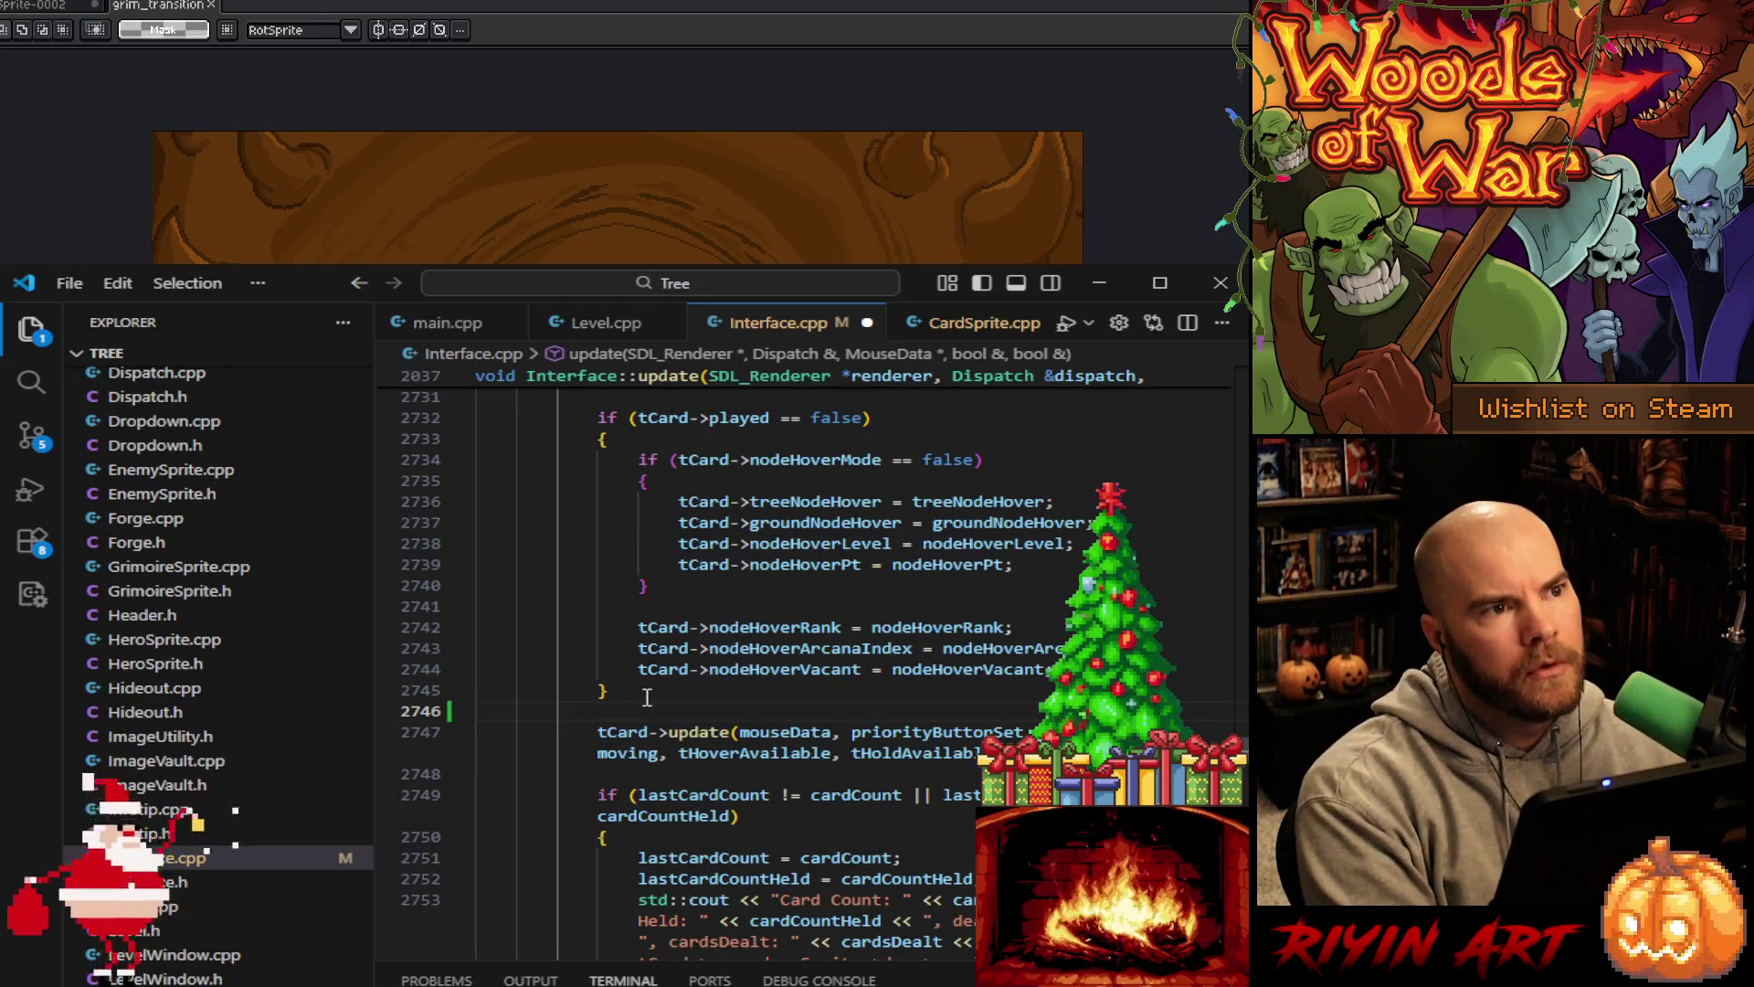
{"action": "scroll", "coordinate": [646, 697], "scroll_direction": "down", "scroll_amount": 8}
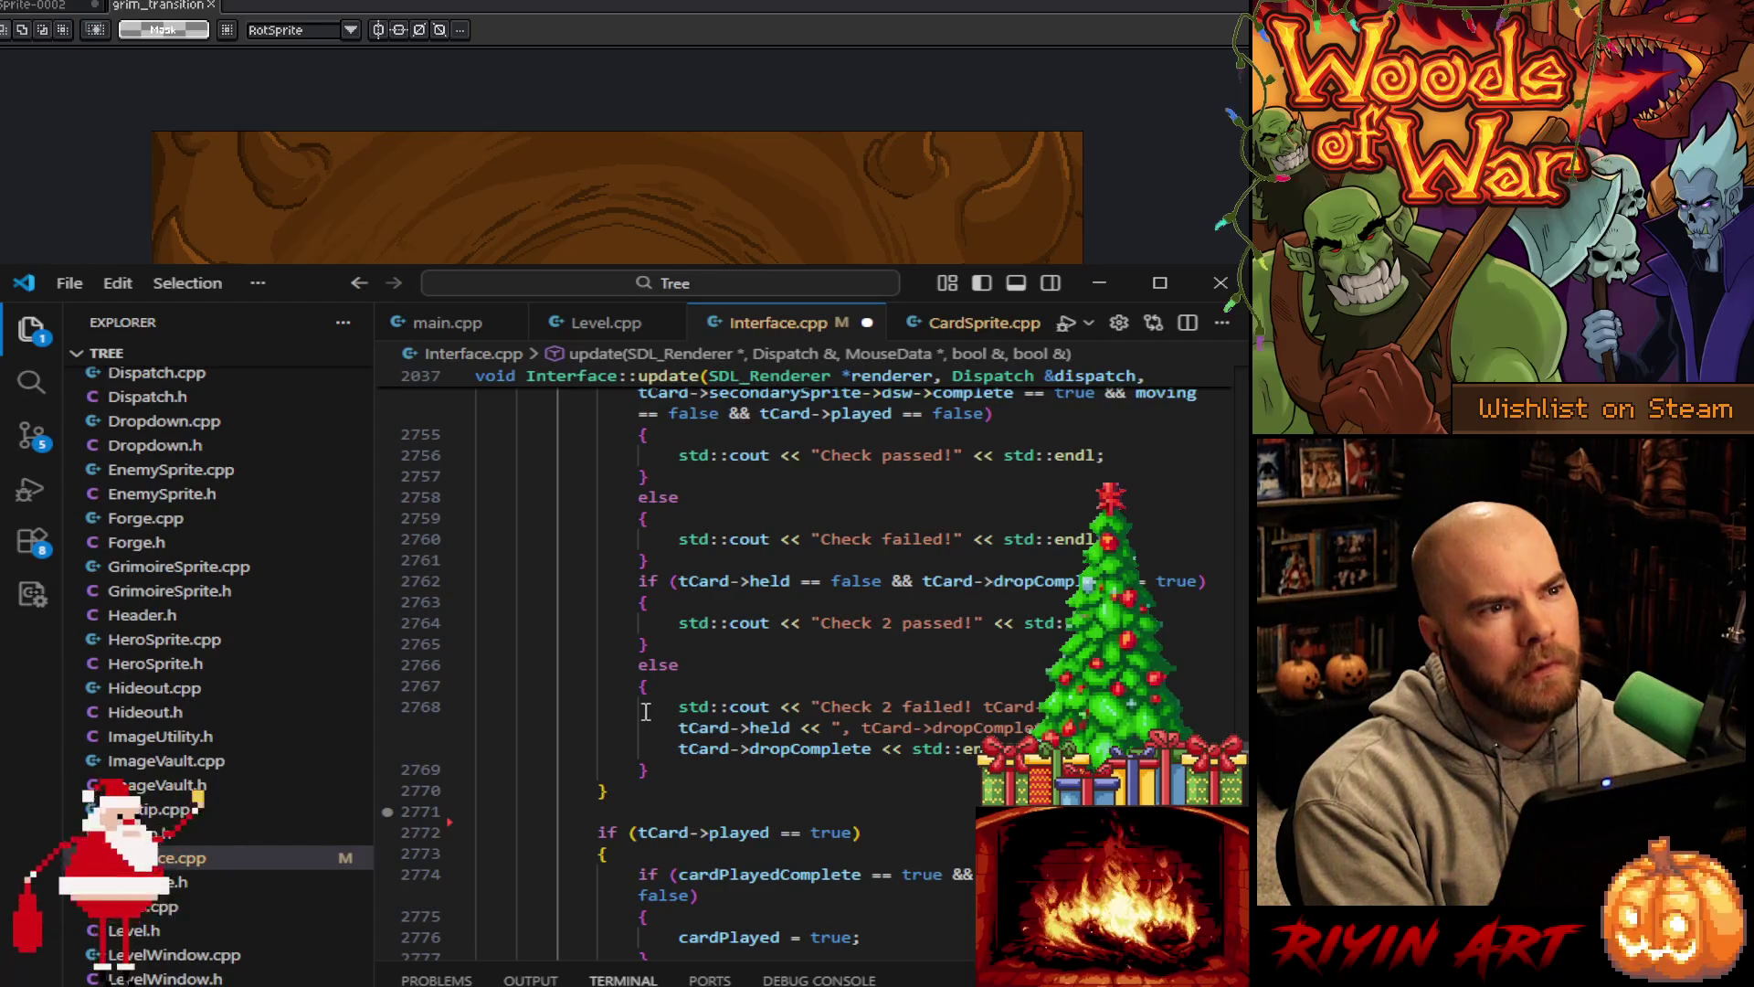
{"action": "scroll", "coordinate": [643, 711], "scroll_direction": "up", "scroll_amount": 8}
{"action": "scroll", "coordinate": [652, 735], "scroll_direction": "down", "scroll_amount": 6}
{"action": "scroll", "coordinate": [651, 733], "scroll_direction": "down", "scroll_amount": 4}
{"action": "scroll", "coordinate": [639, 726], "scroll_direction": "up", "scroll_amount": 6}
{"action": "scroll", "coordinate": [633, 723], "scroll_direction": "down", "scroll_amount": 3}
{"action": "scroll", "coordinate": [633, 723], "scroll_direction": "up", "scroll_amount": 4}
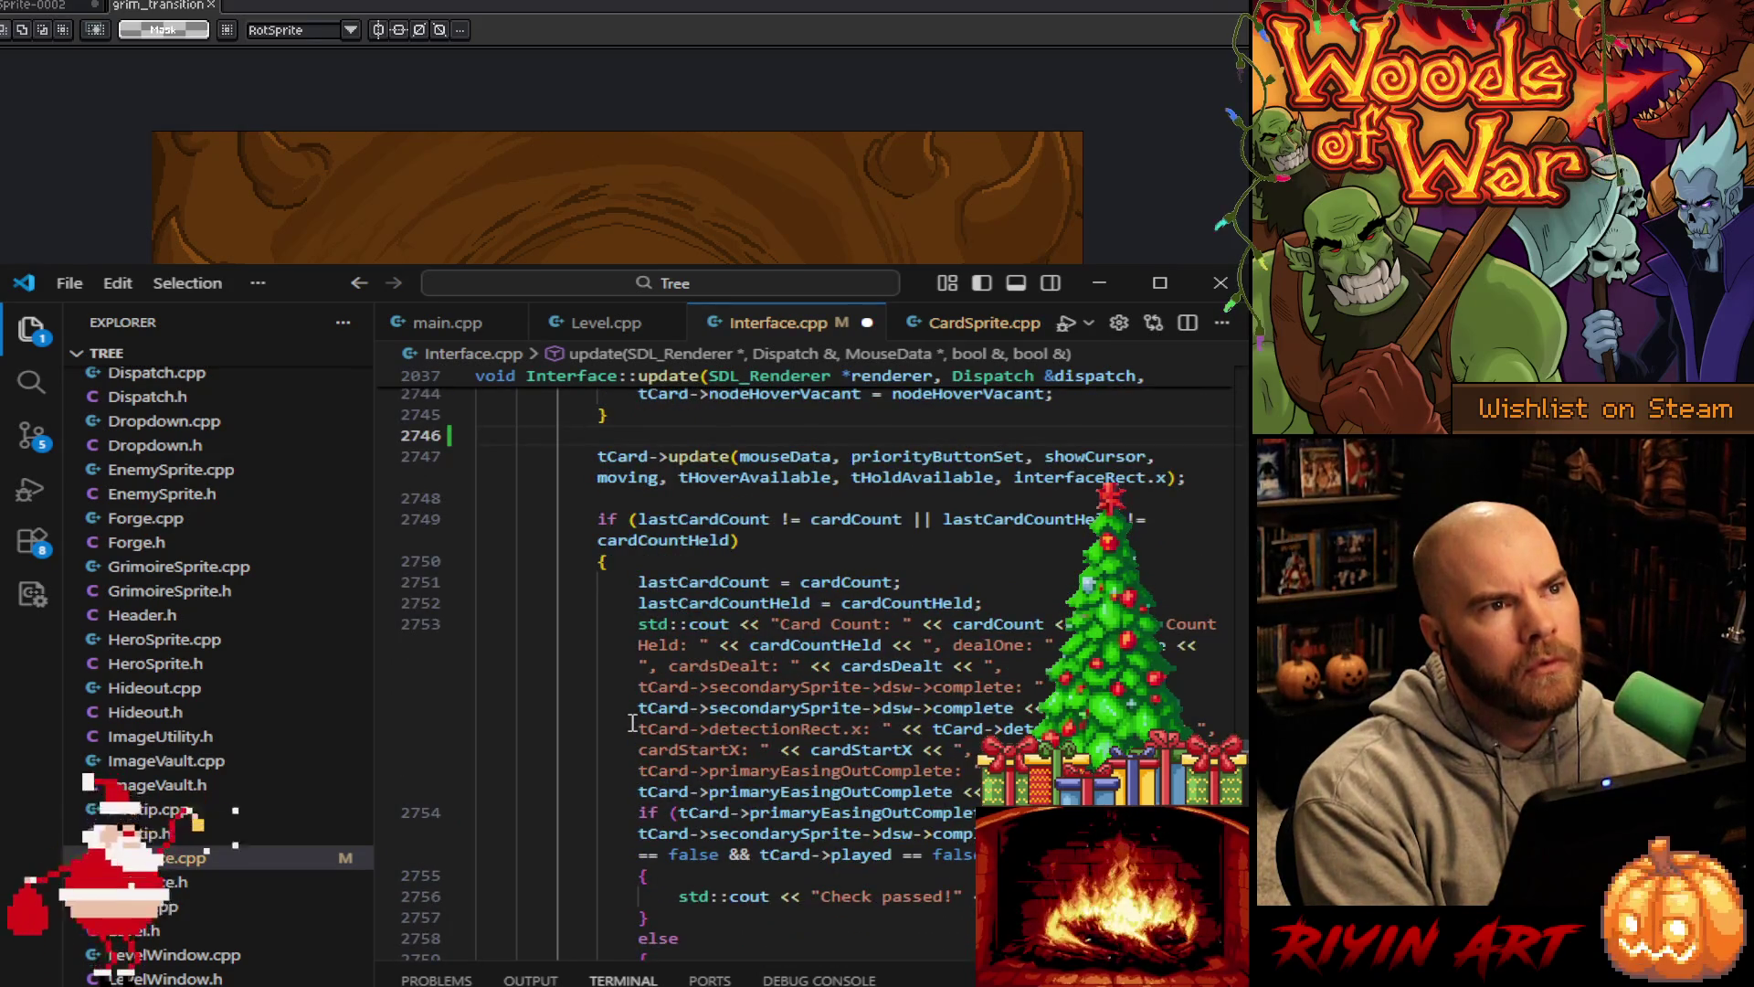
{"action": "scroll", "coordinate": [632, 722], "scroll_direction": "up", "scroll_amount": 4}
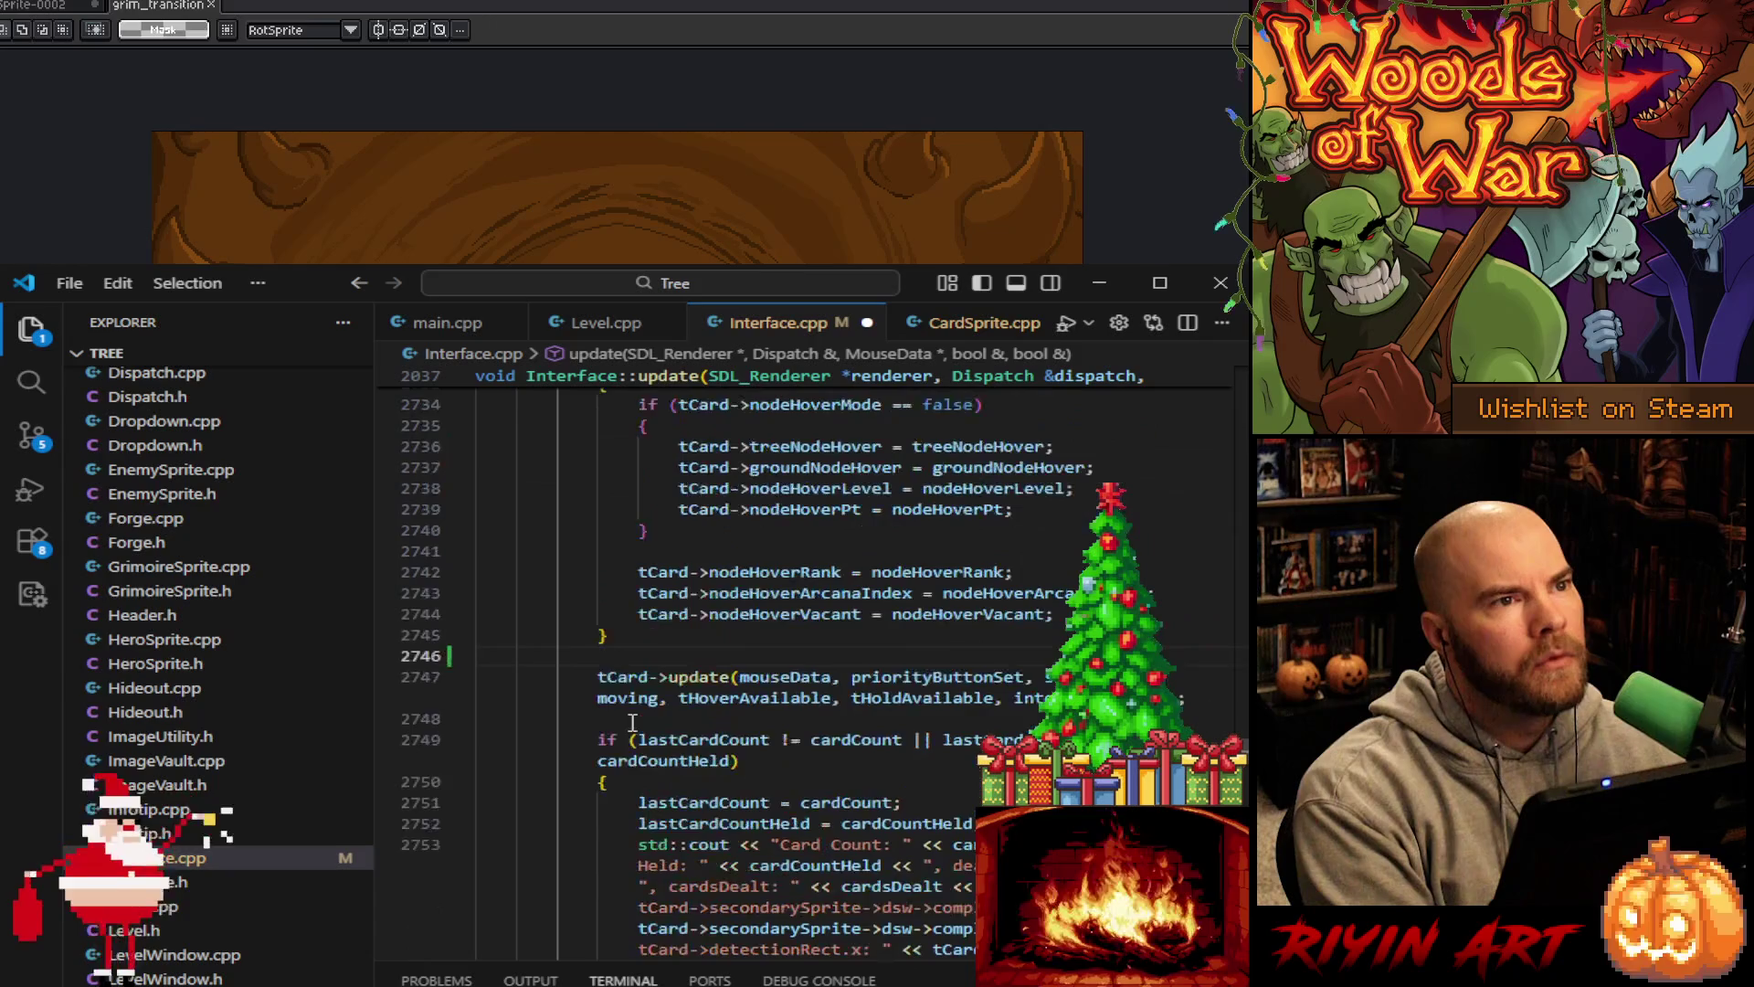
{"action": "key", "text": "ctrl+v"}
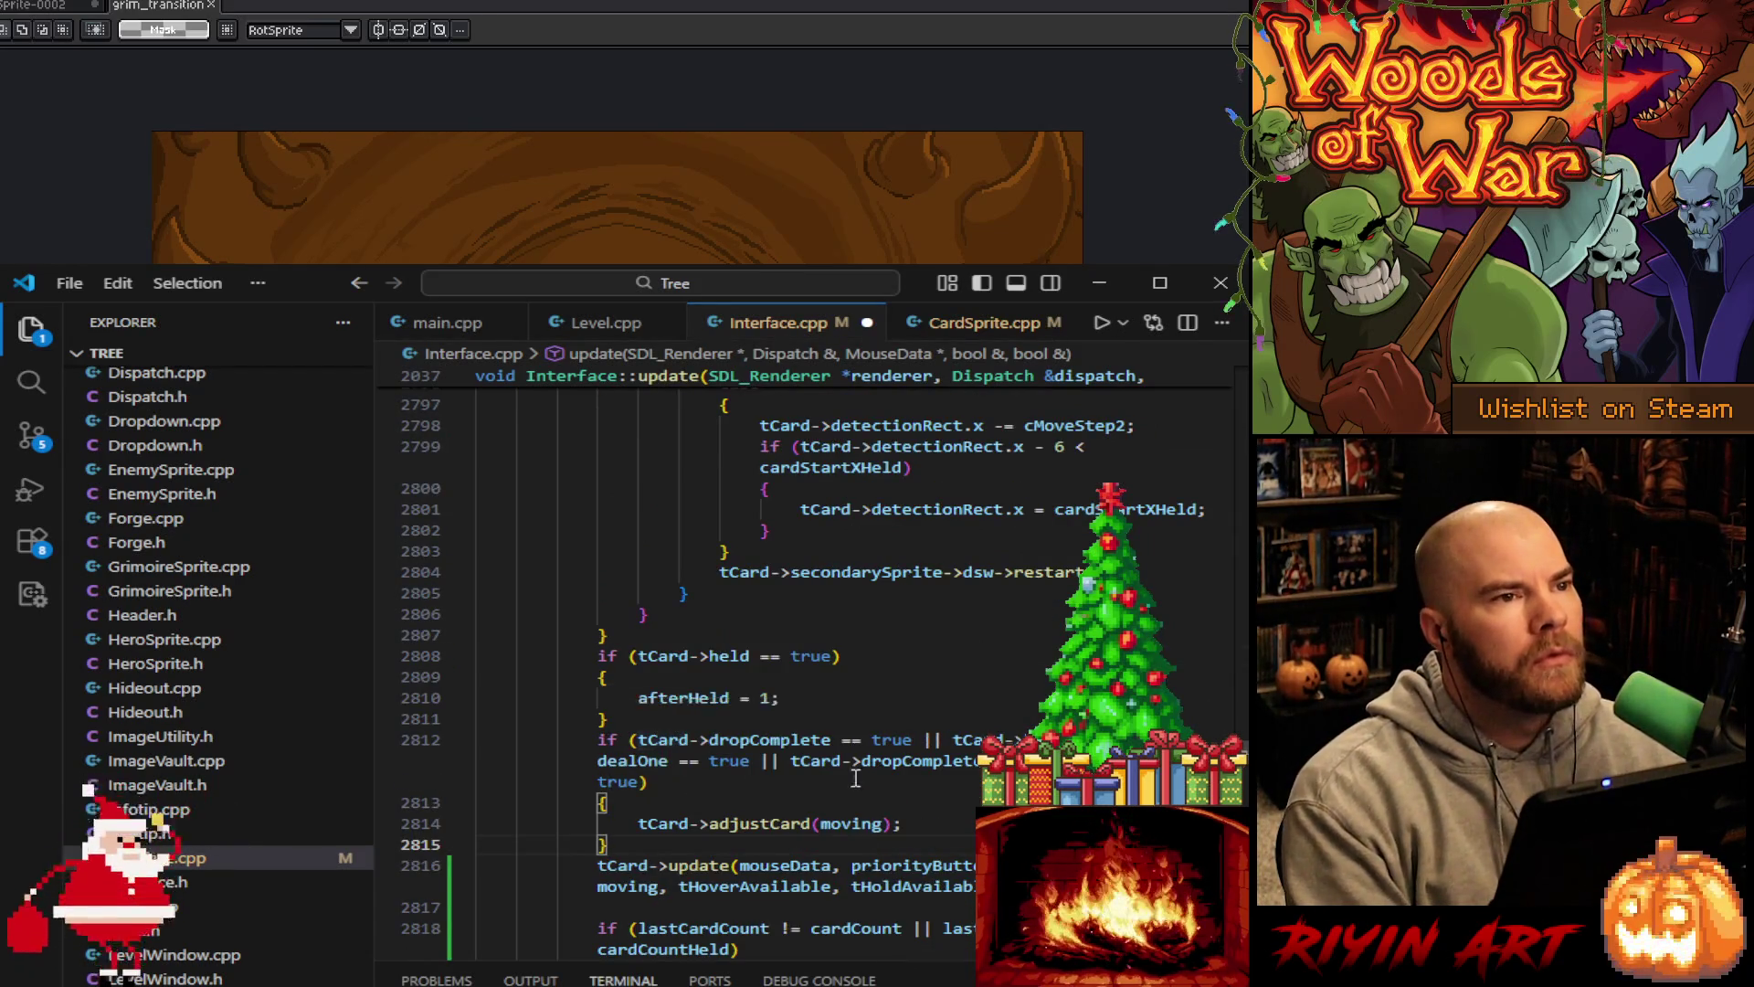
{"action": "scroll", "coordinate": [705, 822], "scroll_direction": "up", "scroll_amount": 5}
{"action": "scroll", "coordinate": [705, 821], "scroll_direction": "up", "scroll_amount": 9}
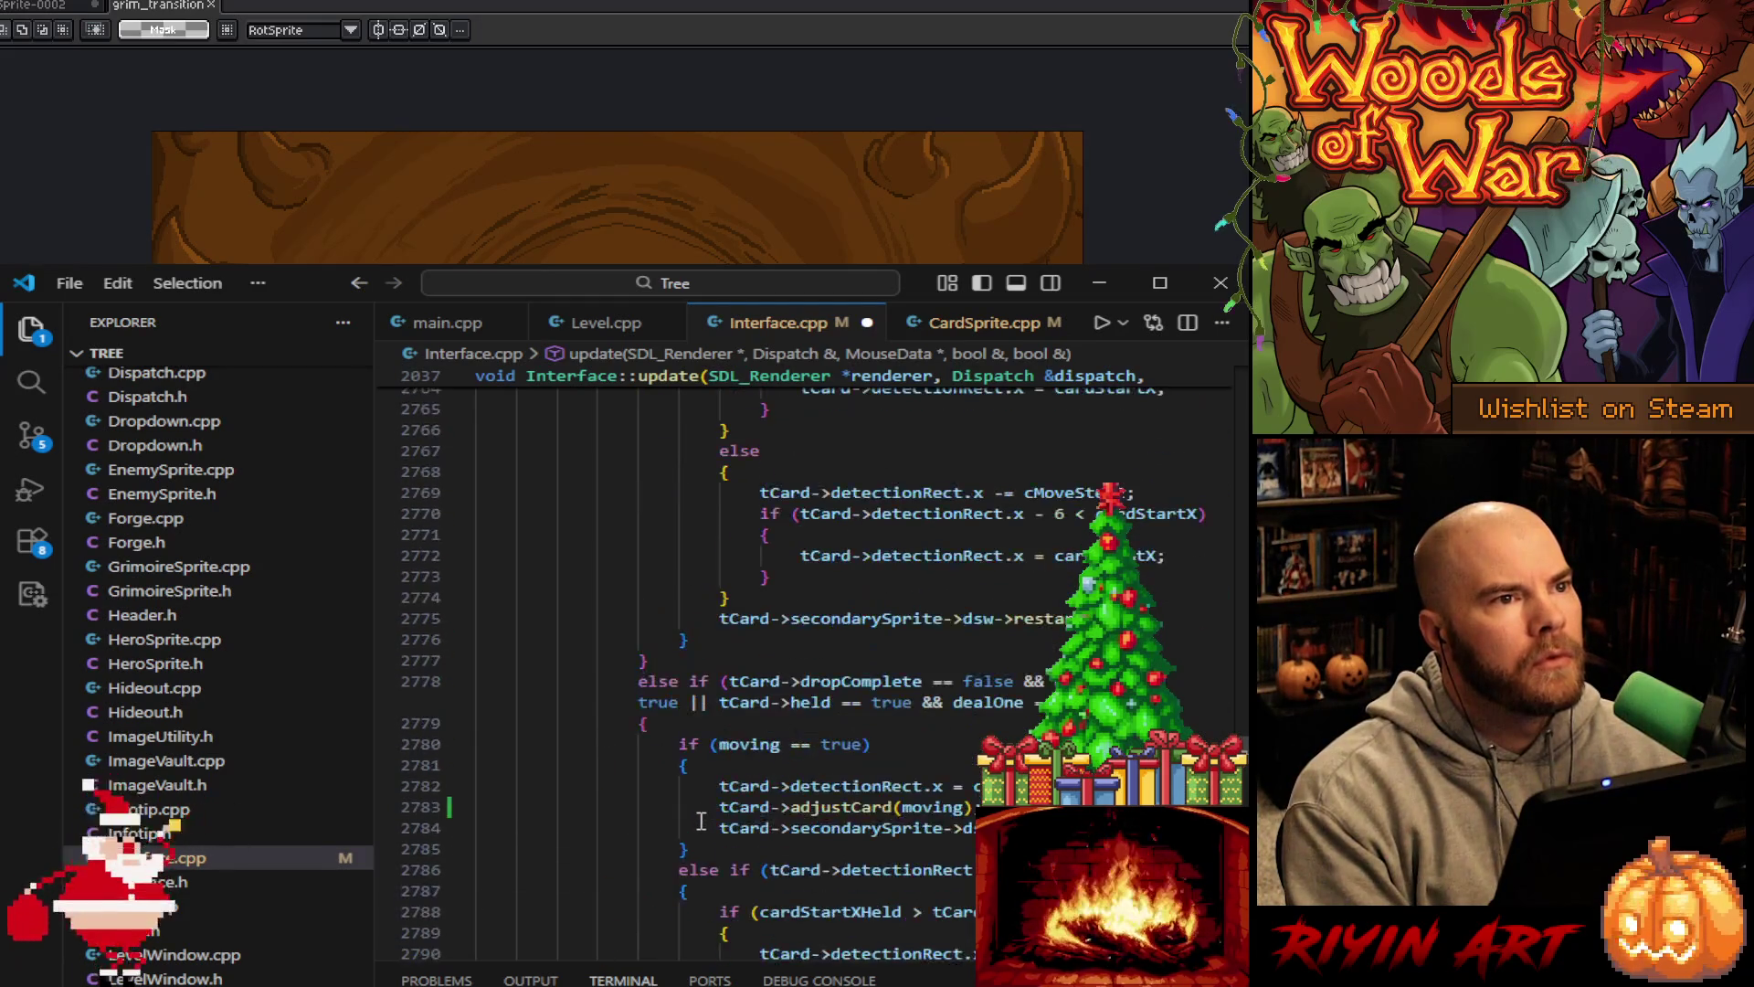
{"action": "scroll", "coordinate": [701, 821], "scroll_direction": "up", "scroll_amount": 3}
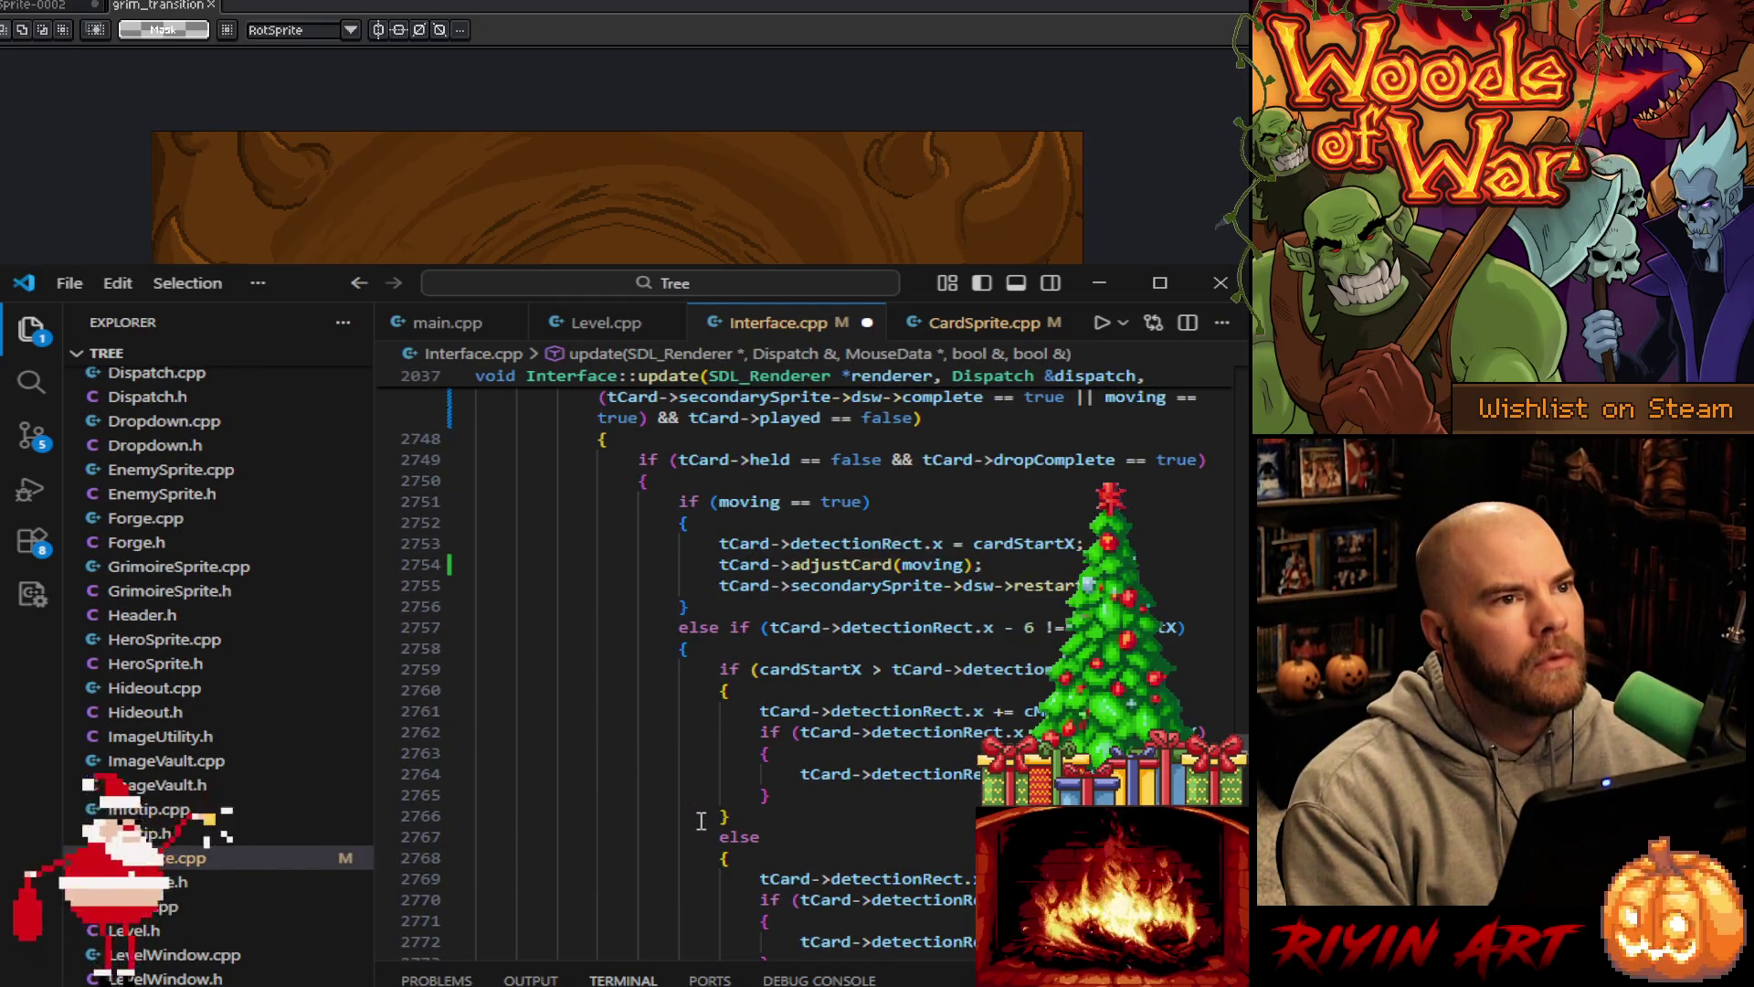
{"action": "scroll", "coordinate": [701, 821], "scroll_direction": "up", "scroll_amount": 2}
{"action": "scroll", "coordinate": [701, 821], "scroll_direction": "up", "scroll_amount": 2}
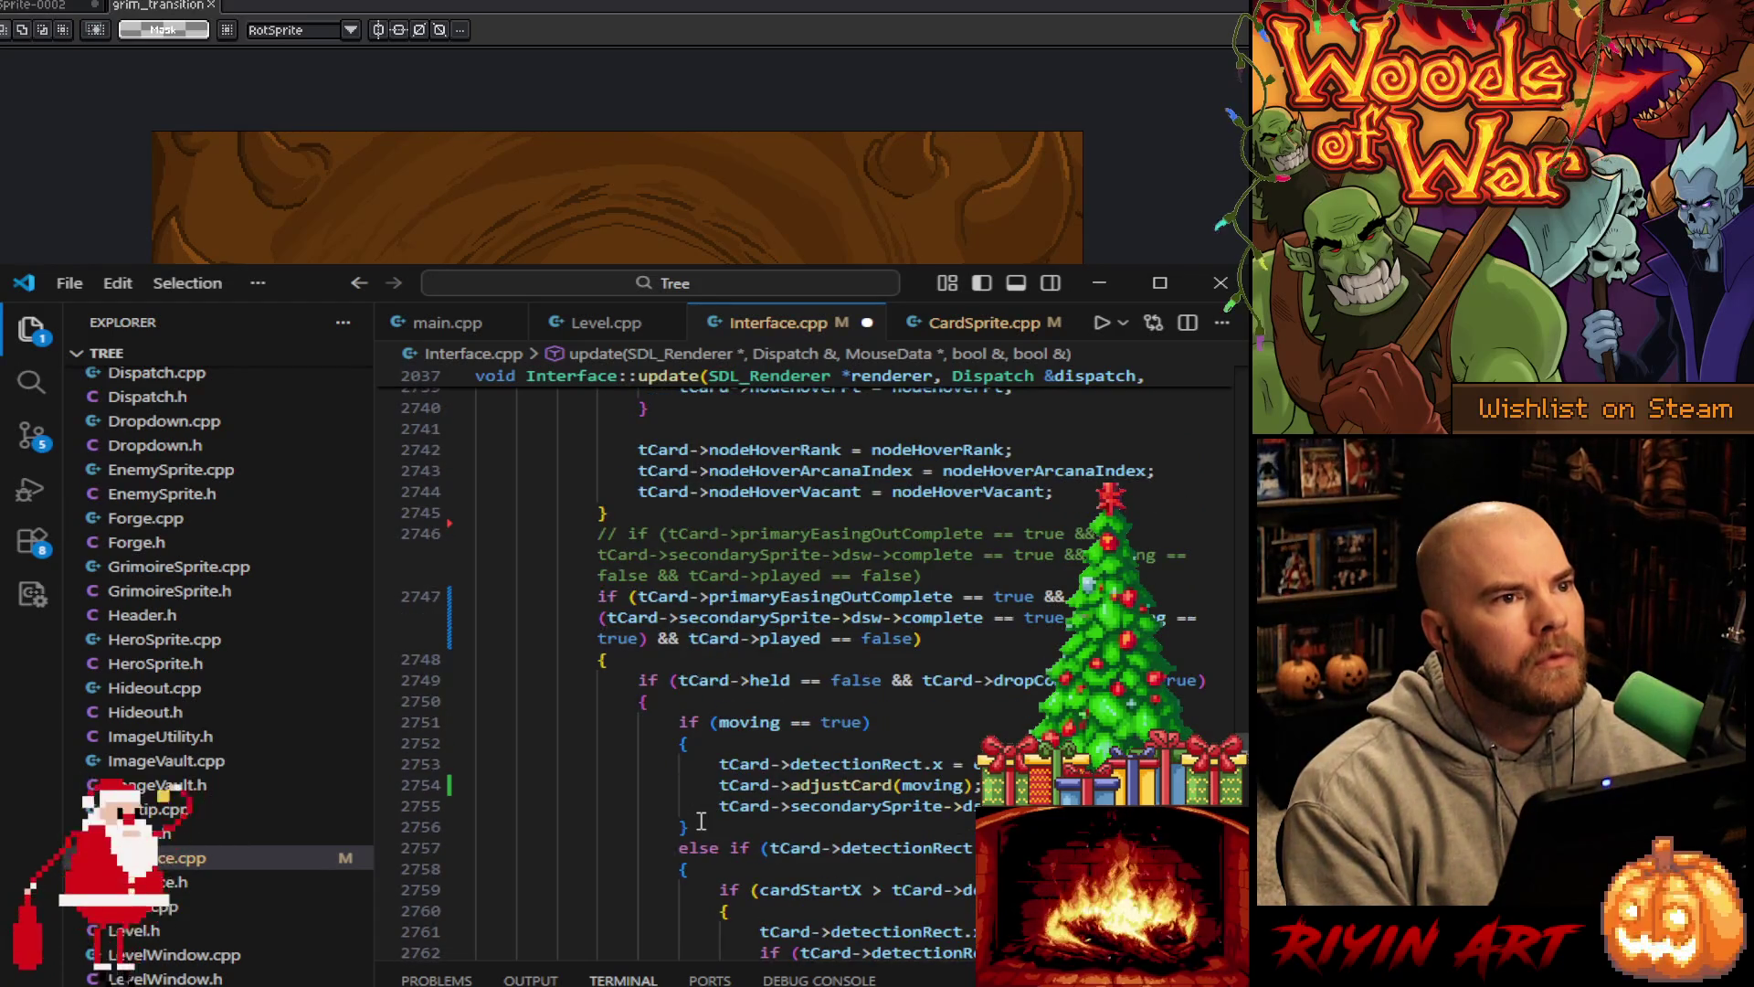
{"action": "scroll", "coordinate": [700, 821], "scroll_direction": "up", "scroll_amount": 3}
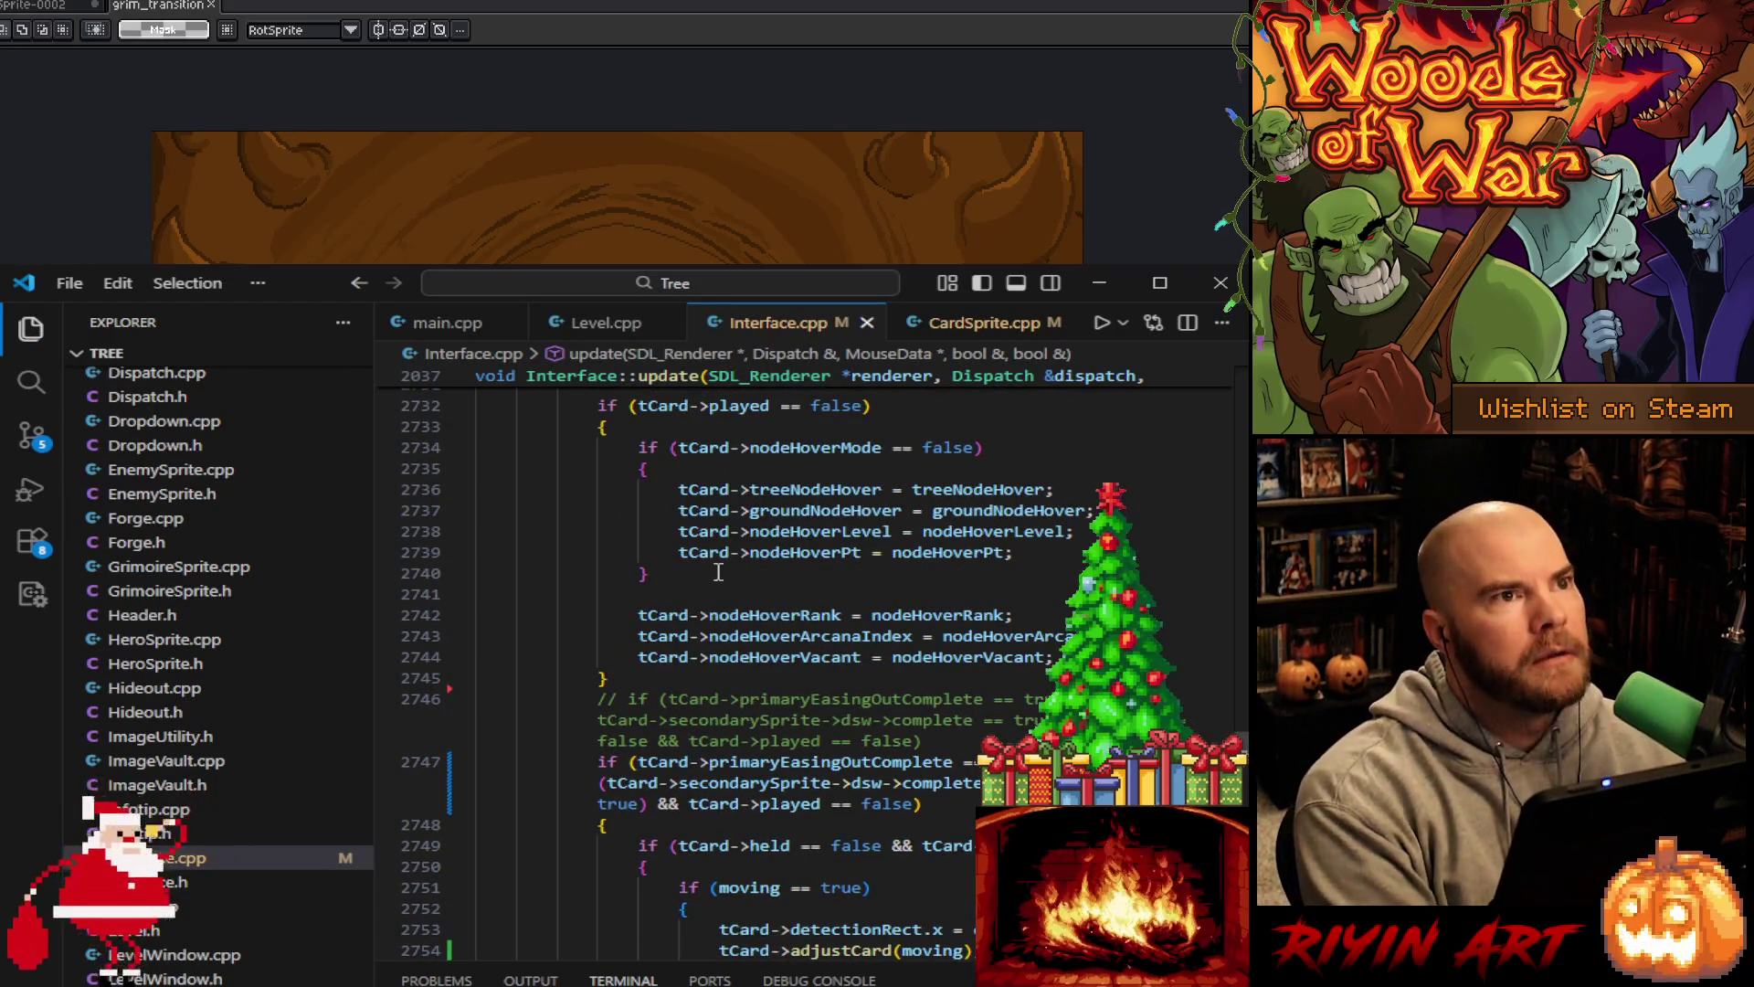
{"action": "left_click", "coordinate": [950, 325]}
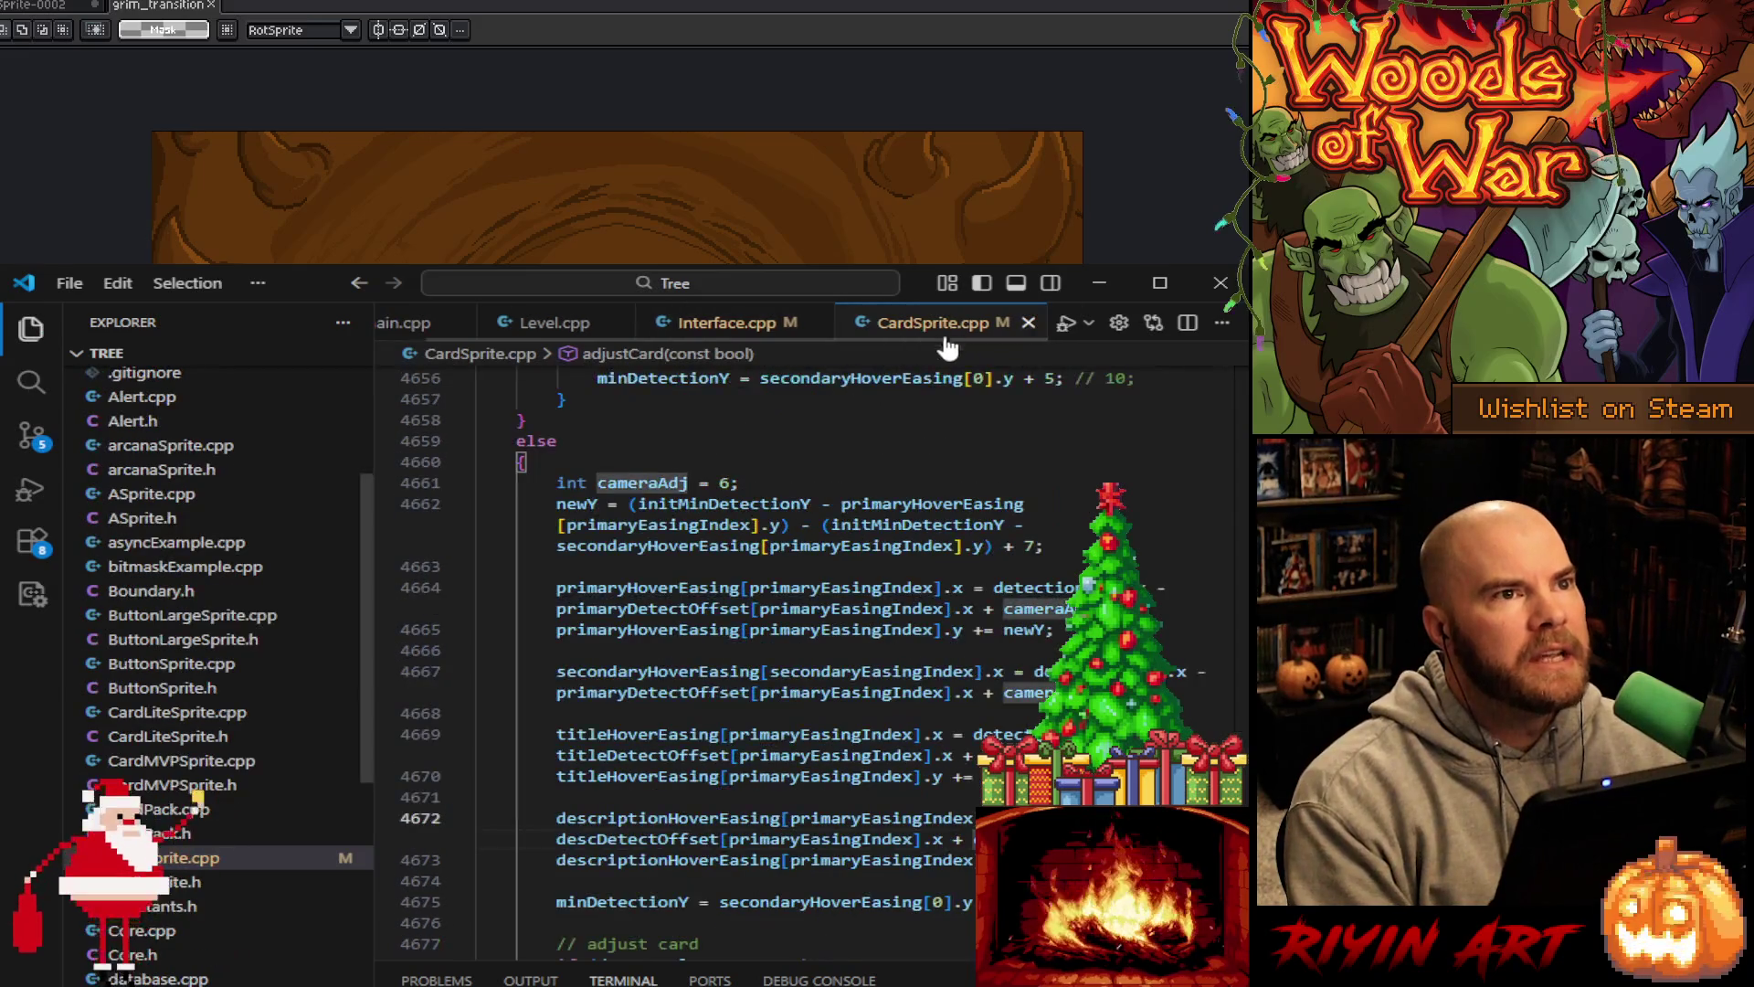
Change cameraAdj to 'int cameraAdj = 0;//5;', then switch to main.cpp and minimize VS Code
{"action": "left_click", "coordinate": [720, 484]}
{"action": "type", "text": "0;//"}
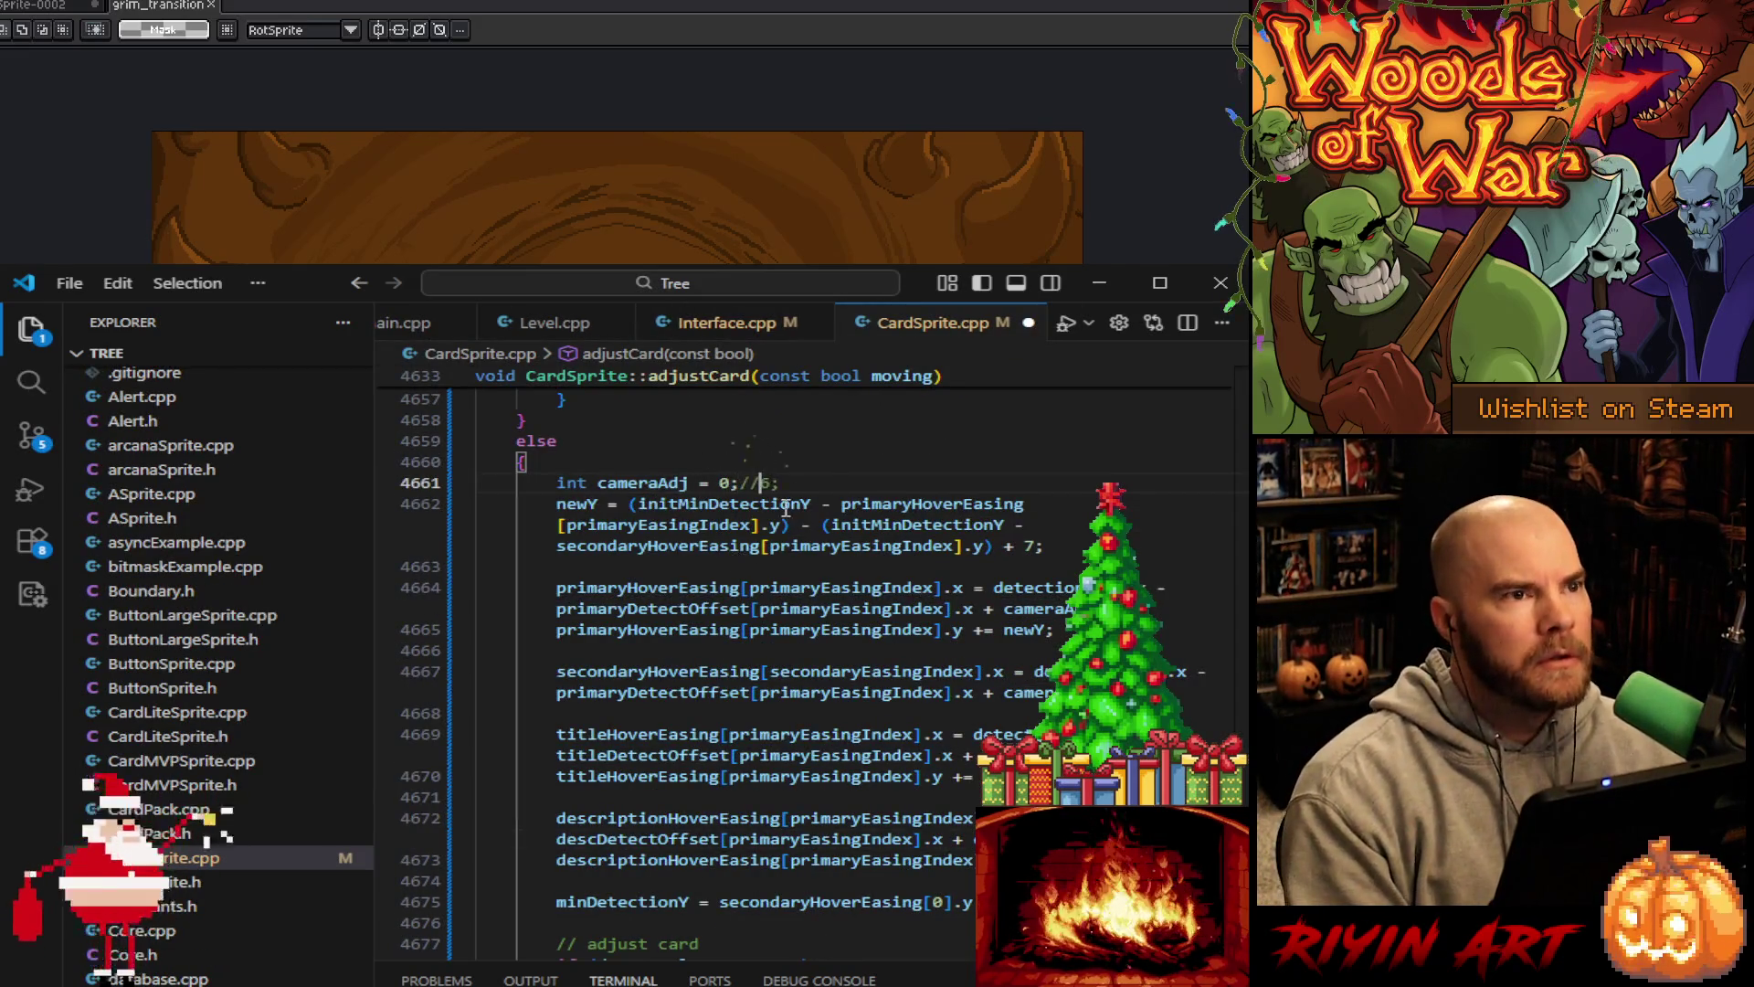
{"action": "scroll", "coordinate": [432, 324], "scroll_direction": "up", "scroll_amount": 1}
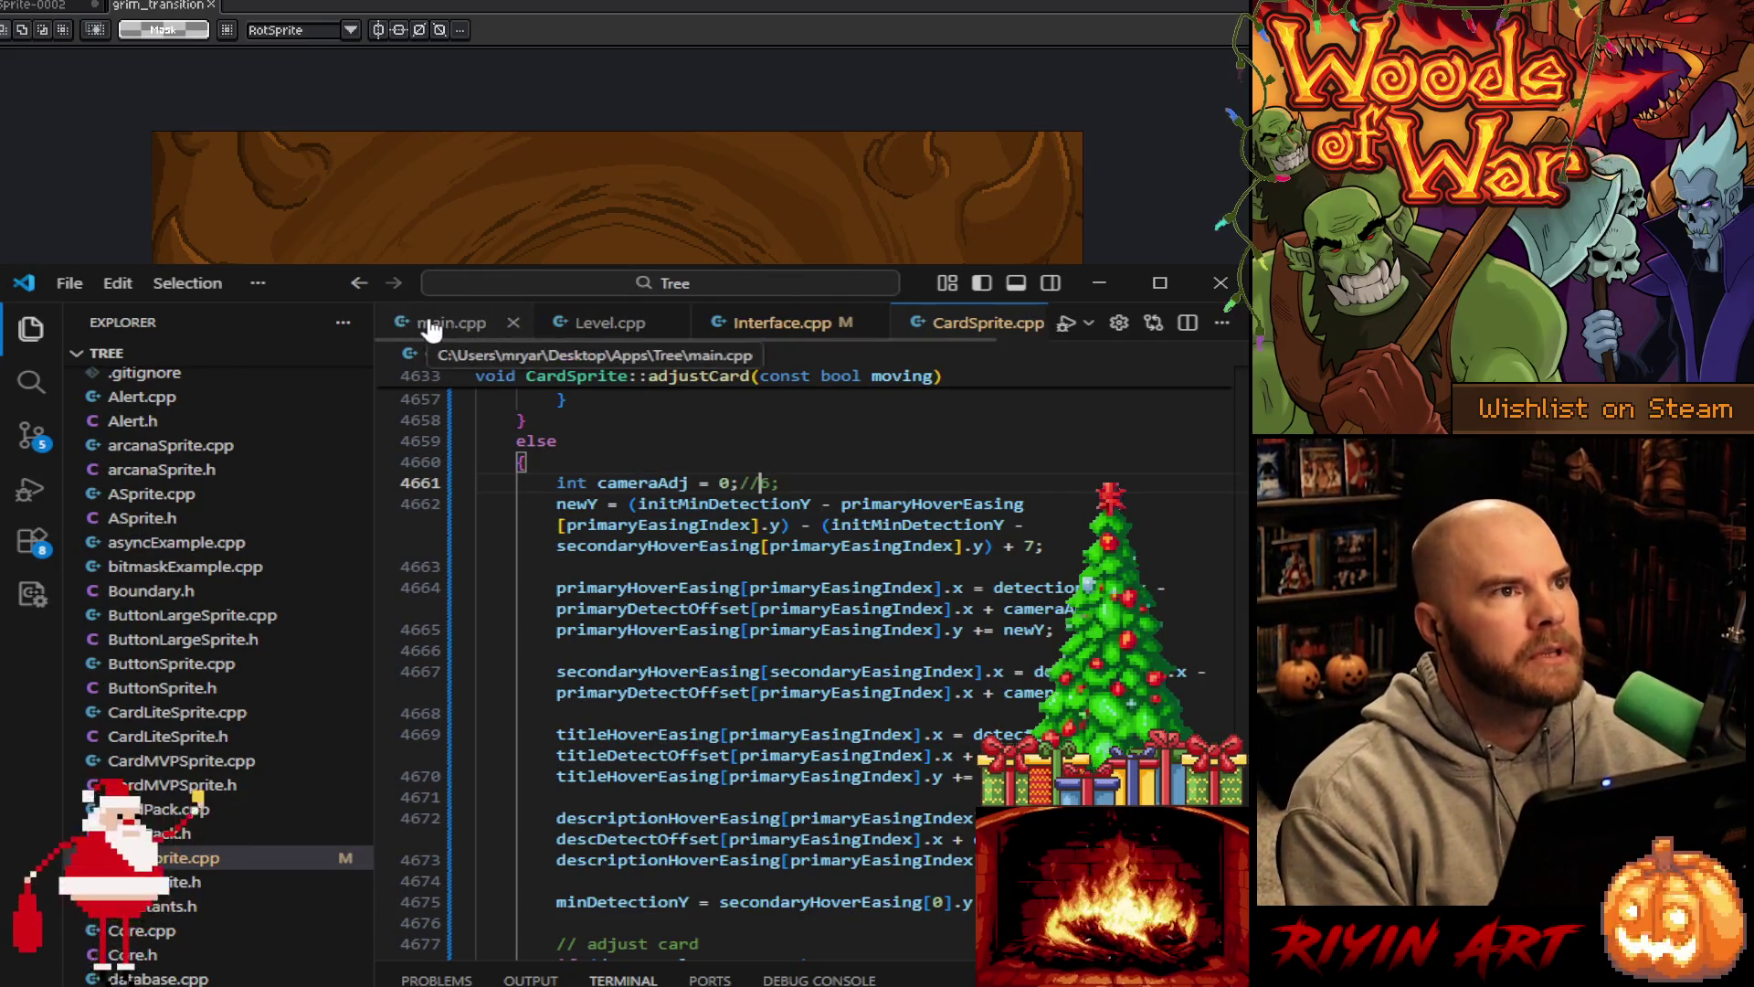
{"action": "left_click", "coordinate": [432, 324]}
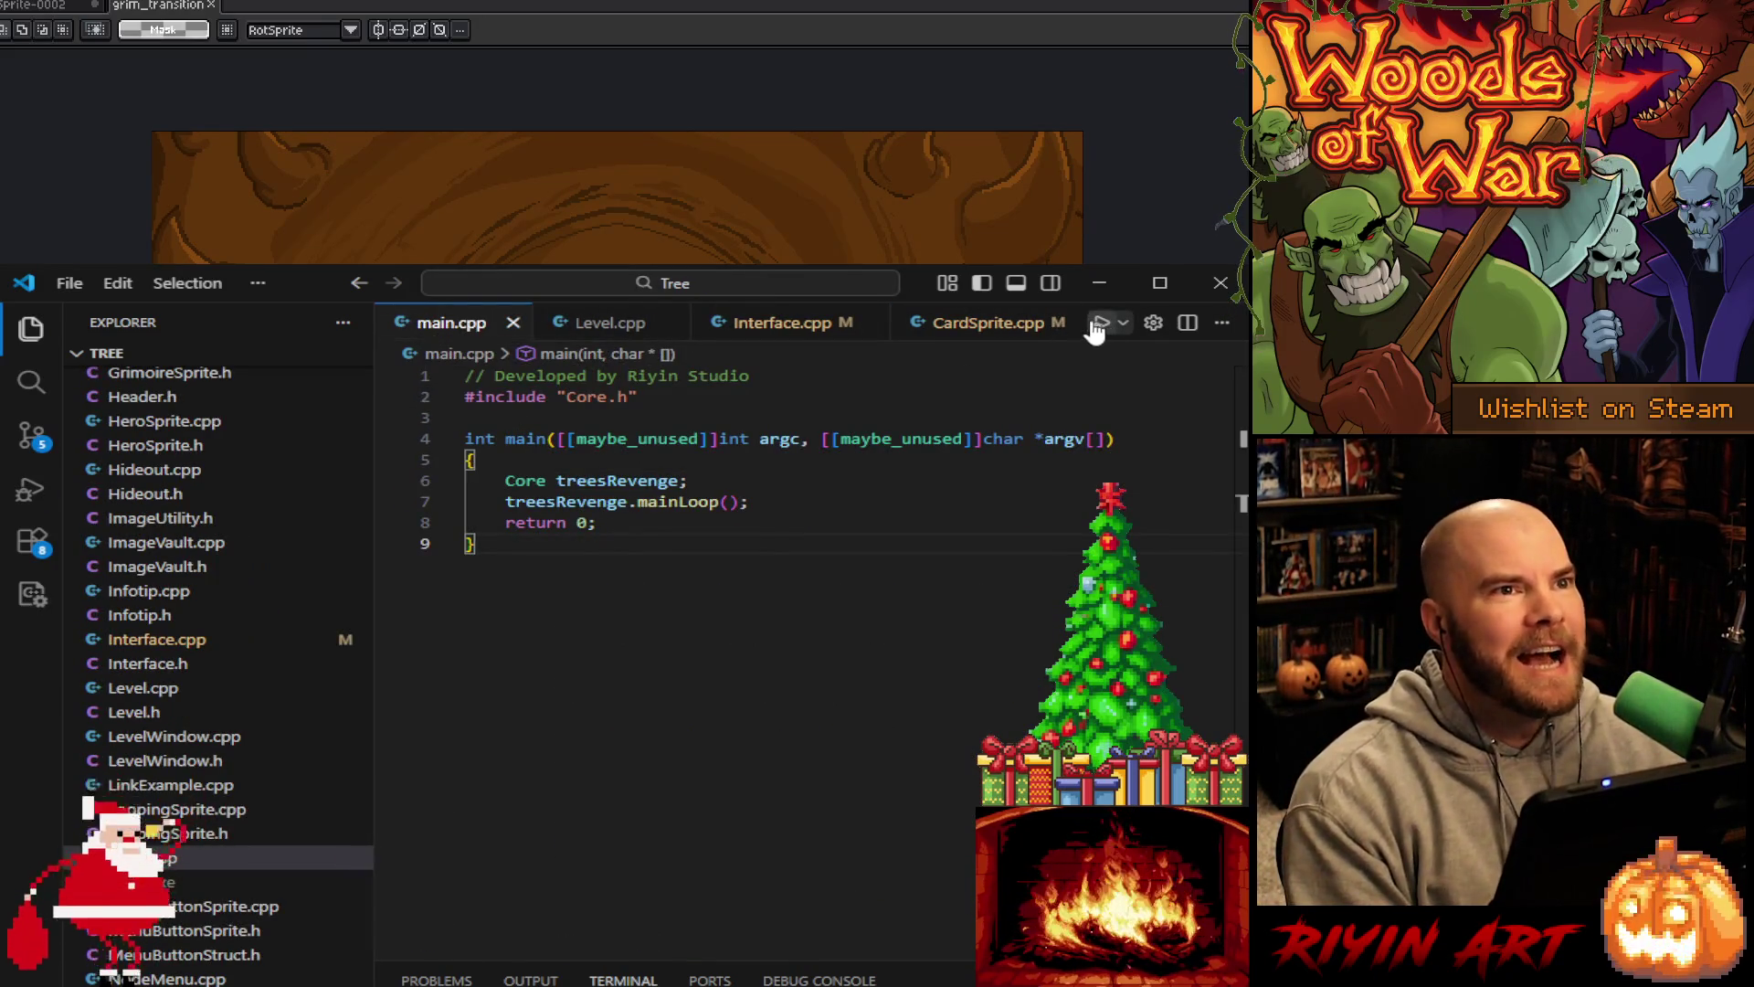
{"action": "left_click", "coordinate": [1096, 282]}
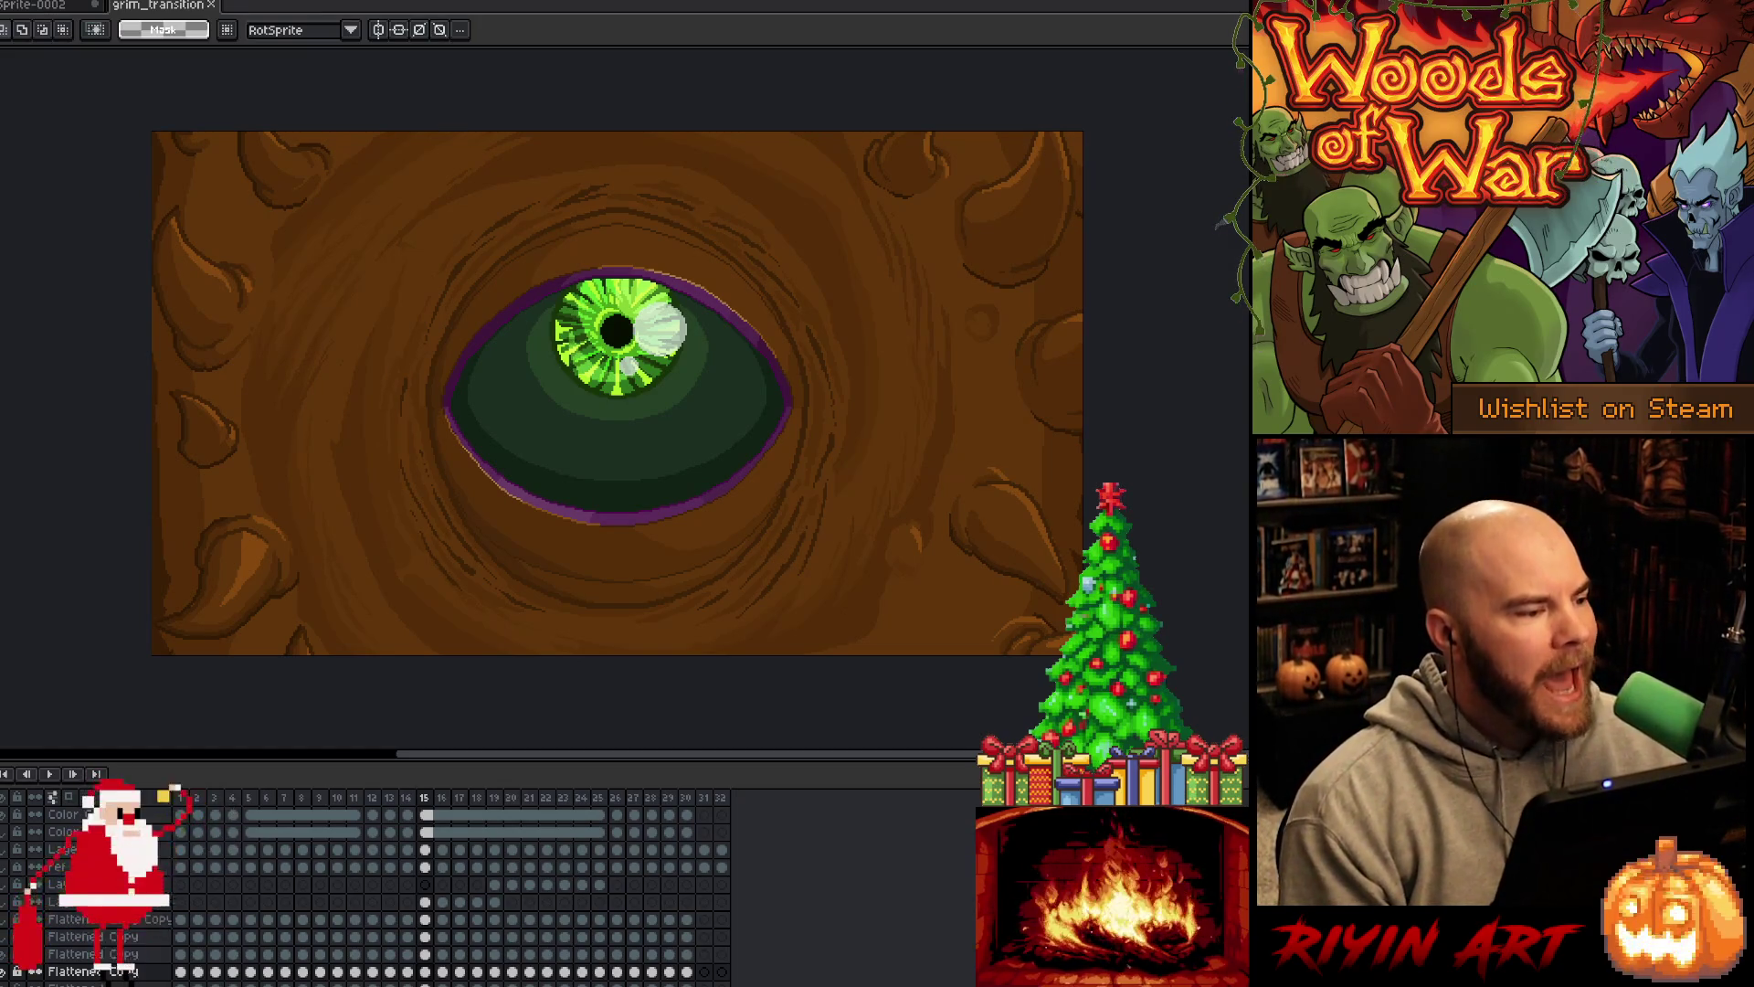
Open the grim close-transition .aseprite file from the TreeRevenge folder
{"action": "key", "text": "Escape"}
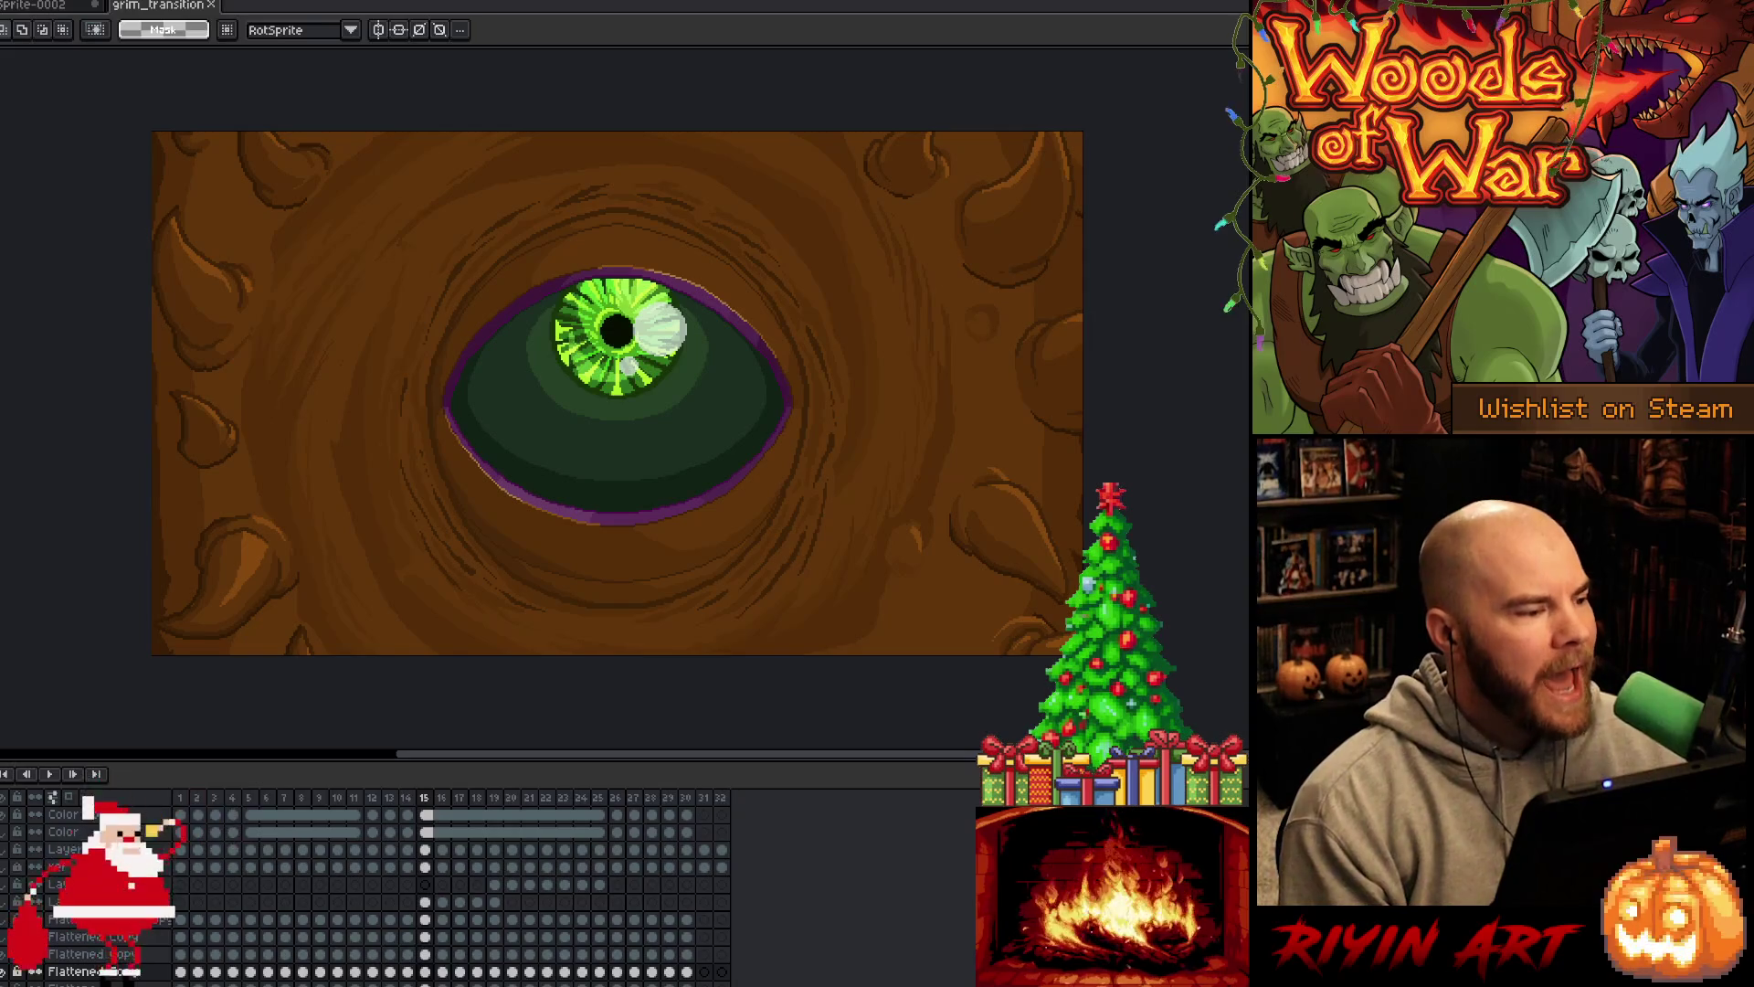
{"action": "key", "text": "ctrl+o"}
{"action": "scroll", "coordinate": [265, 478], "scroll_direction": "down", "scroll_amount": 10}
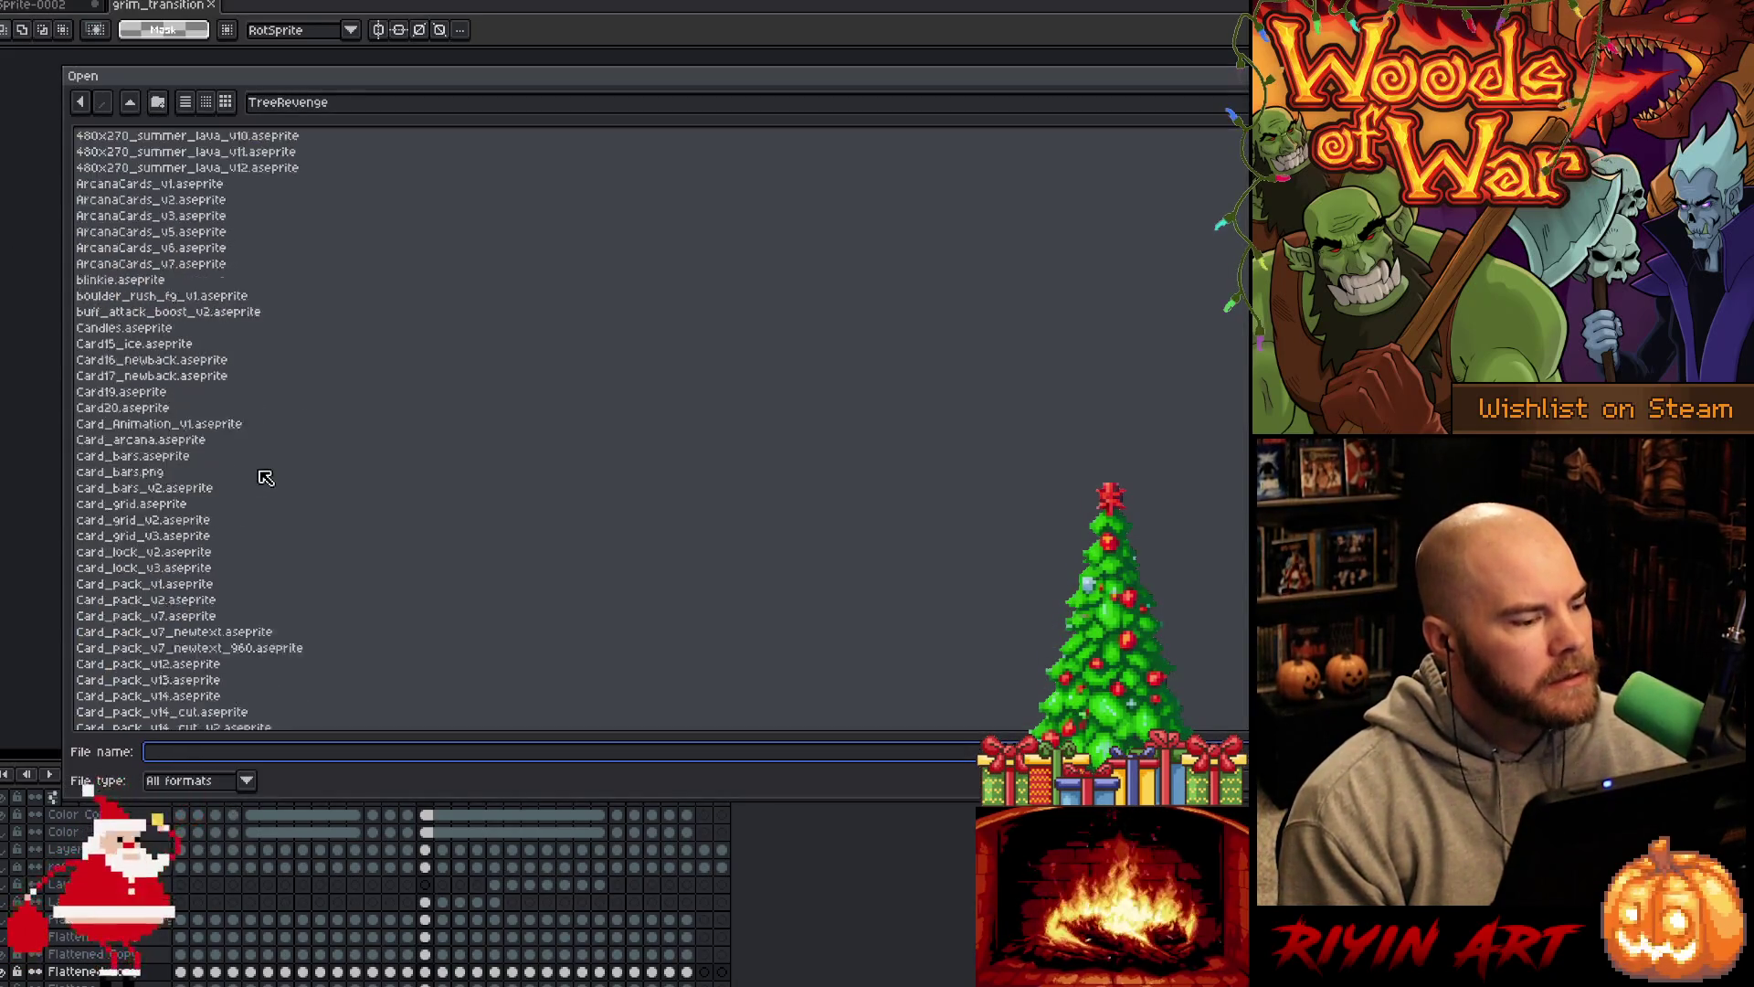
{"action": "left_click", "coordinate": [265, 478]}
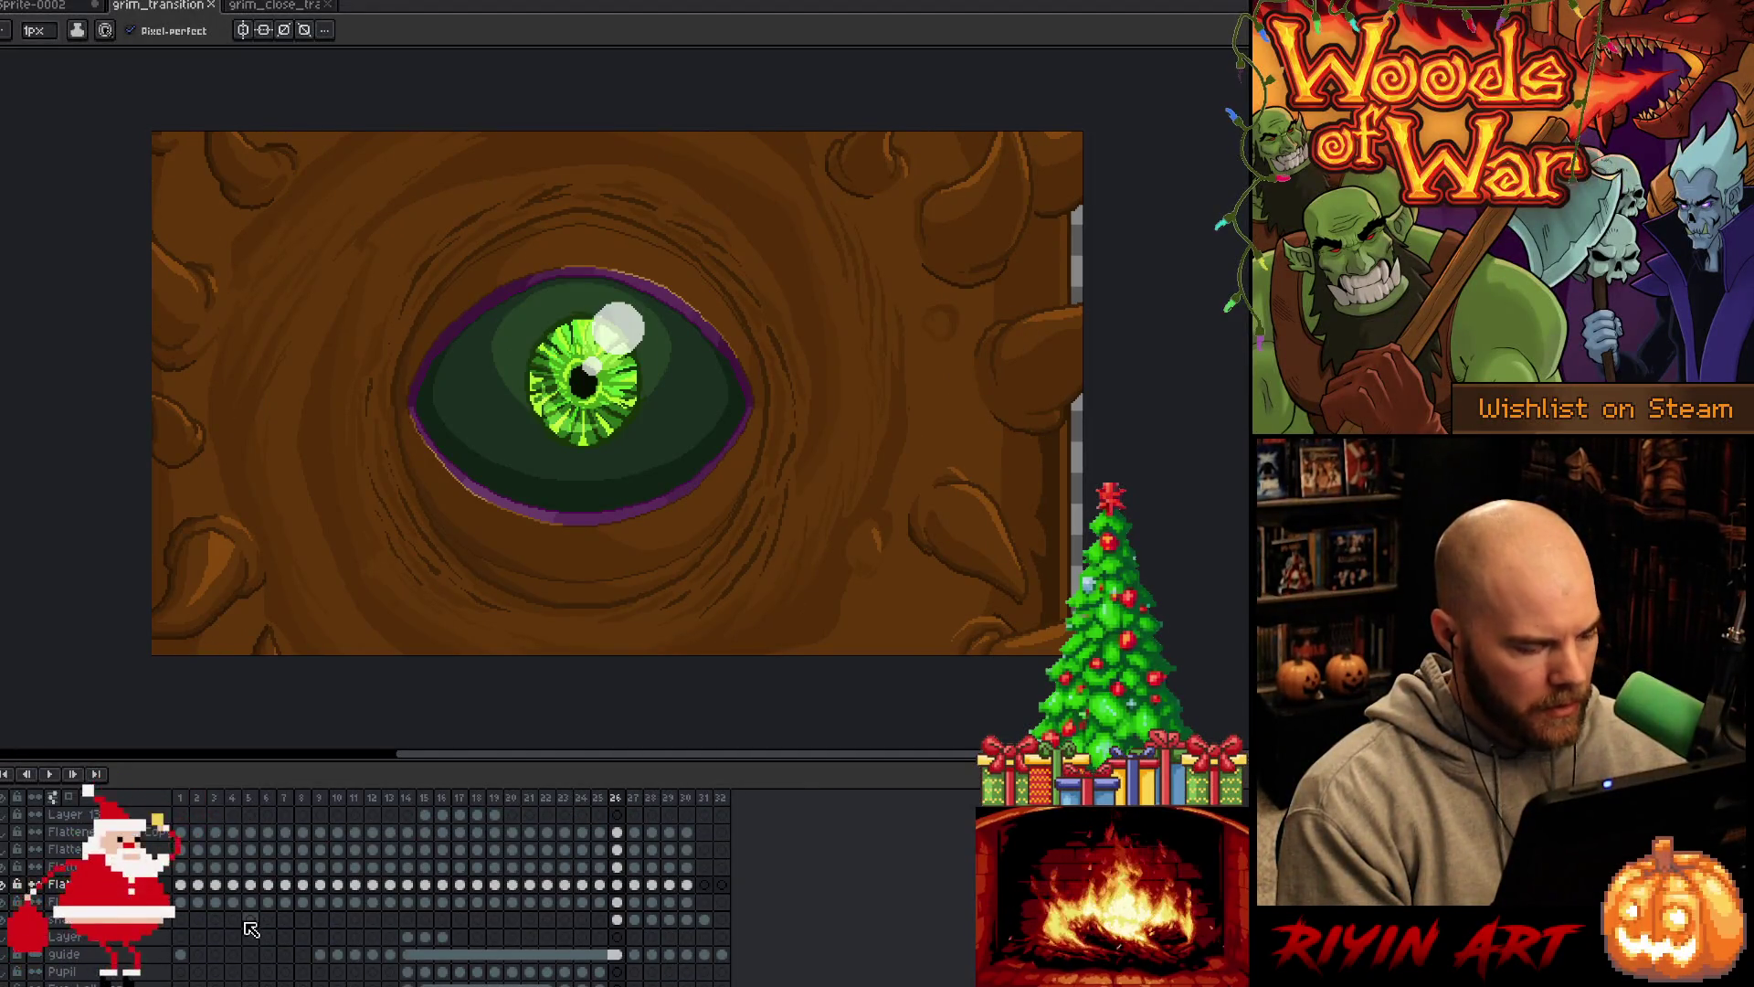
{"action": "scroll", "coordinate": [242, 921], "scroll_direction": "down", "scroll_amount": 1}
{"action": "left_click", "coordinate": [617, 902]}
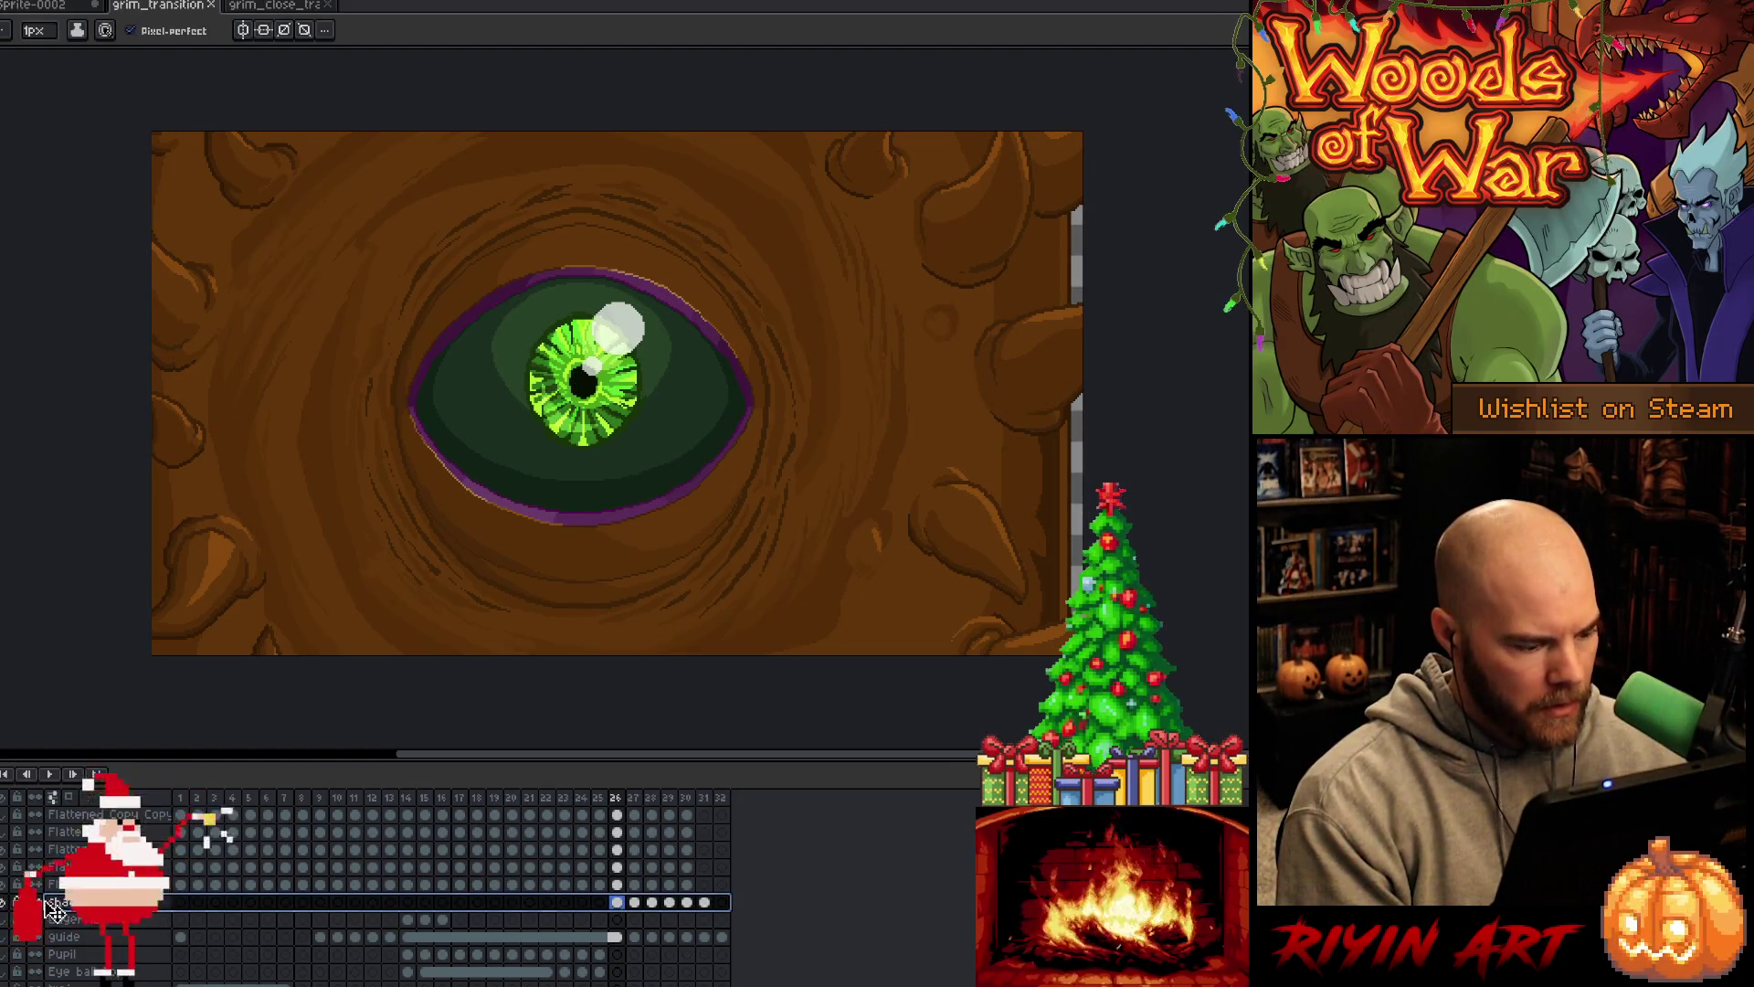
Insert a new layer in grim_transition and name it 'Pages'
{"action": "left_click", "coordinate": [88, 923]}
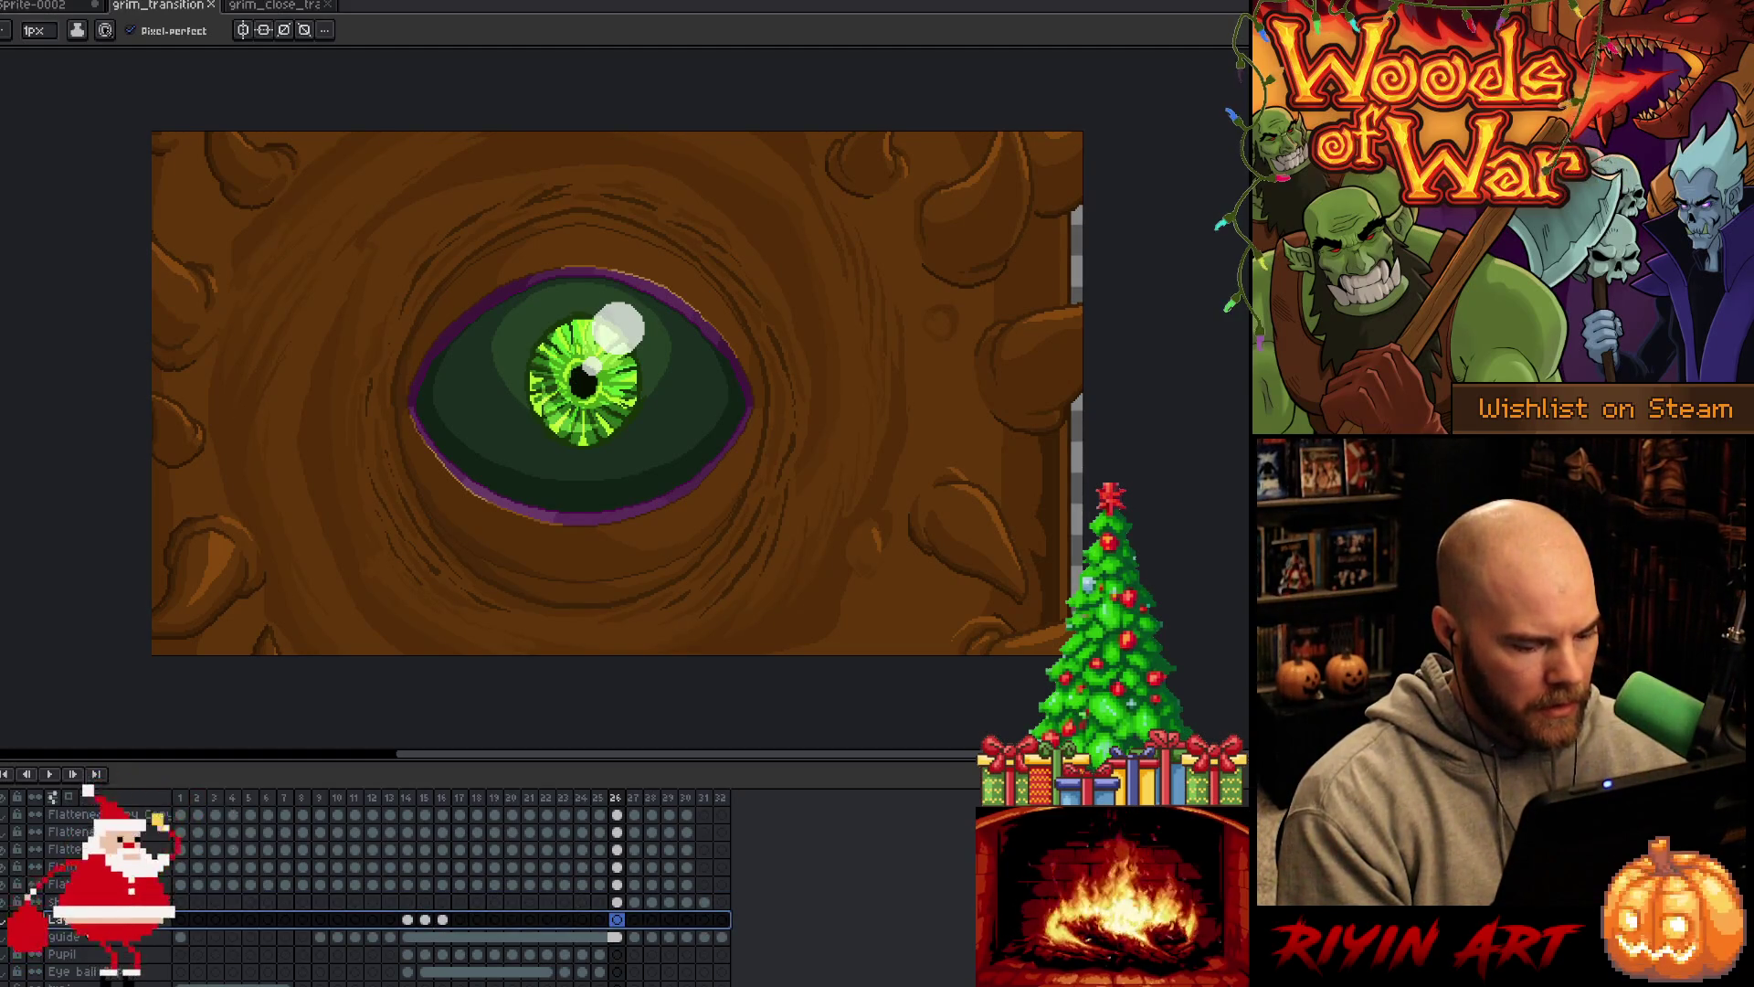
{"action": "key", "text": "shift+n"}
{"action": "double_click", "coordinate": [89, 922]}
{"action": "type", "text": "Pages"}
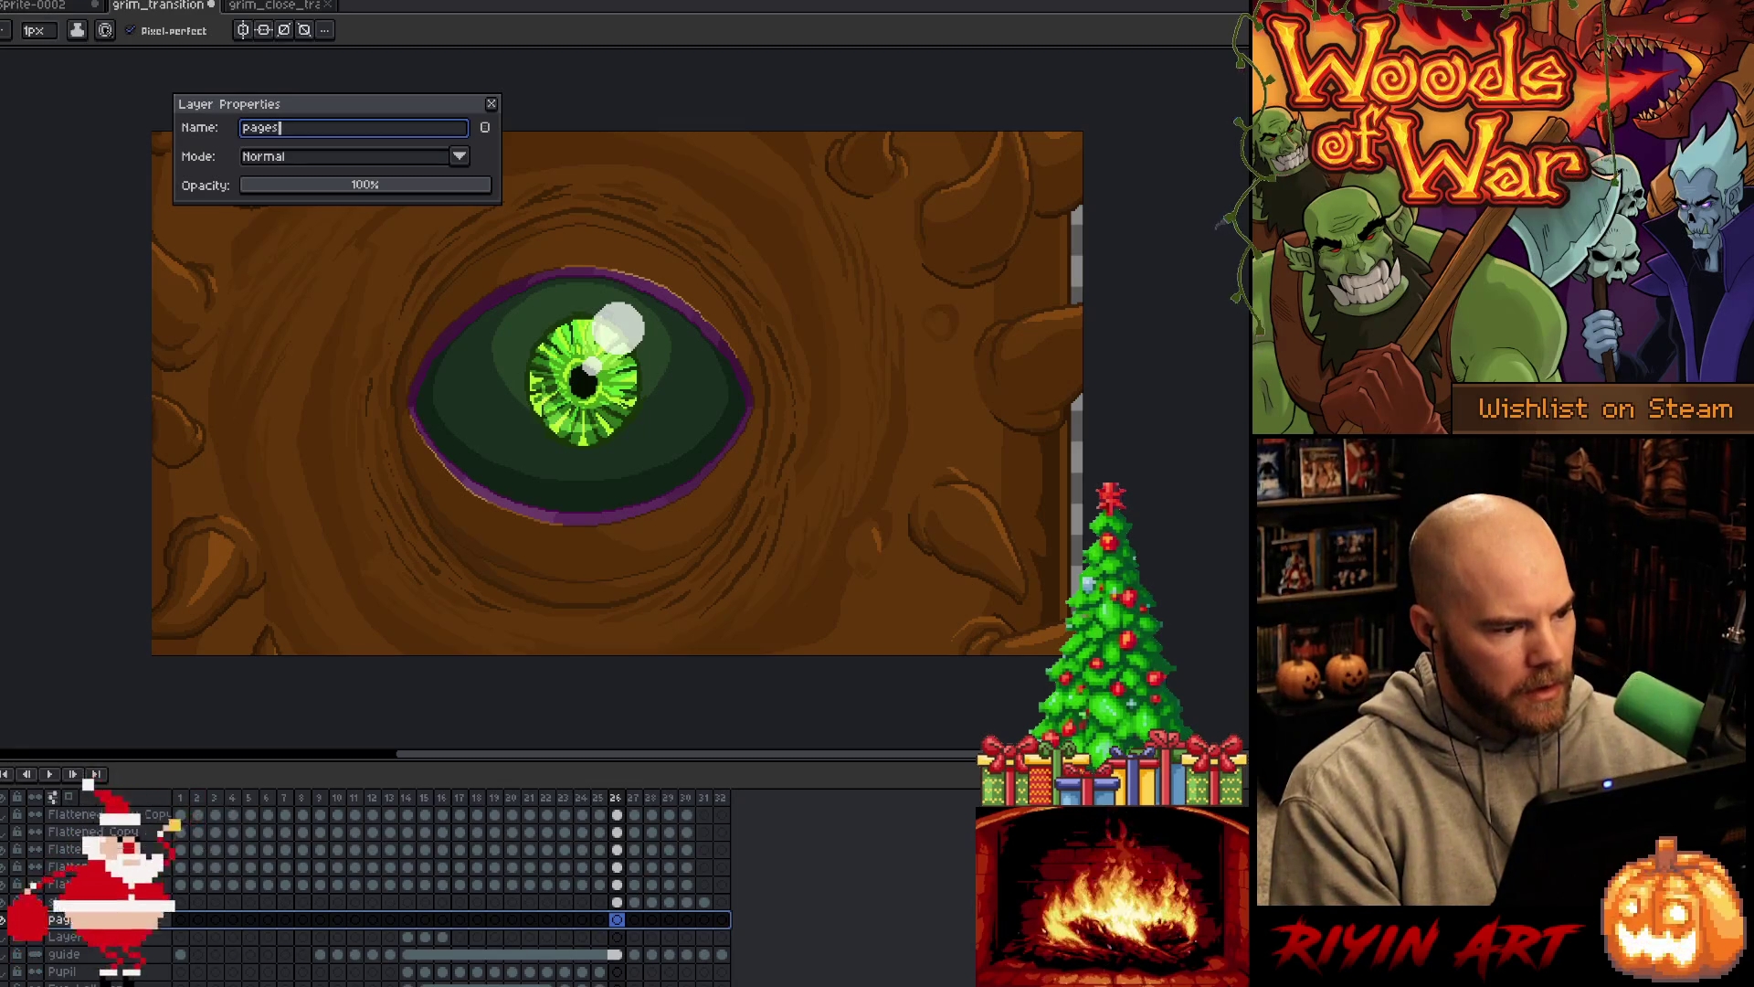
{"action": "key", "text": "Return"}
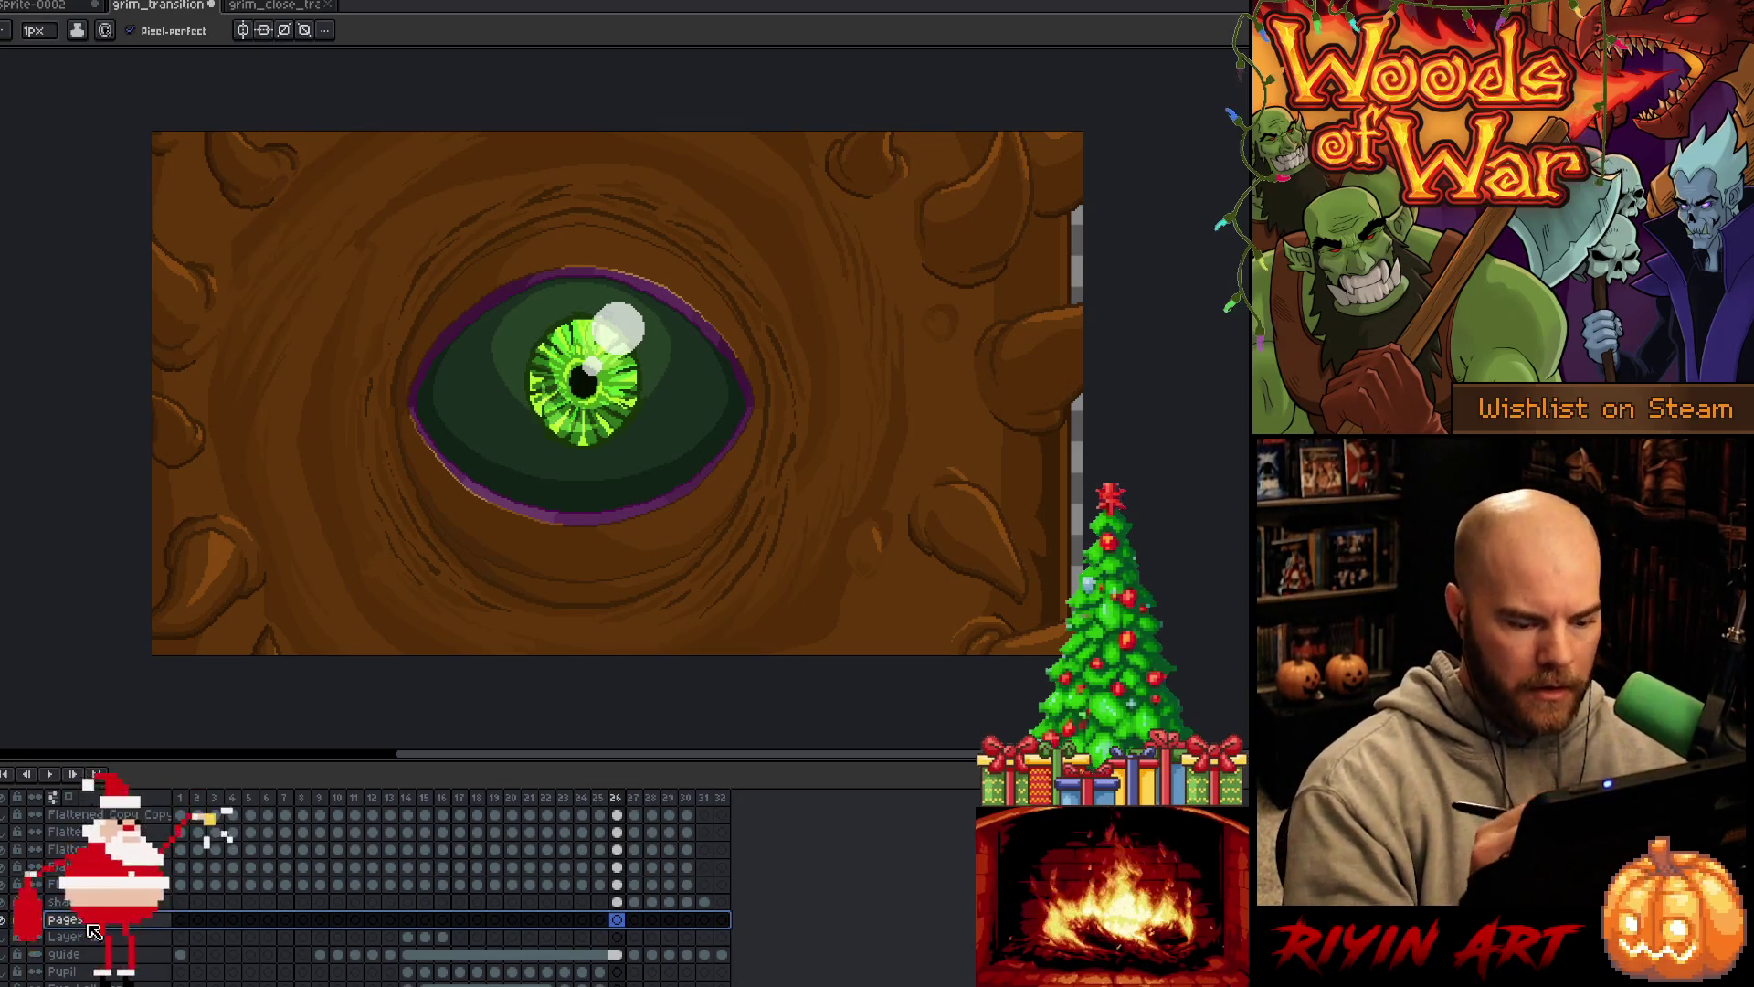
{"action": "key", "text": "m"}
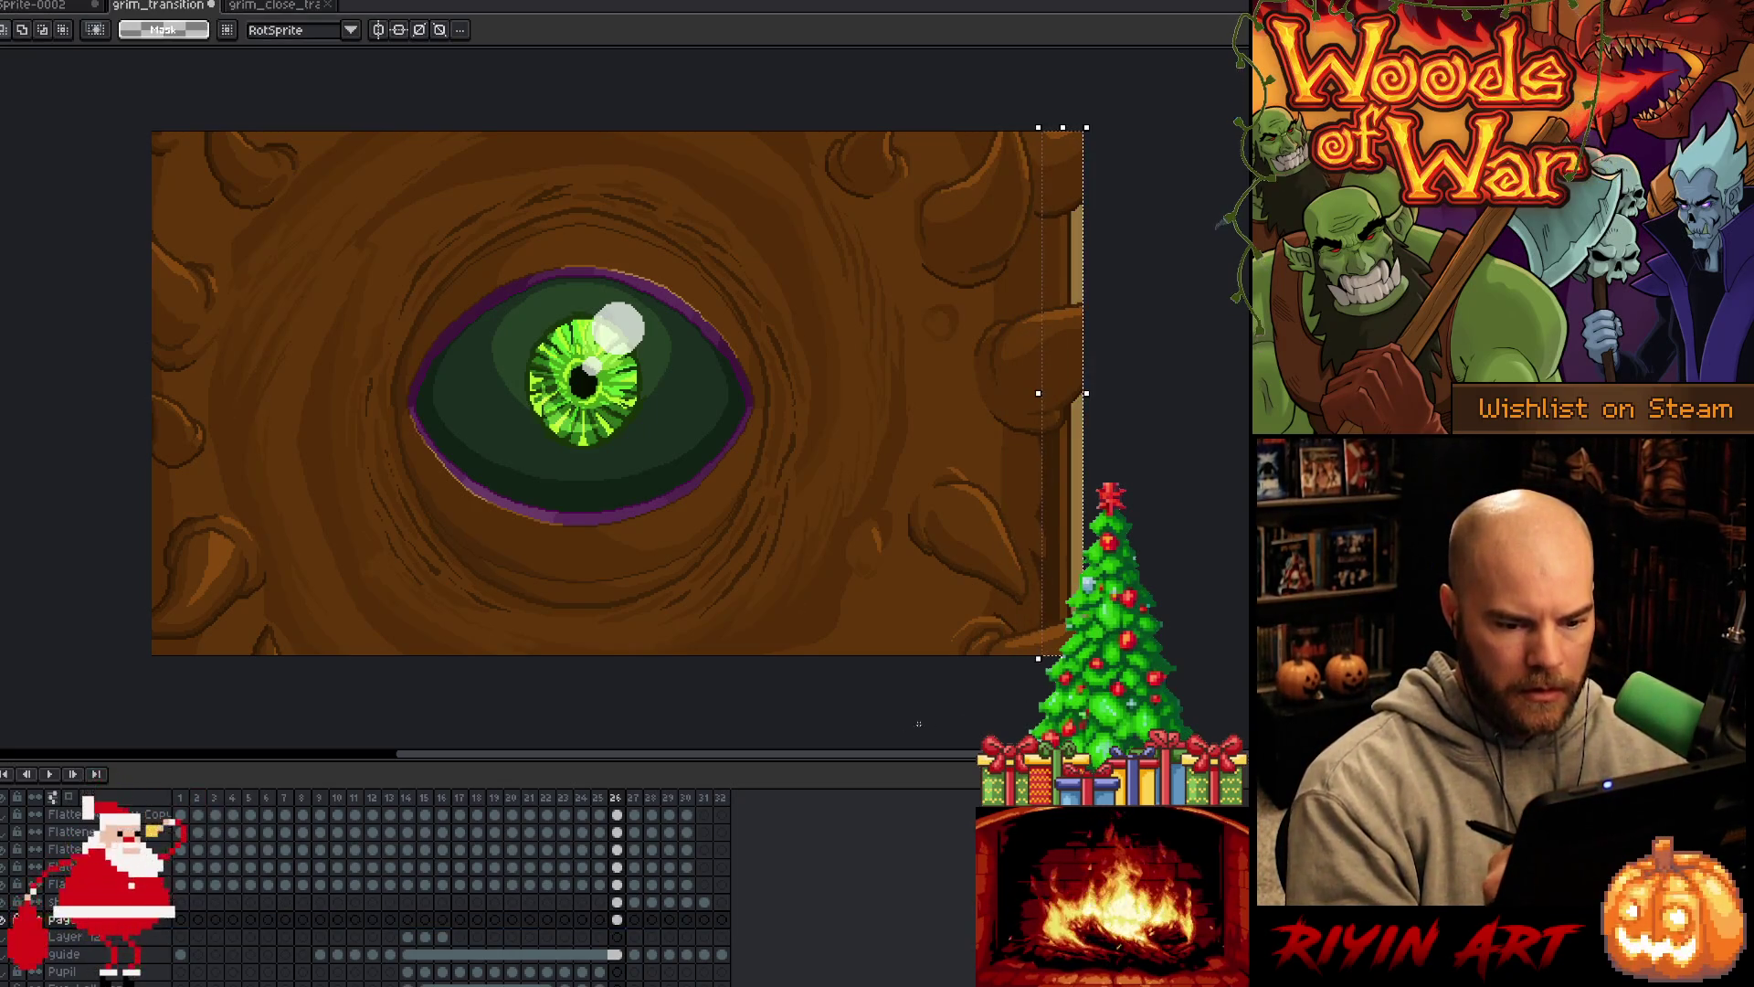
On frame 27 of the pages layer, move the right-edge strip right and deselect
{"action": "left_click", "coordinate": [634, 920]}
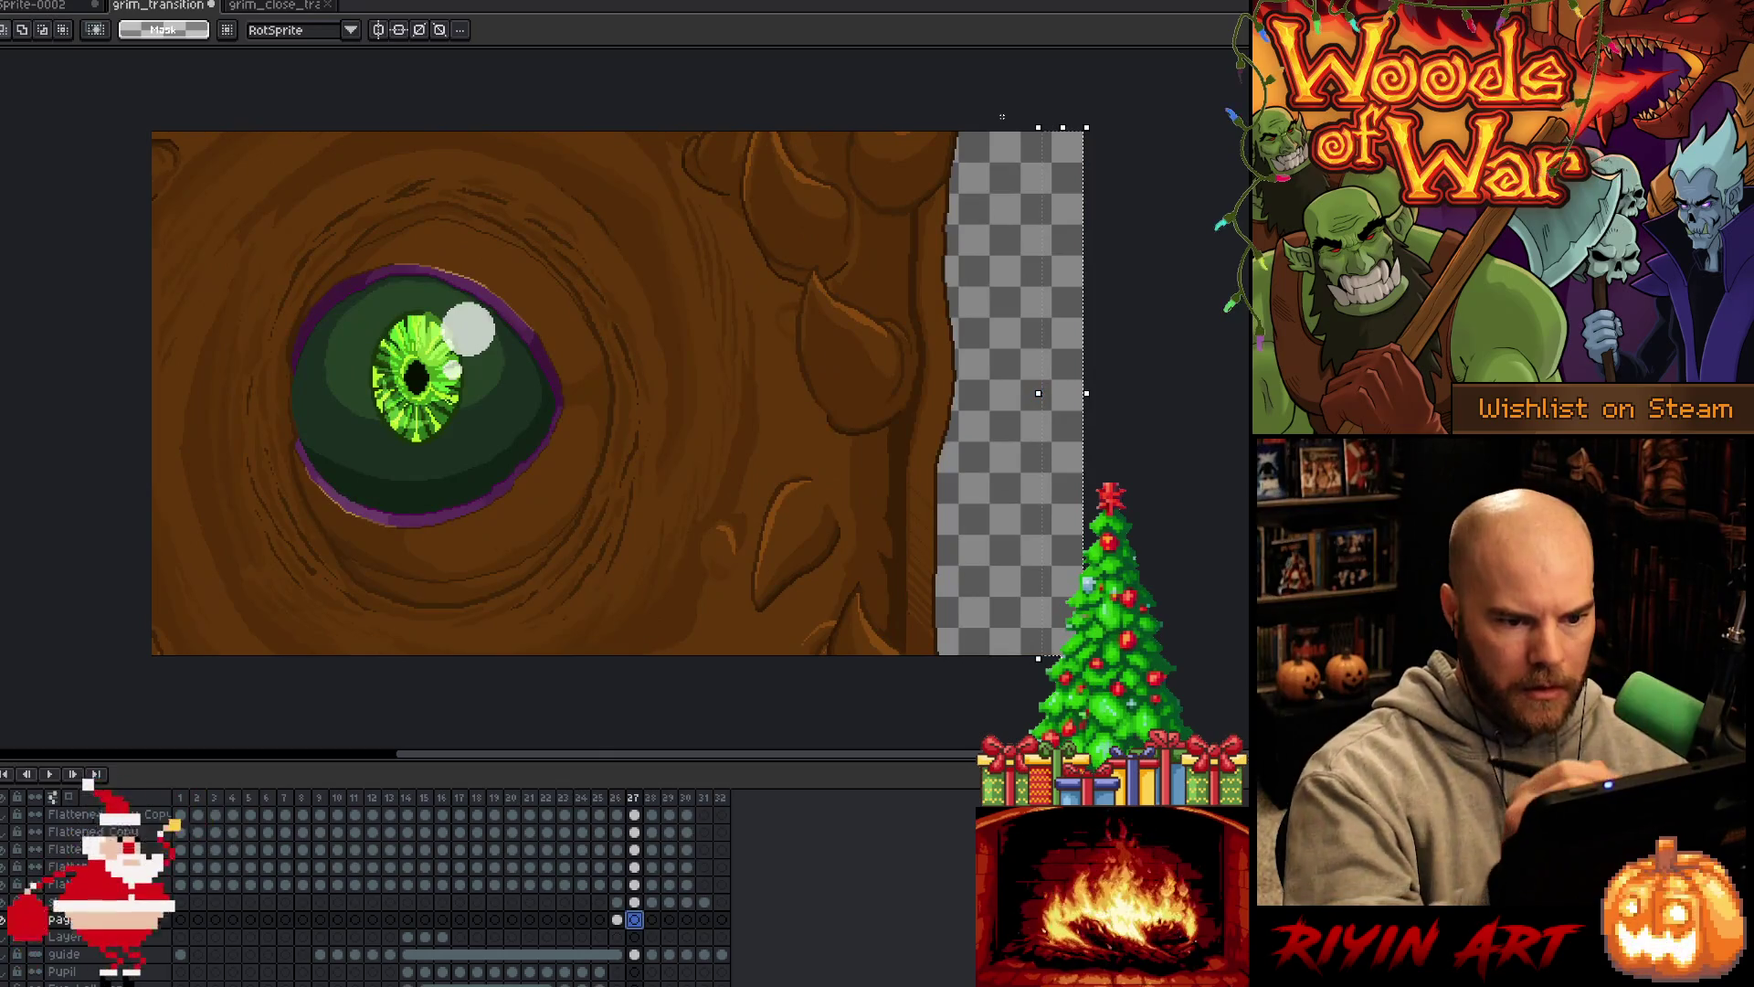
{"action": "mouse_move", "coordinate": [1006, 113]}
{"action": "left_mouse_down"}
{"action": "mouse_move", "coordinate": [868, 655]}
{"action": "mouse_move", "coordinate": [853, 657]}
{"action": "left_mouse_up"}
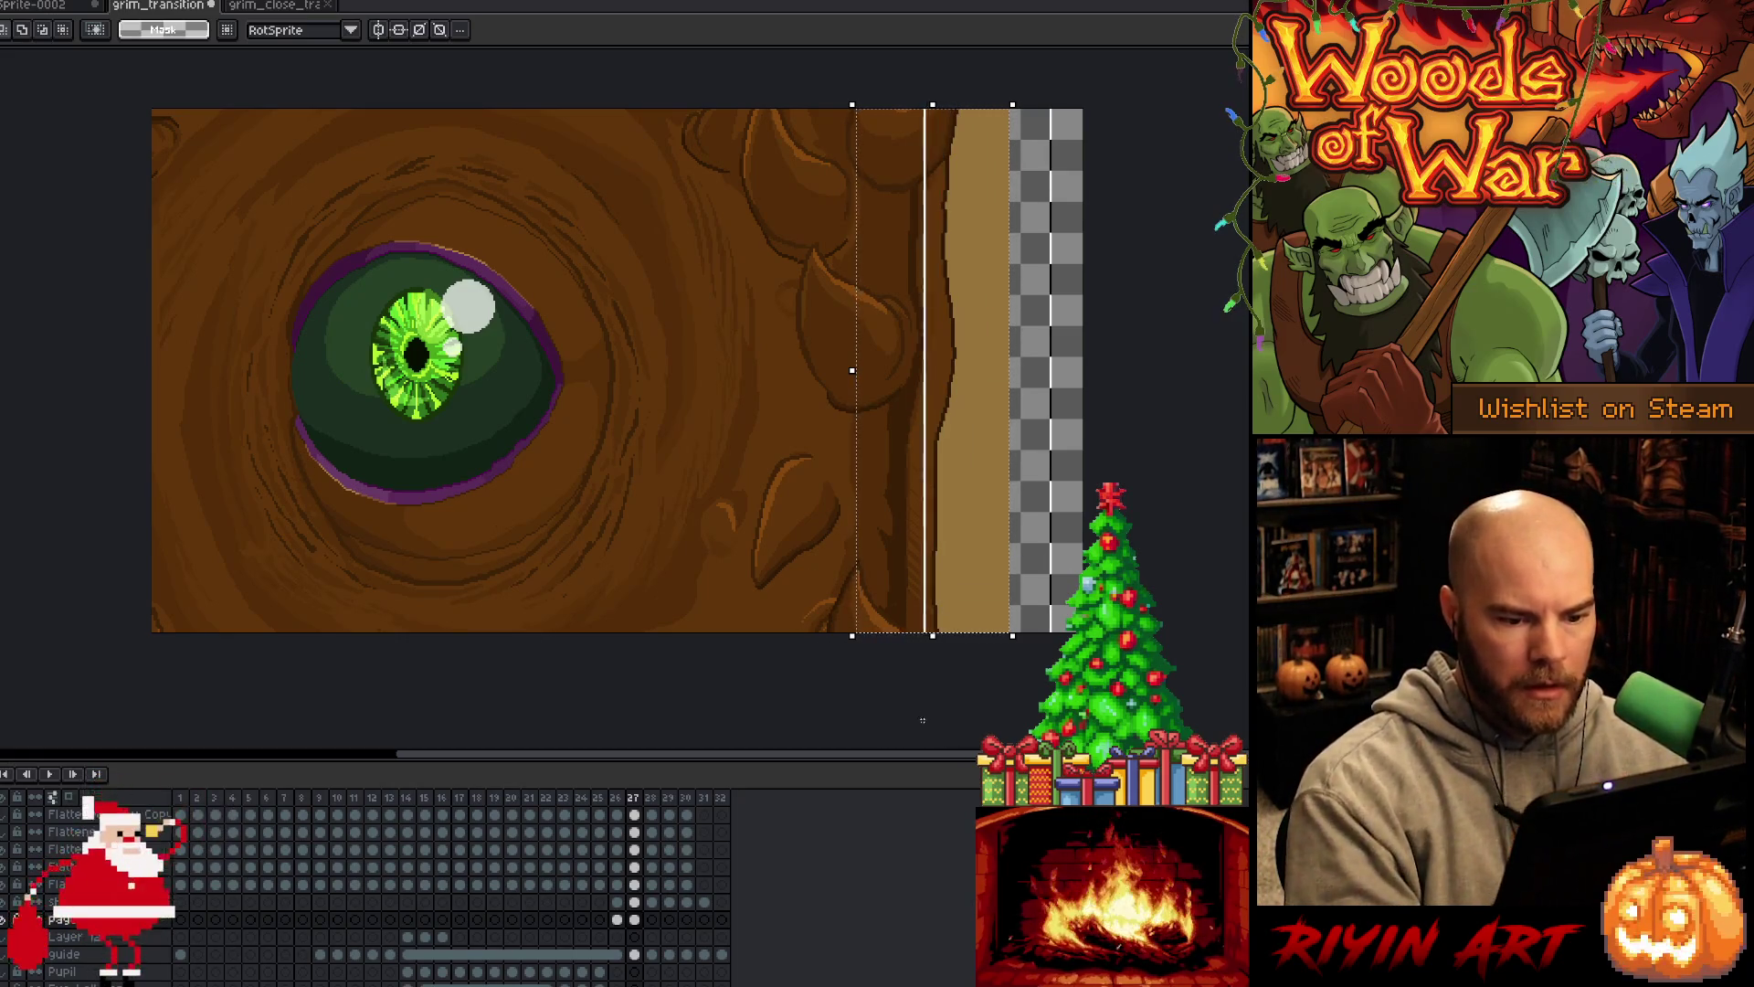
{"action": "left_click_drag", "start_coordinate": [1039, 128], "coordinate": [1019, 639]}
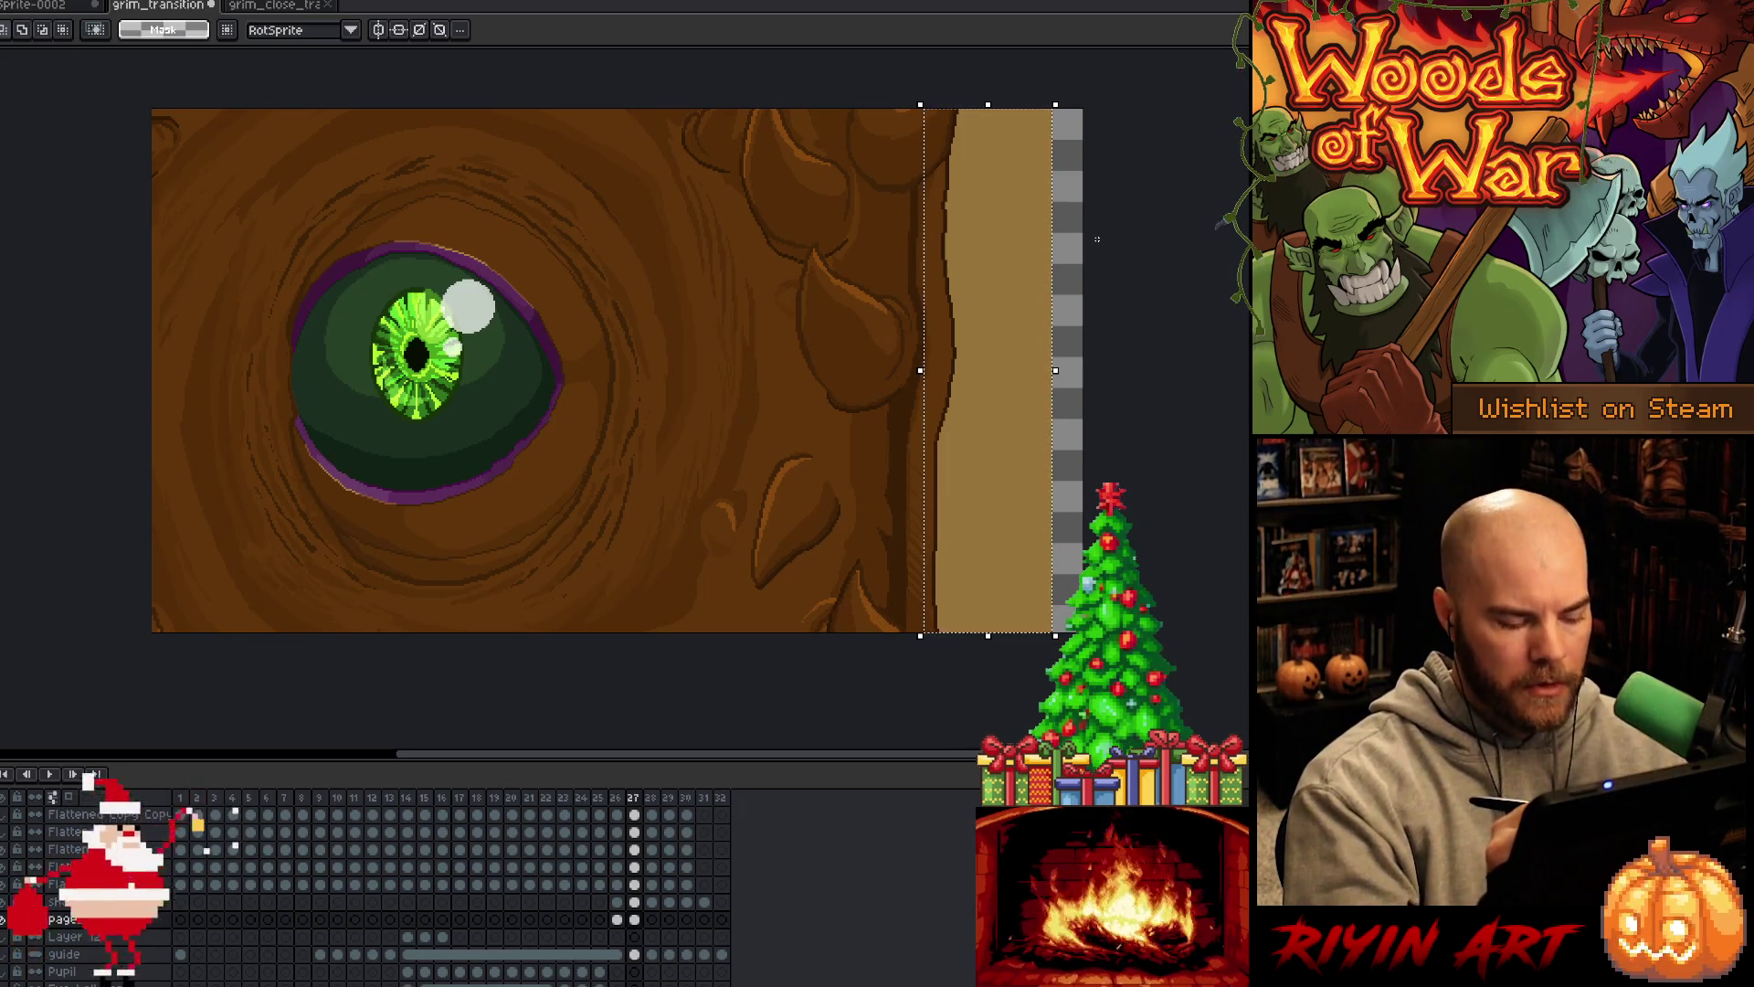
{"action": "key", "text": "ctrl+d"}
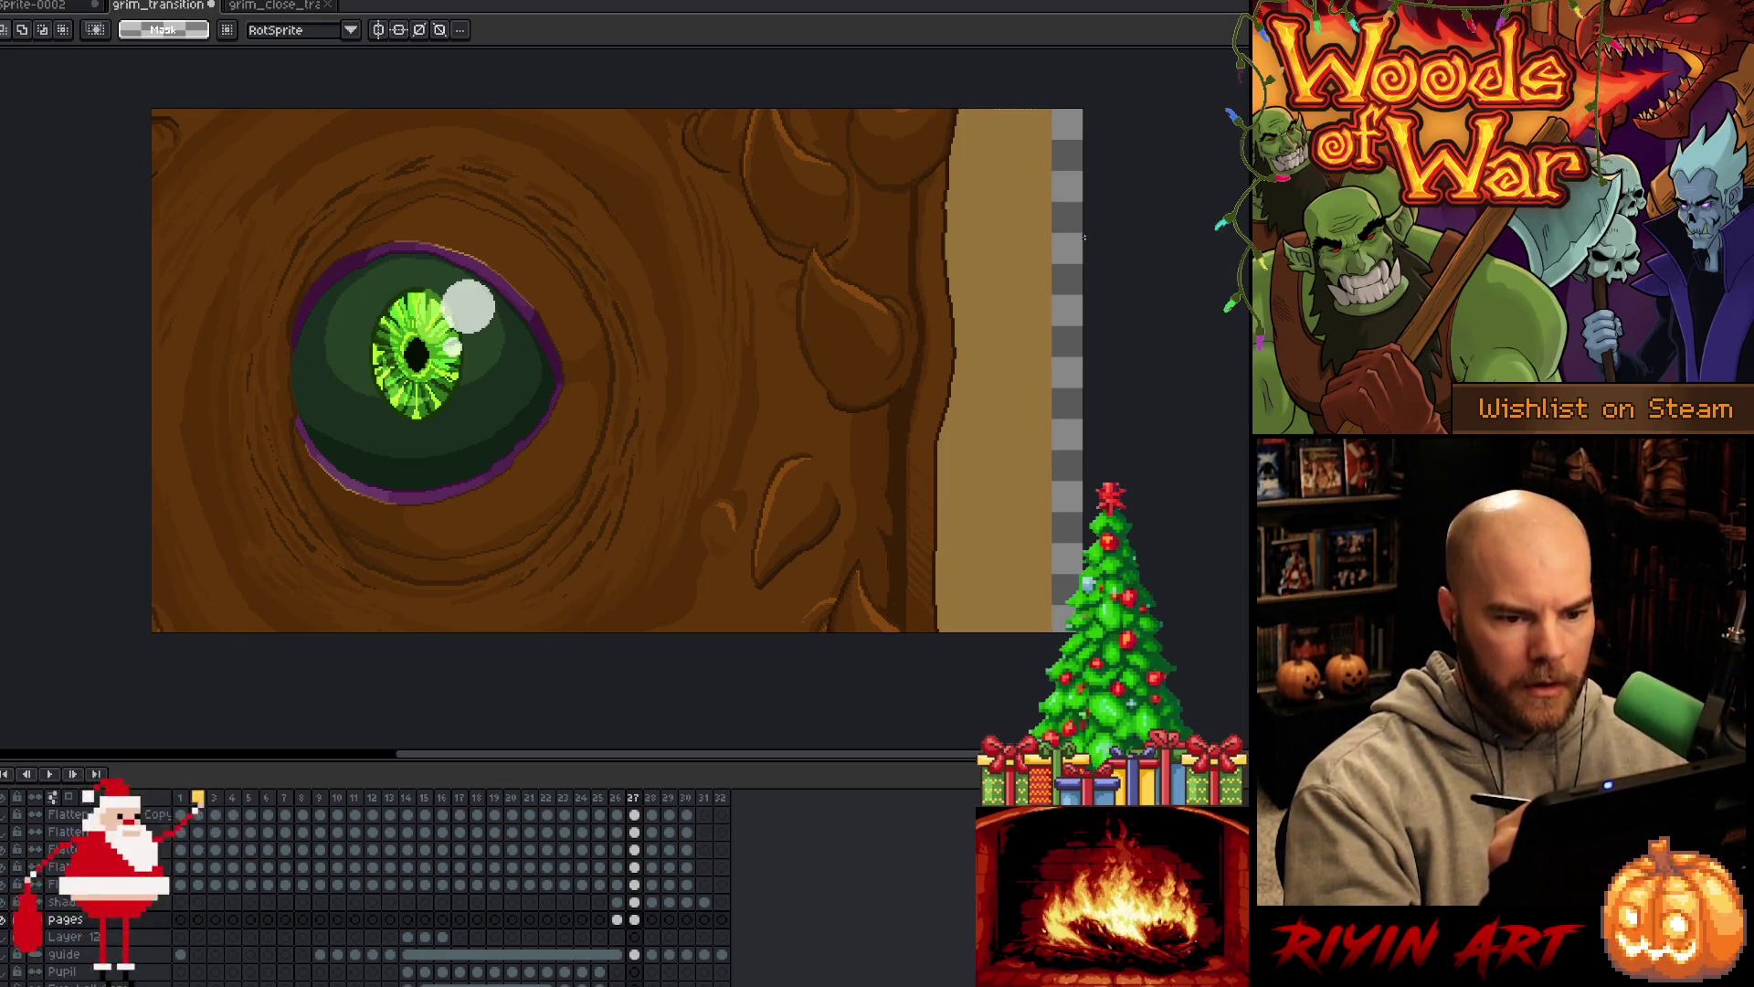
Sample colours in the grim close-transition file, then return to grim_transition
{"action": "left_click", "coordinate": [274, 5]}
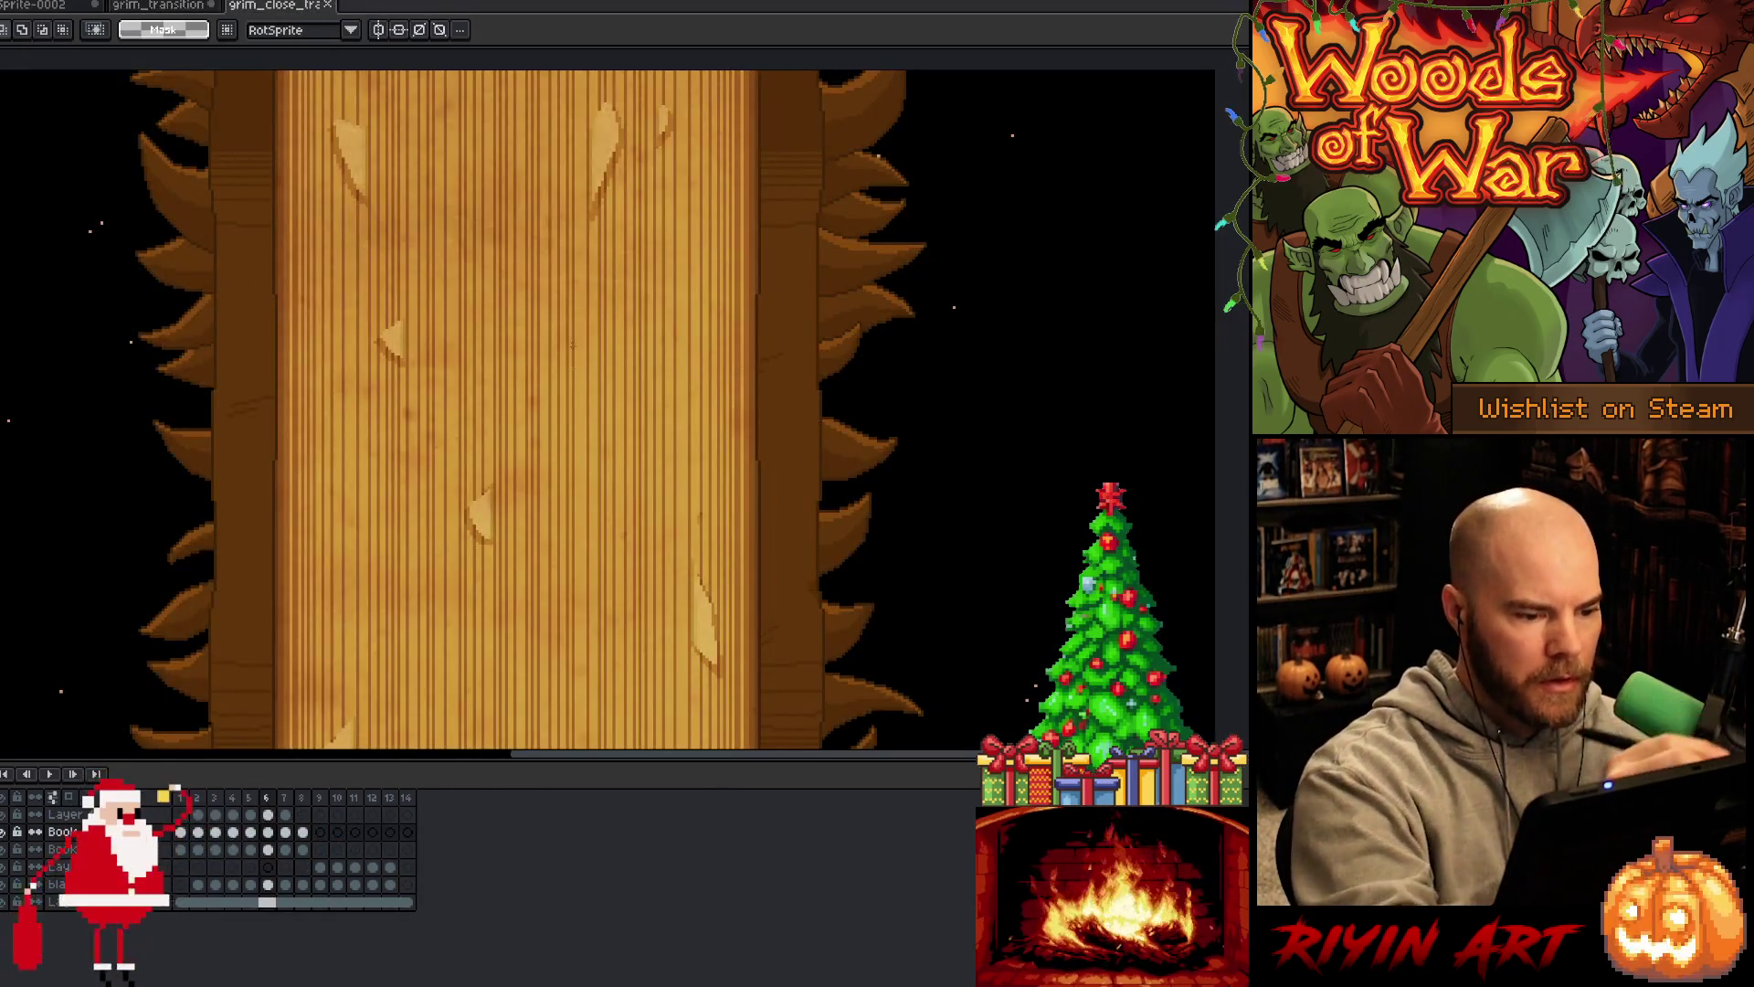
{"action": "key", "text": "i"}
{"action": "key", "text": "b"}
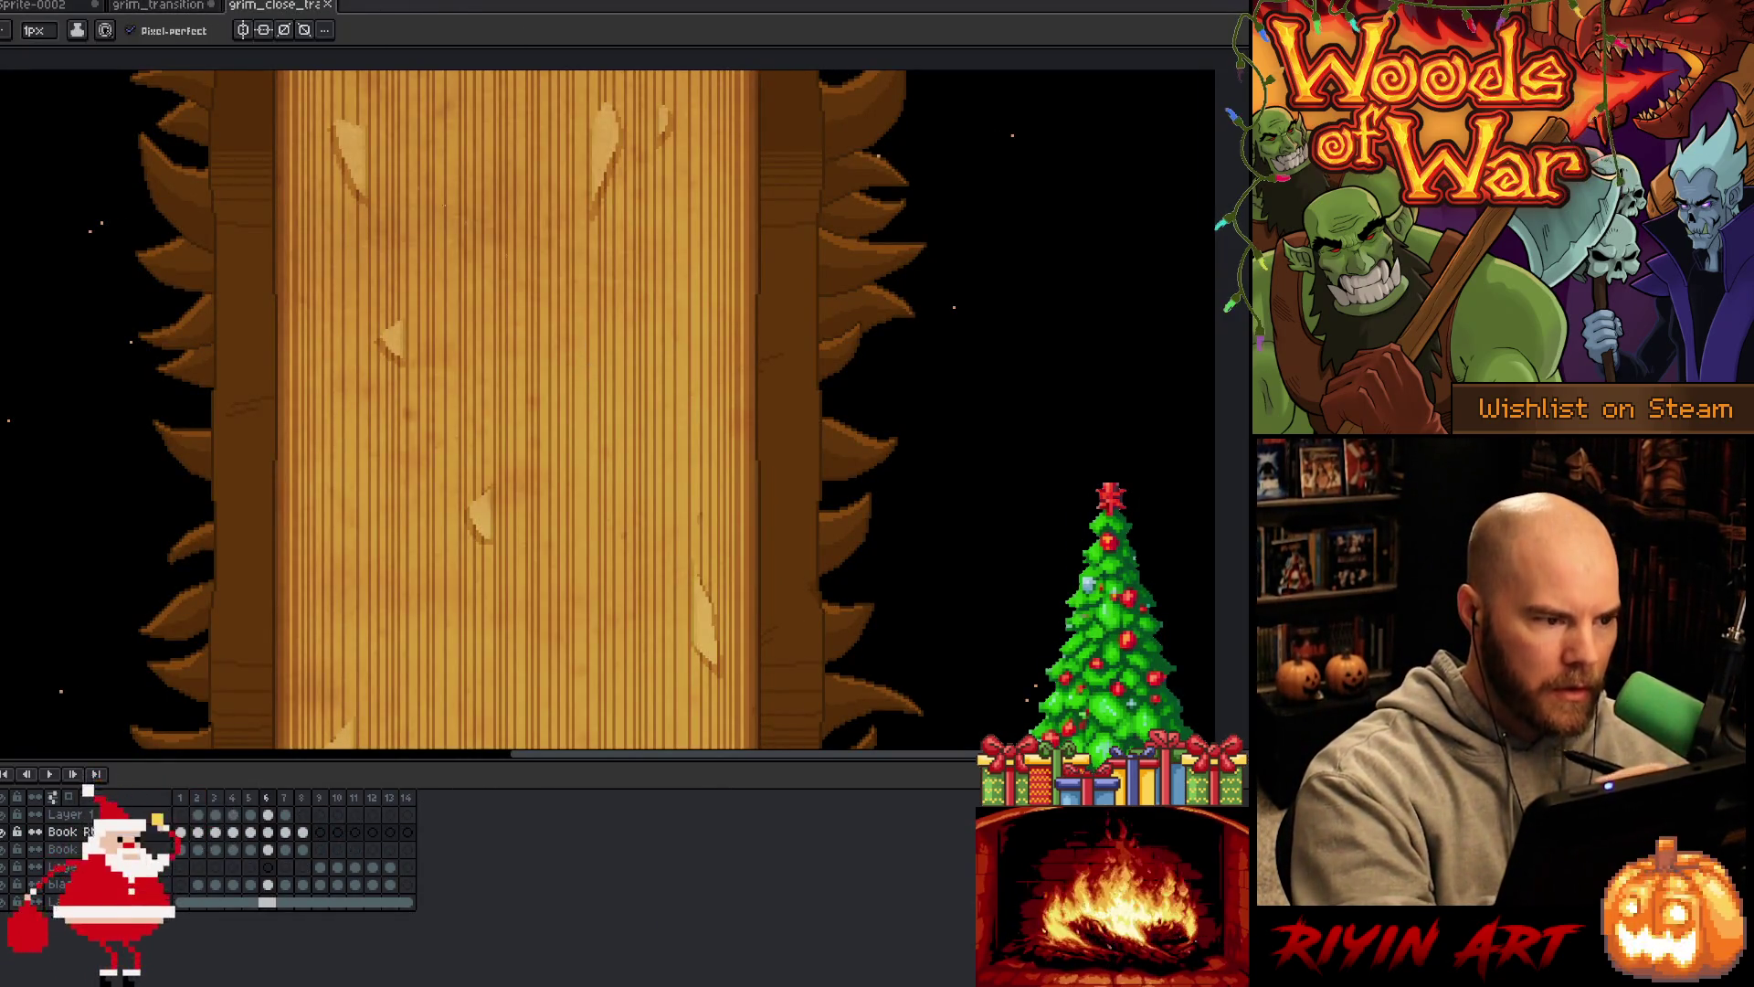
{"action": "left_click", "coordinate": [176, 7]}
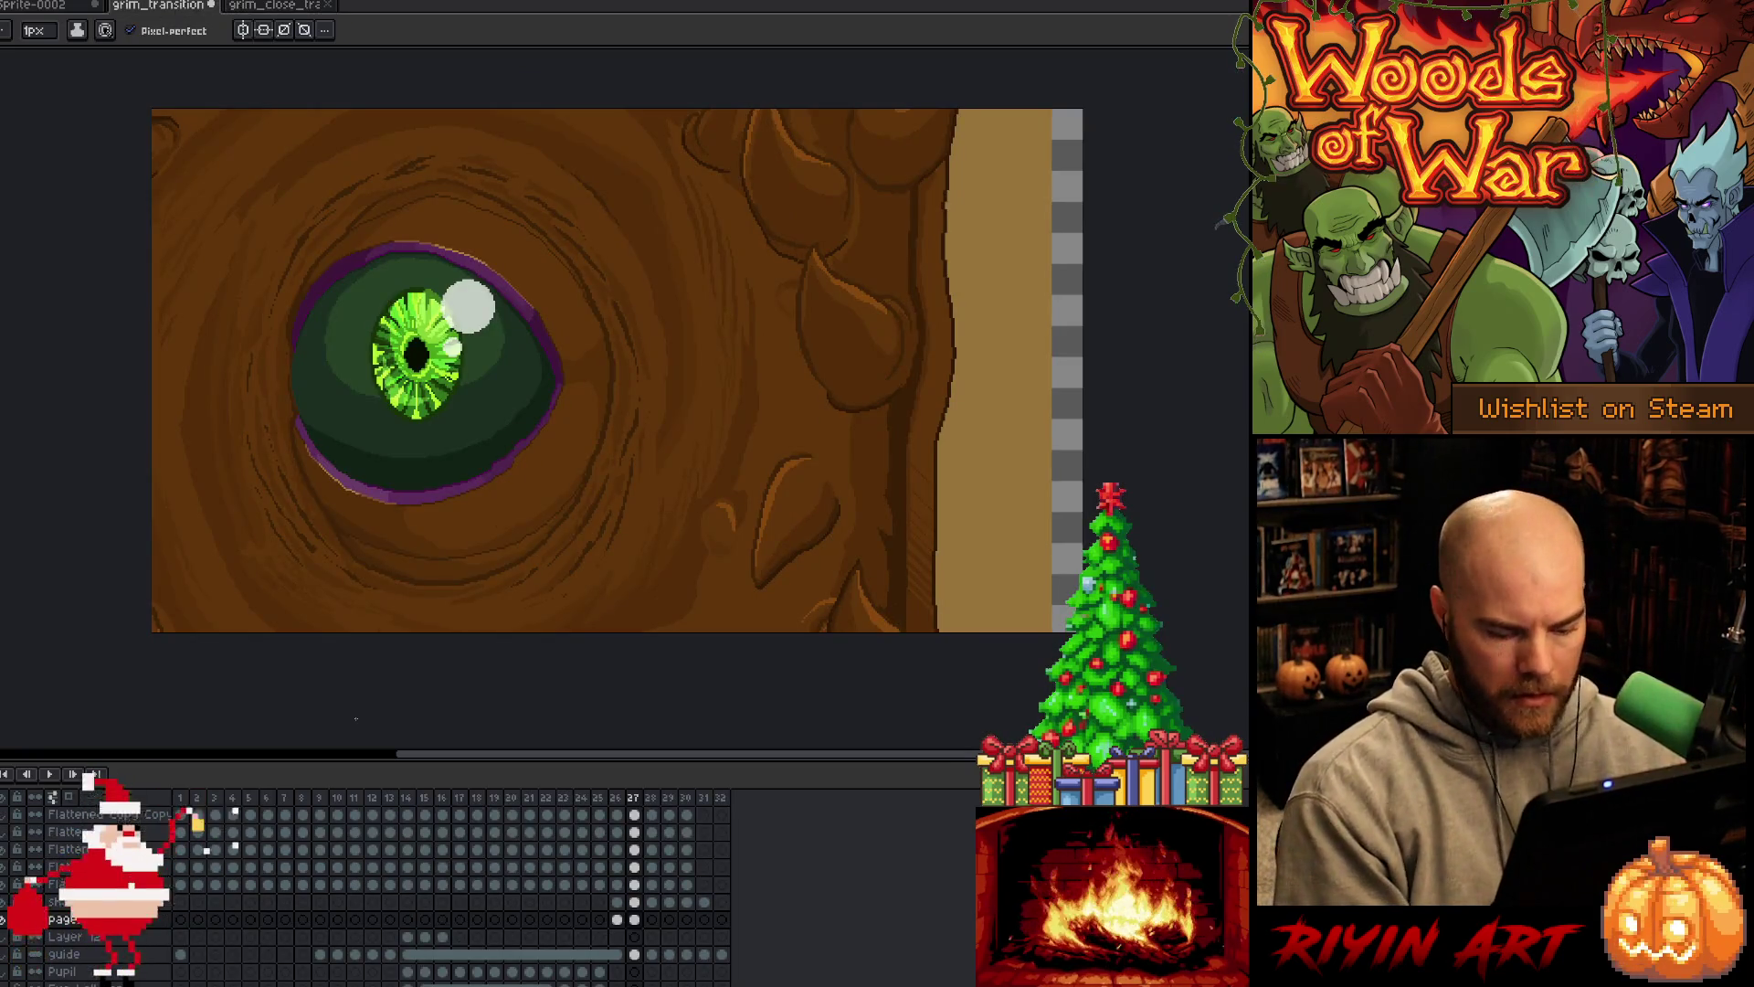
{"action": "key", "text": "shift+o"}
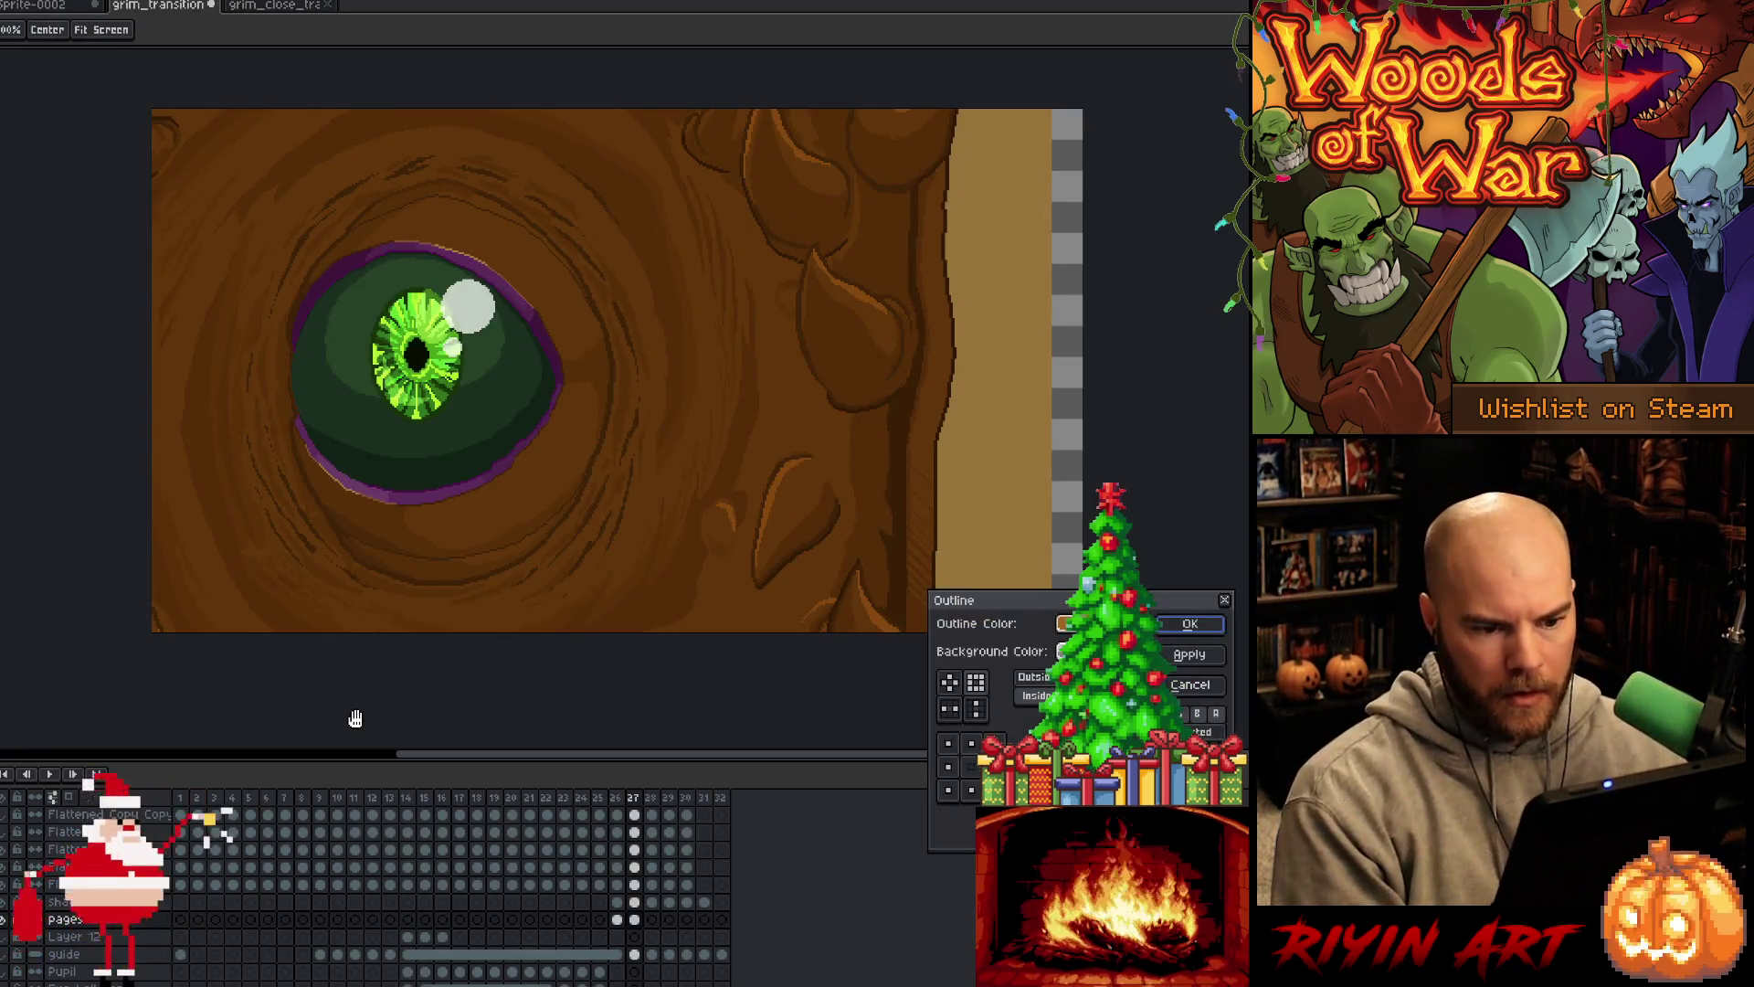
Apply an Outside outline with the plus matrix, then compare frames 28 and 27
{"action": "left_click", "coordinate": [1049, 679]}
{"action": "left_click", "coordinate": [949, 683]}
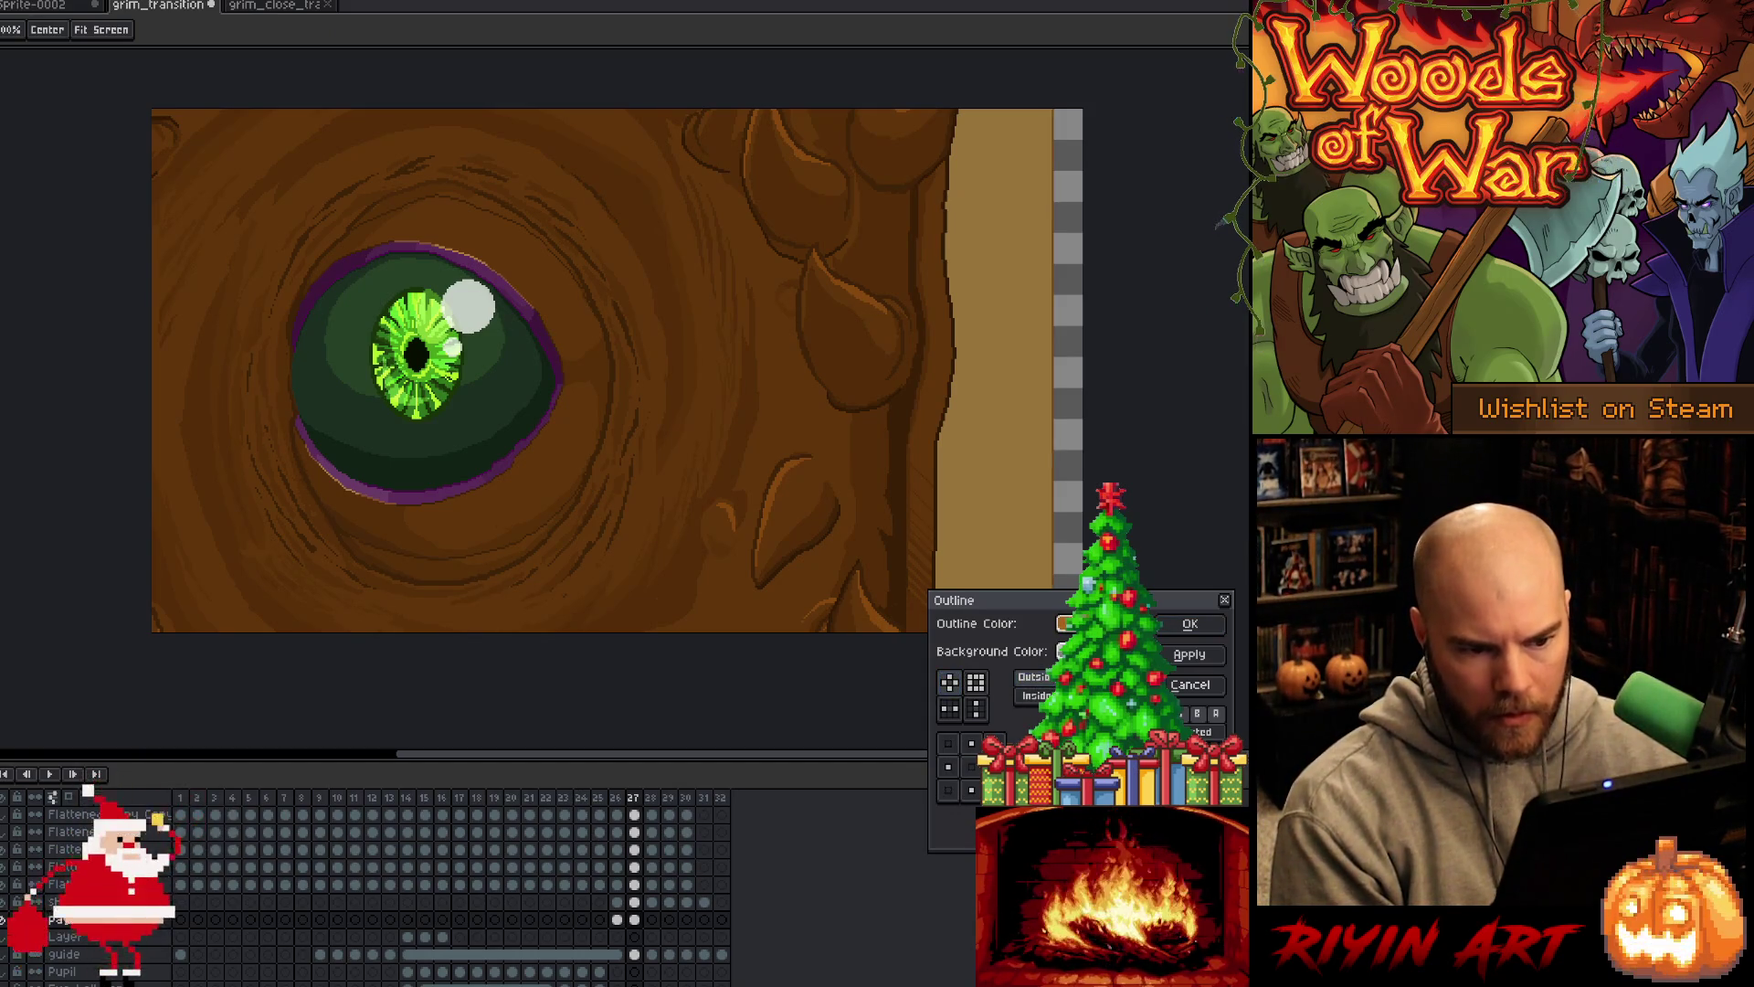
{"action": "left_click", "coordinate": [1187, 623]}
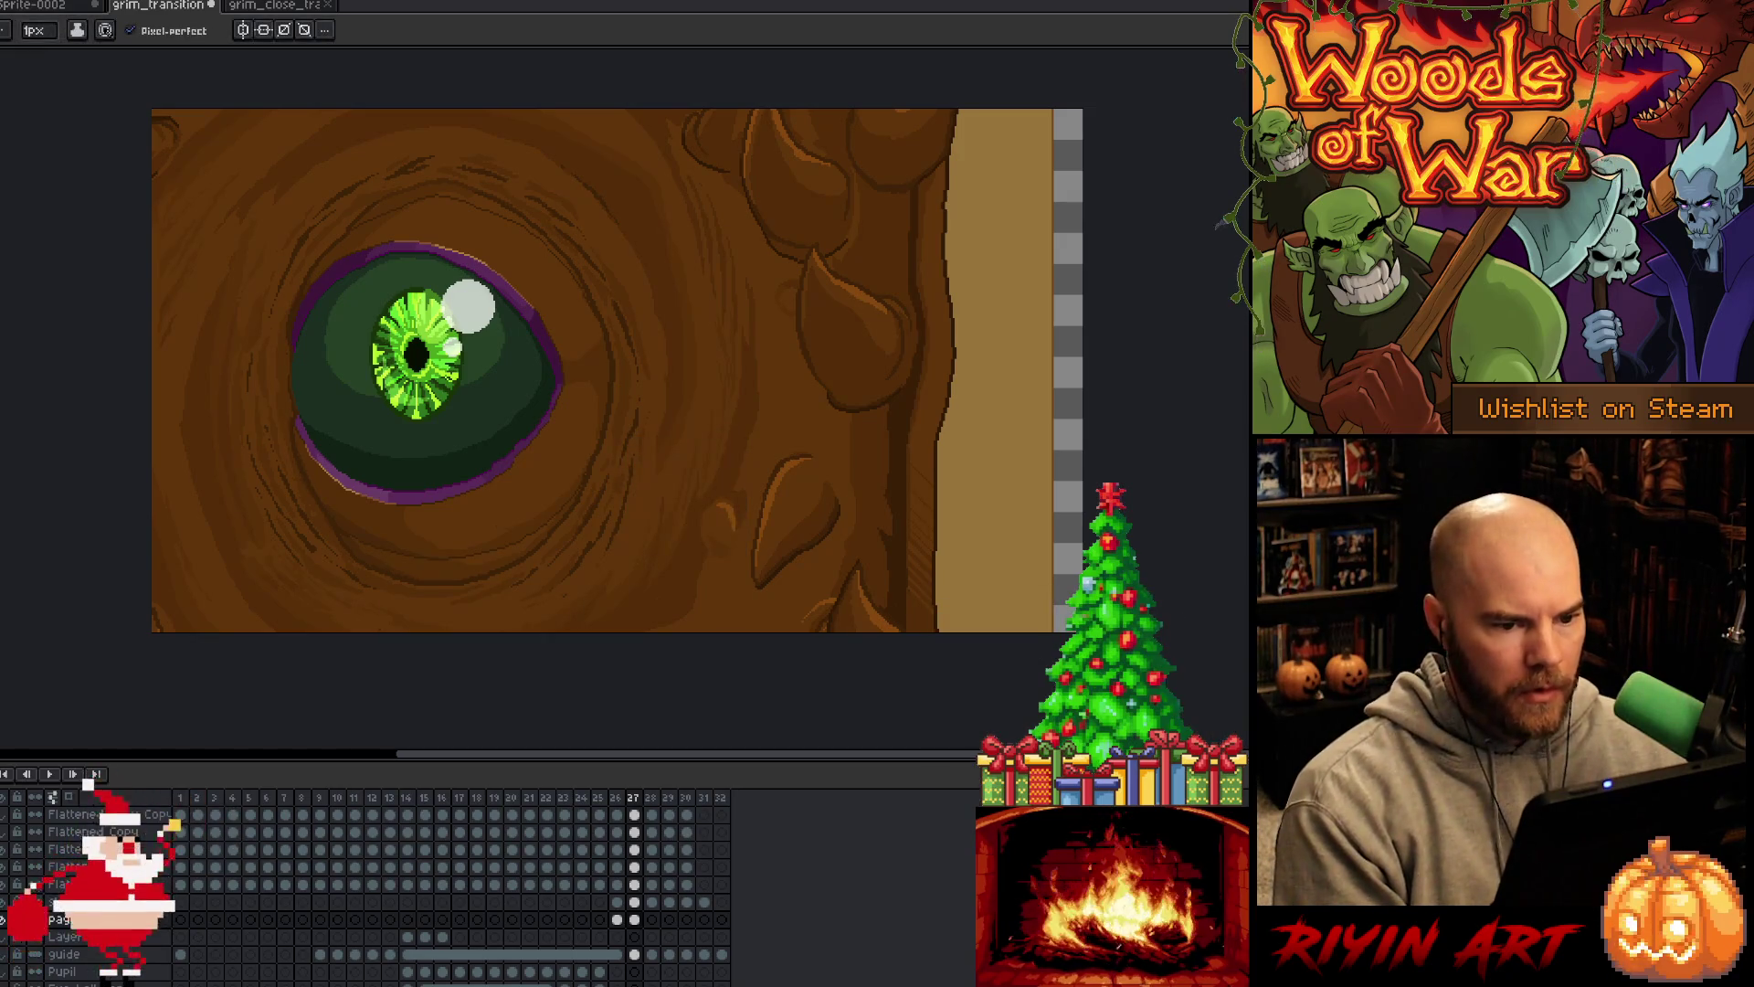
{"action": "left_click", "coordinate": [654, 921]}
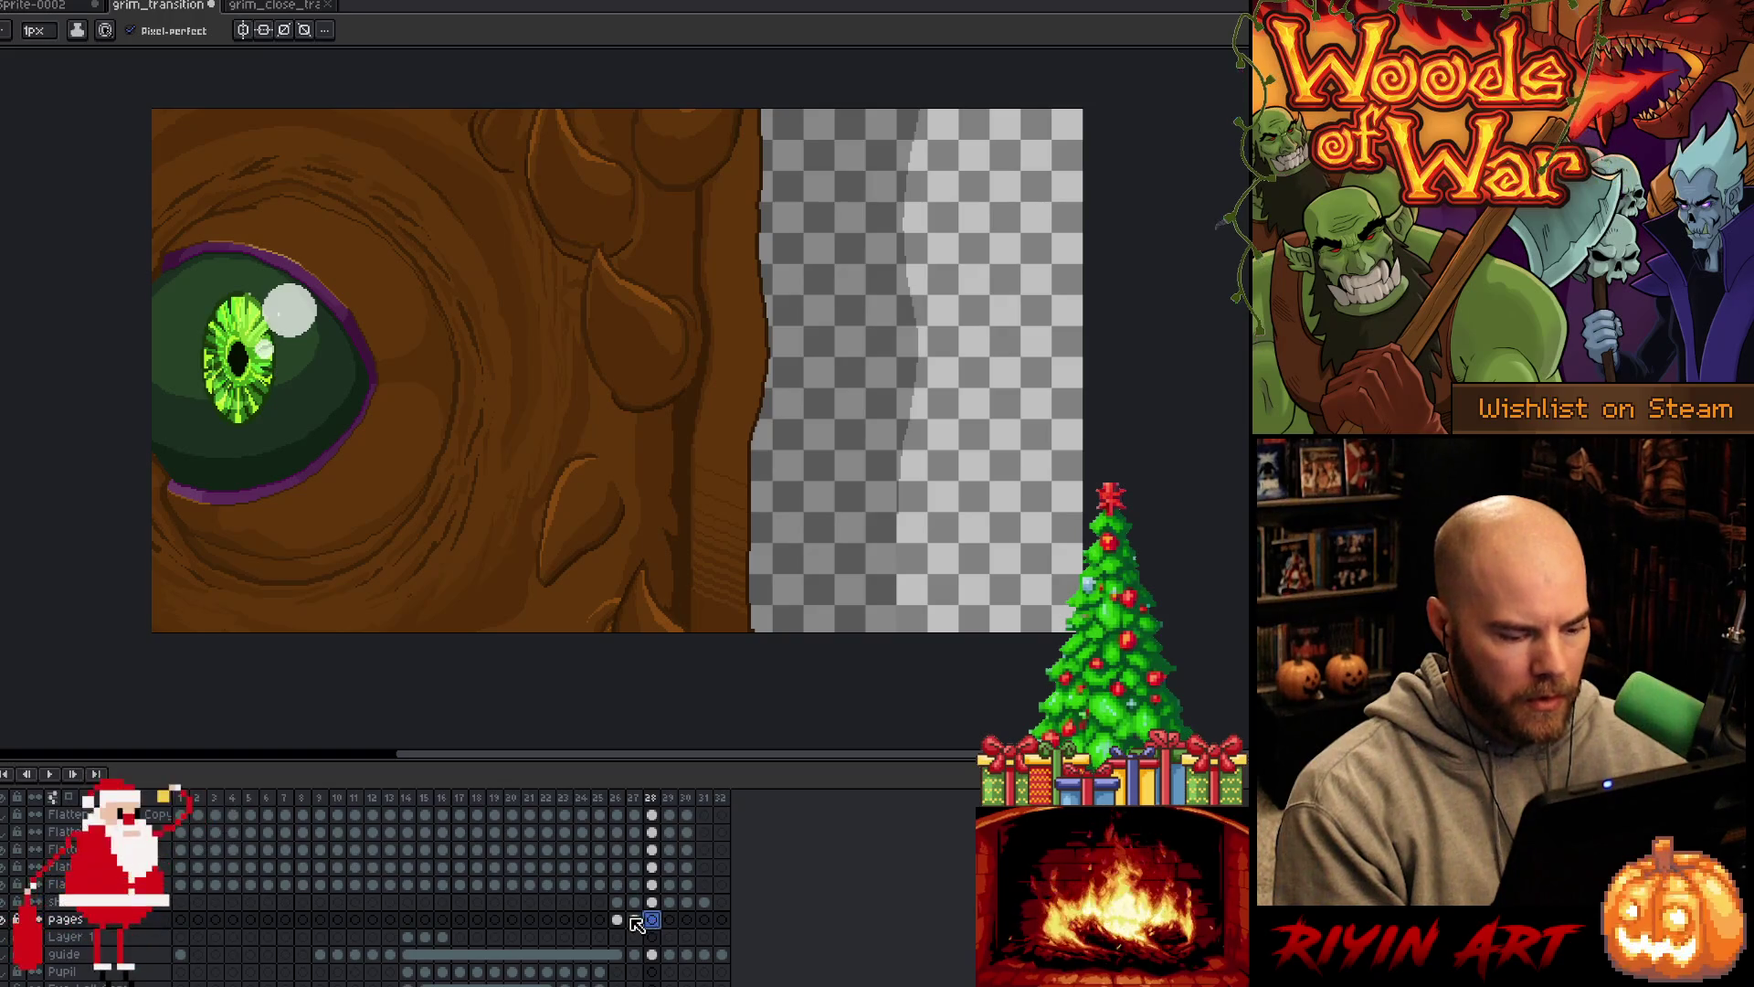
{"action": "left_click", "coordinate": [634, 919]}
{"action": "left_click", "coordinate": [634, 936]}
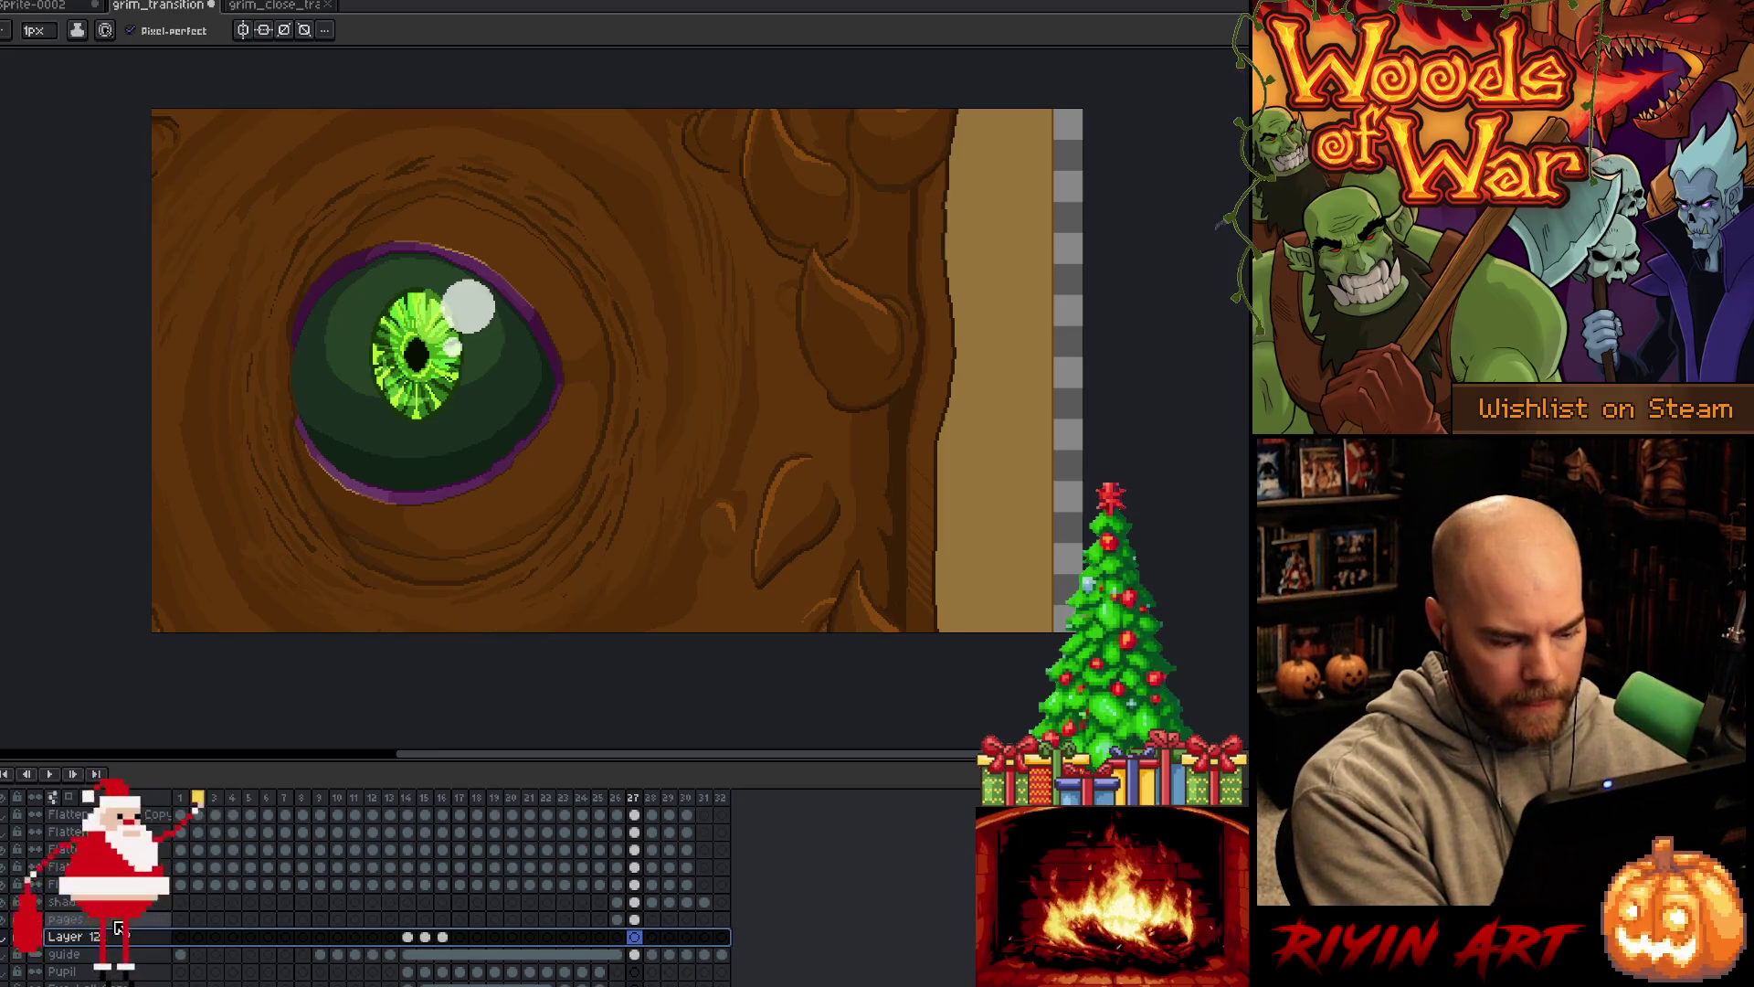
Add another new layer and name it 'page 2'
{"action": "key", "text": "shift+n"}
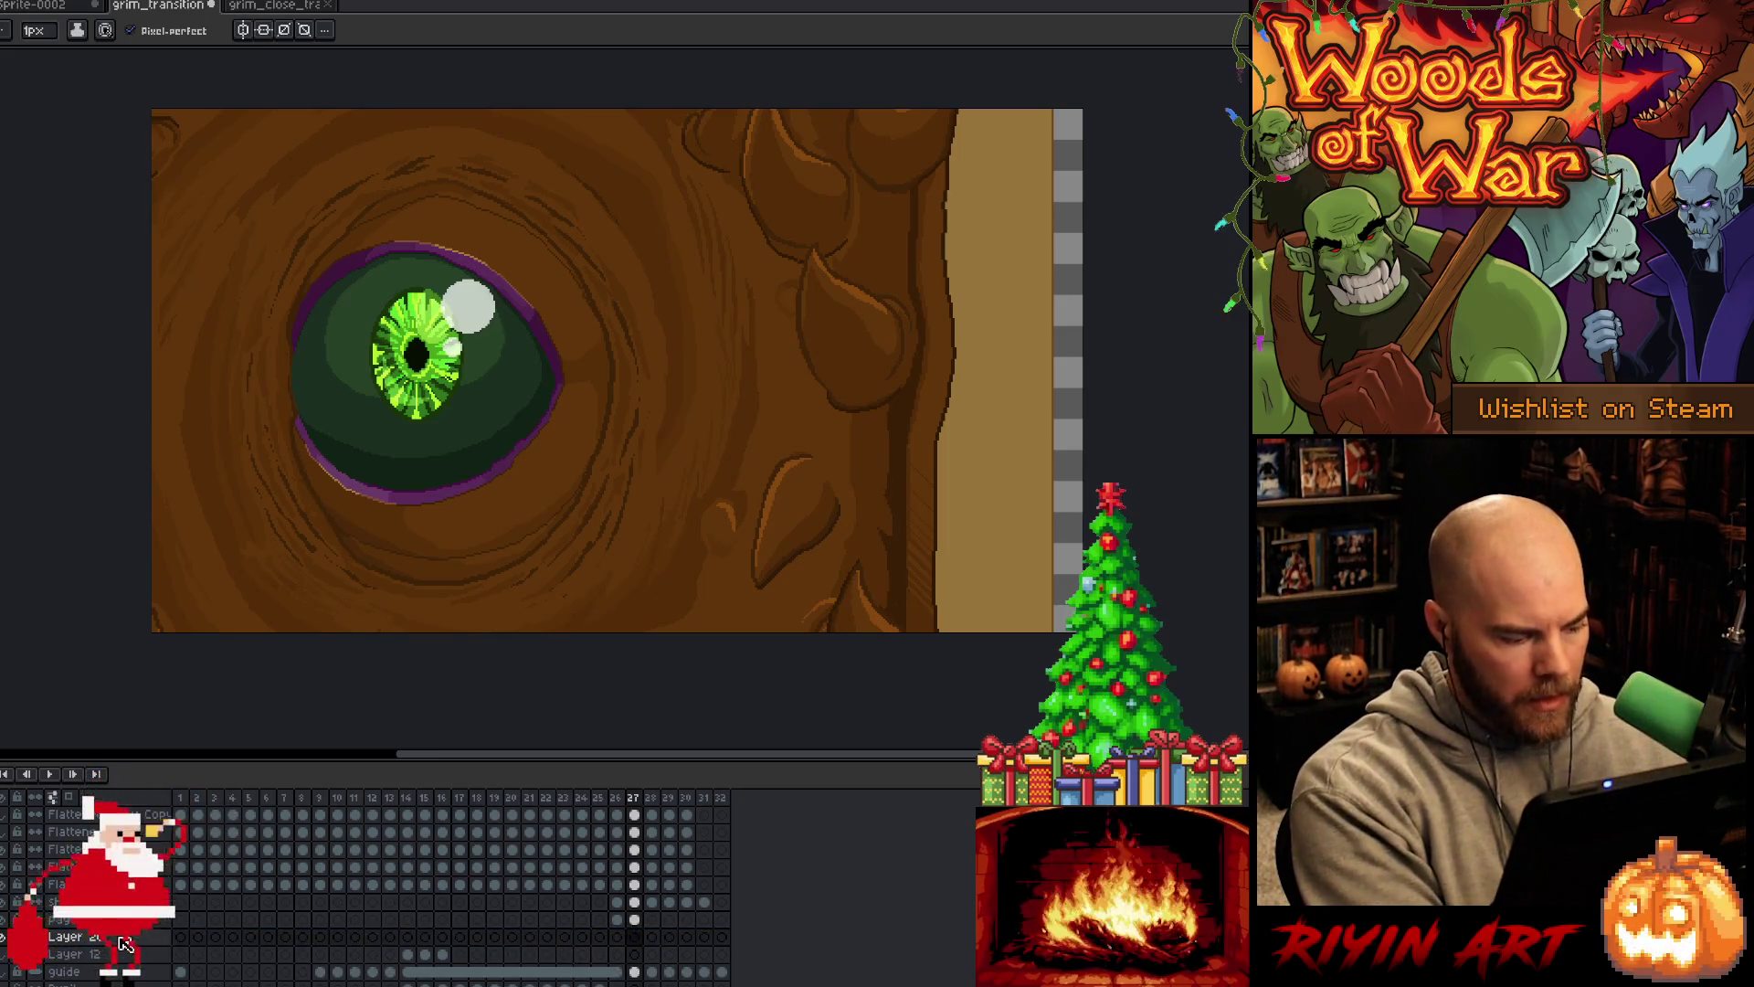
{"action": "double_click", "coordinate": [125, 943]}
{"action": "type", "text": "page 2"}
{"action": "key", "text": "Return"}
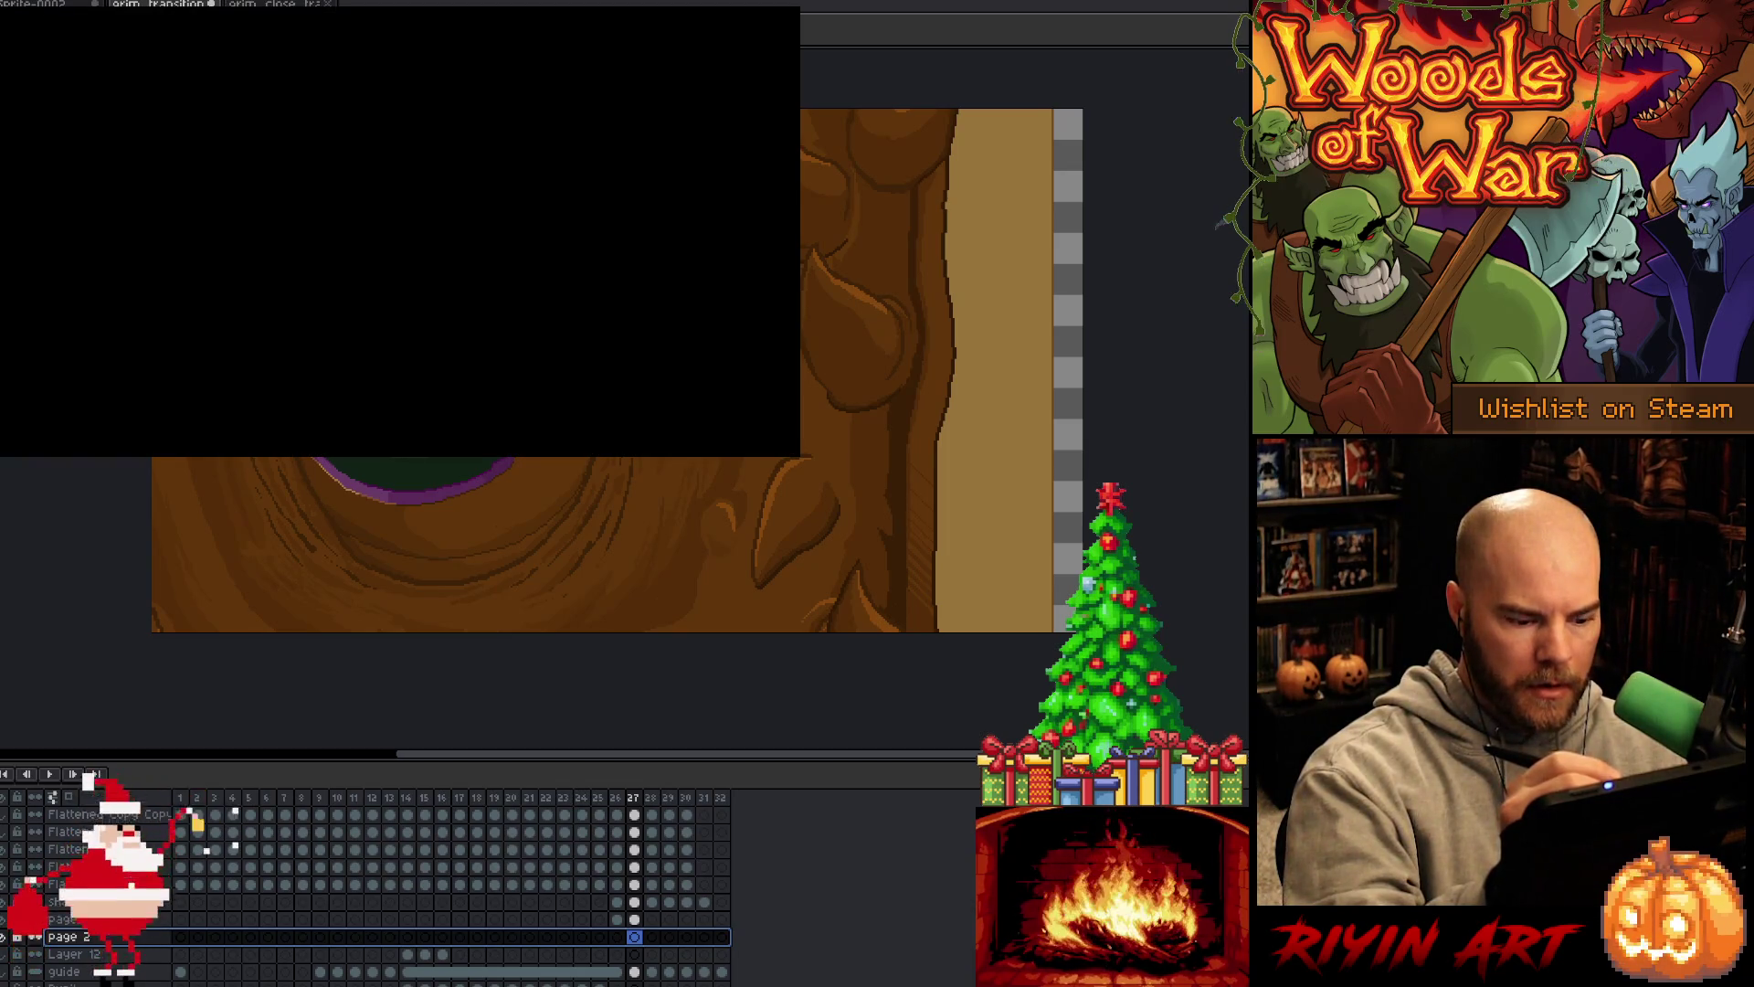
Select the wooden page column on frame 27 of pages and shift it left
{"action": "left_click", "coordinate": [634, 919]}
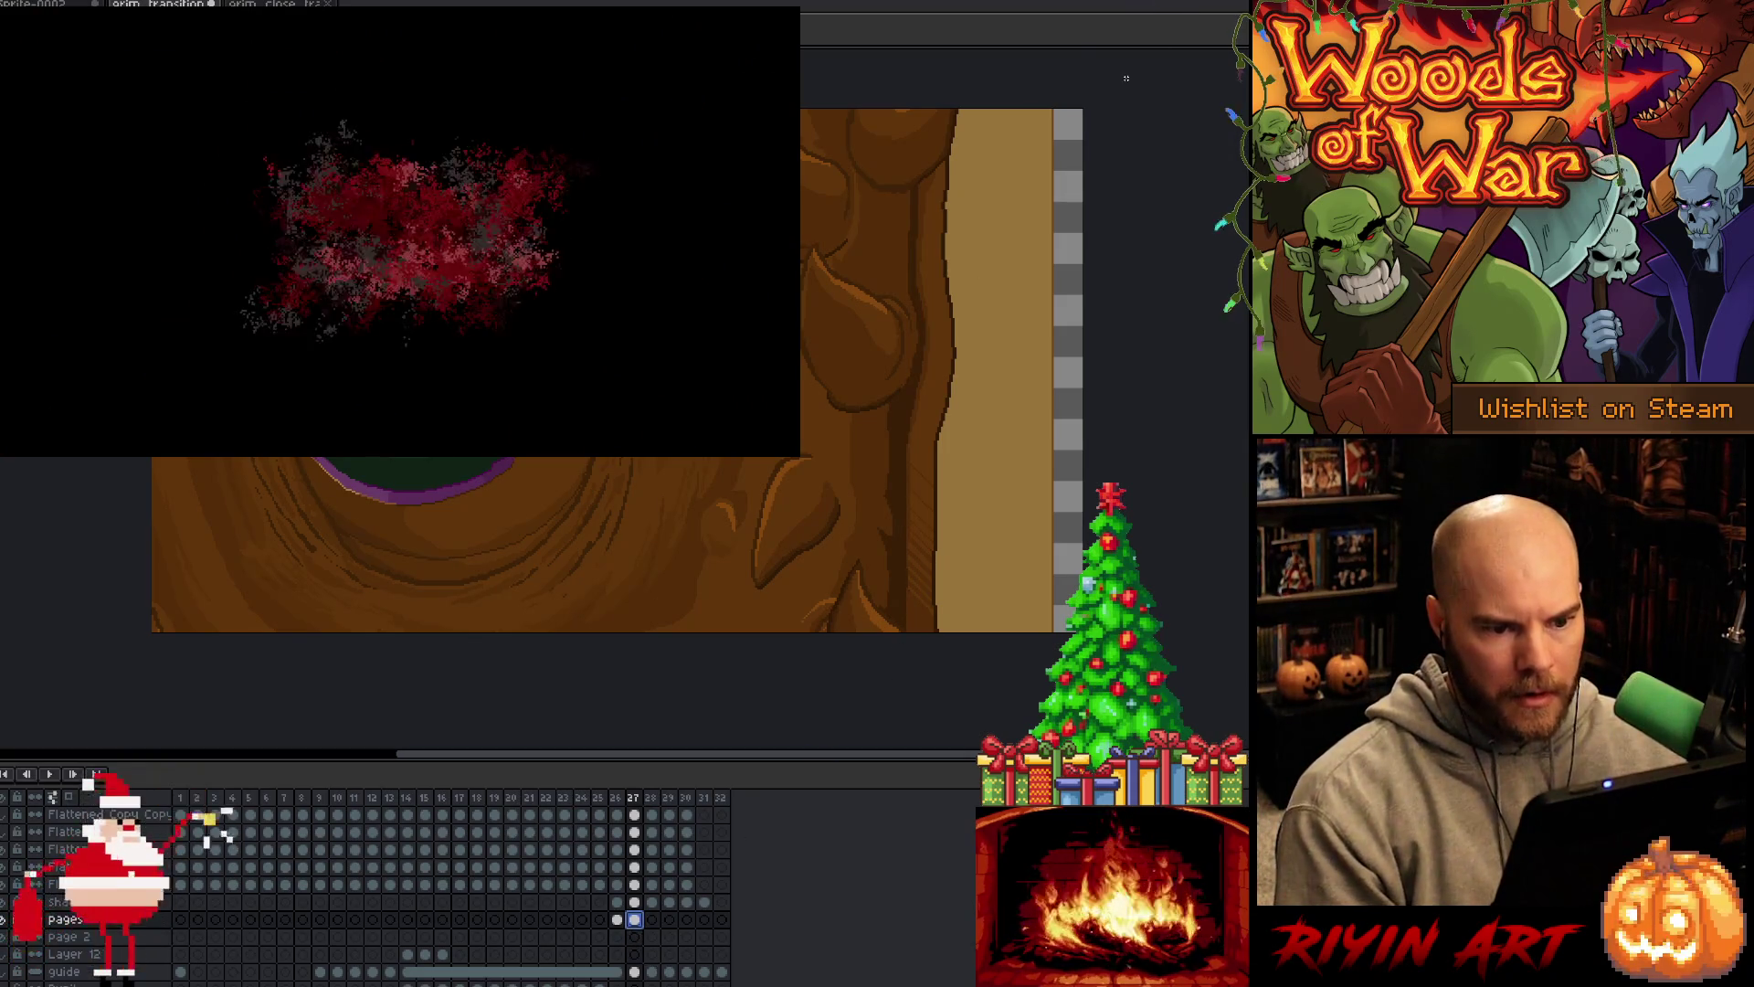
{"action": "mouse_move", "coordinate": [1126, 79]}
{"action": "left_mouse_down"}
{"action": "mouse_move", "coordinate": [872, 694]}
{"action": "mouse_move", "coordinate": [809, 732]}
{"action": "left_mouse_up"}
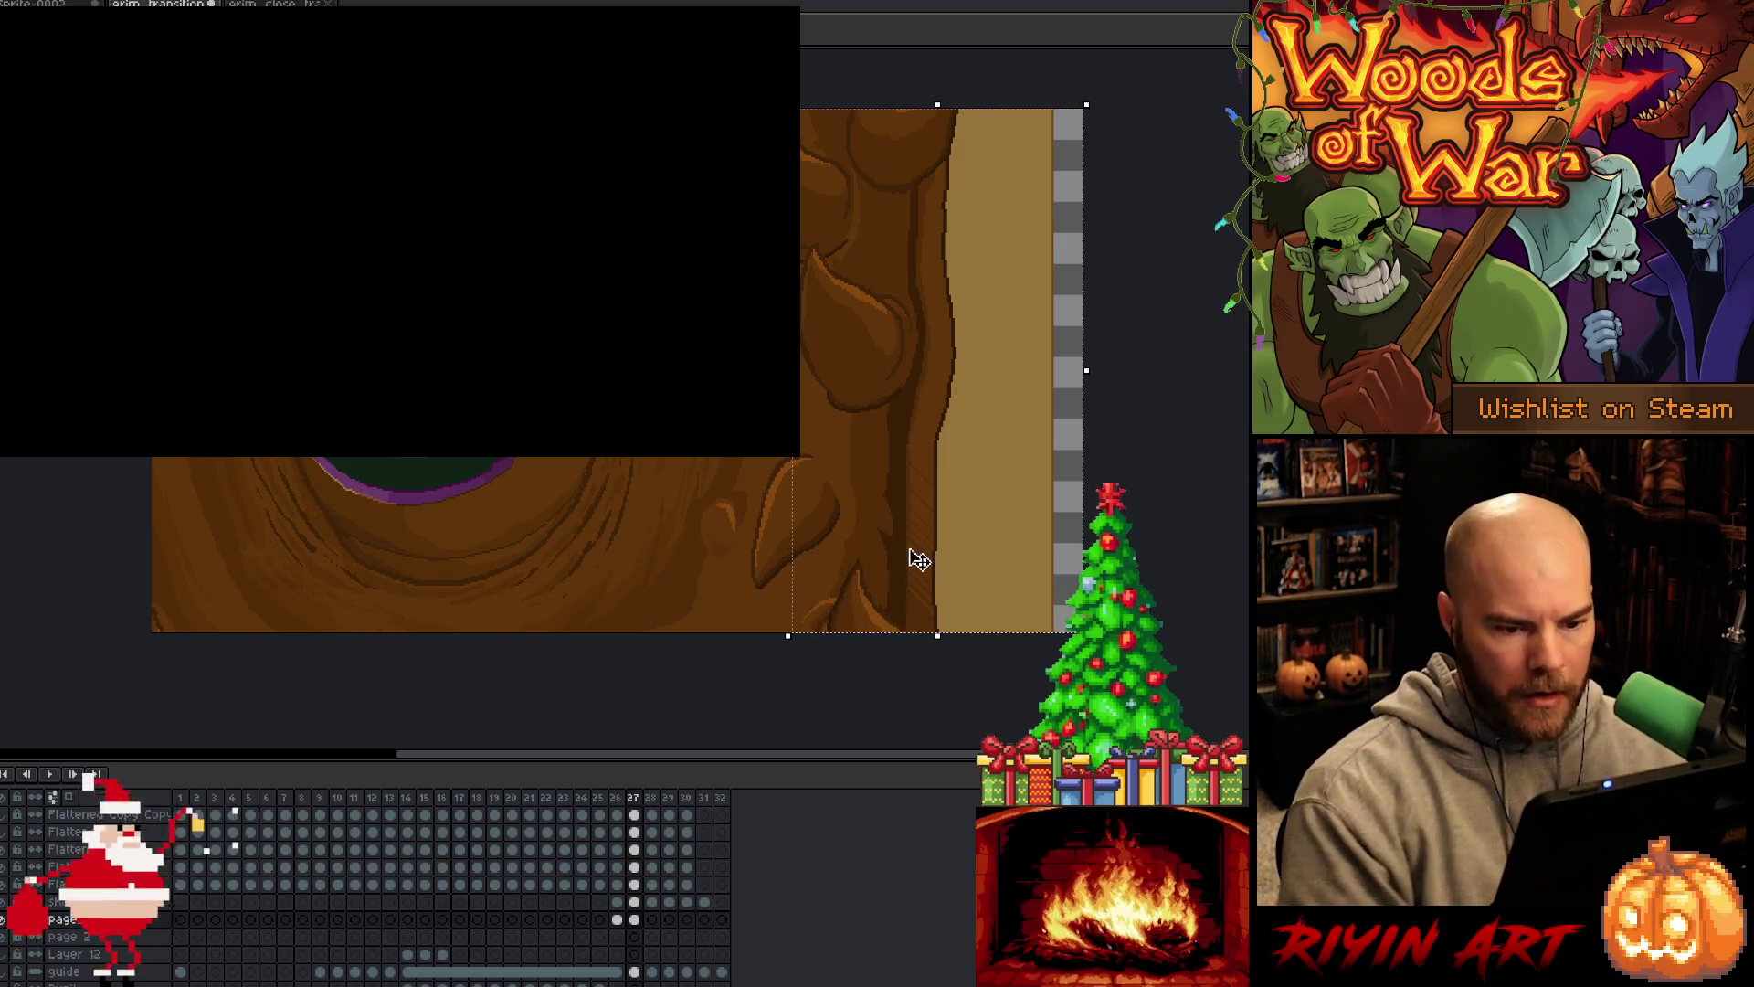
{"action": "left_click_drag", "start_coordinate": [941, 548], "coordinate": [911, 539]}
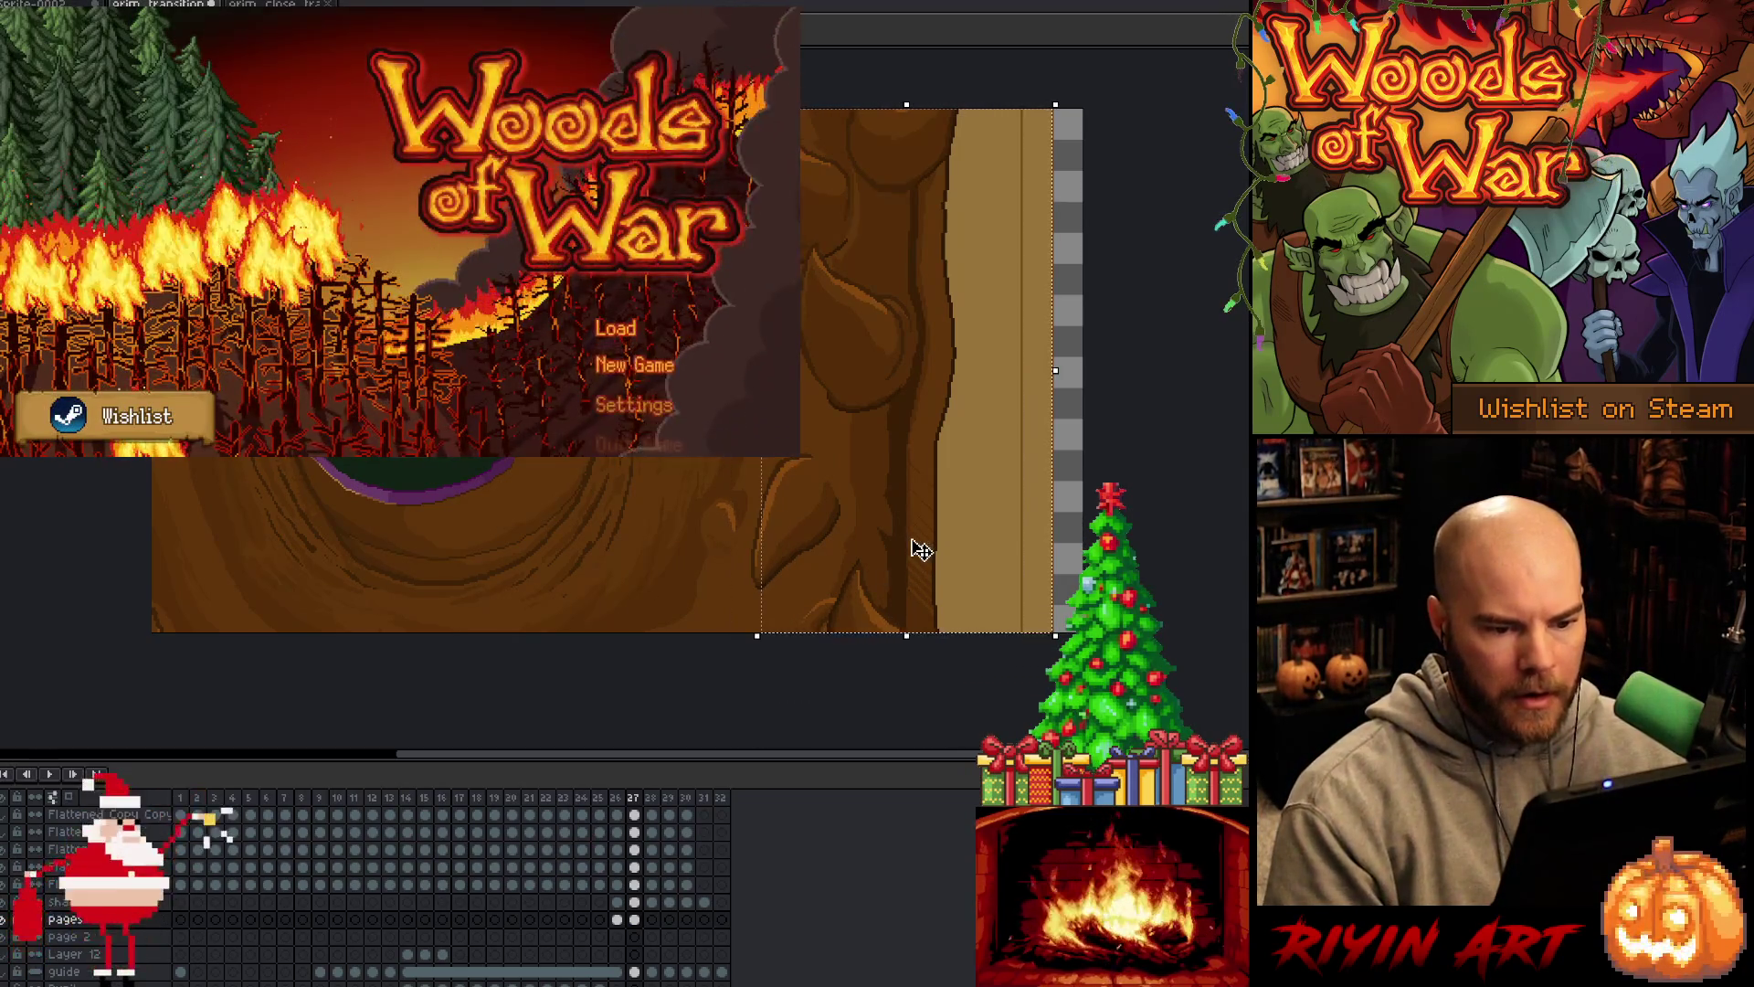
{"action": "key", "text": "Left"}
{"action": "key", "text": "Left"}
{"action": "key", "text": "Left"}
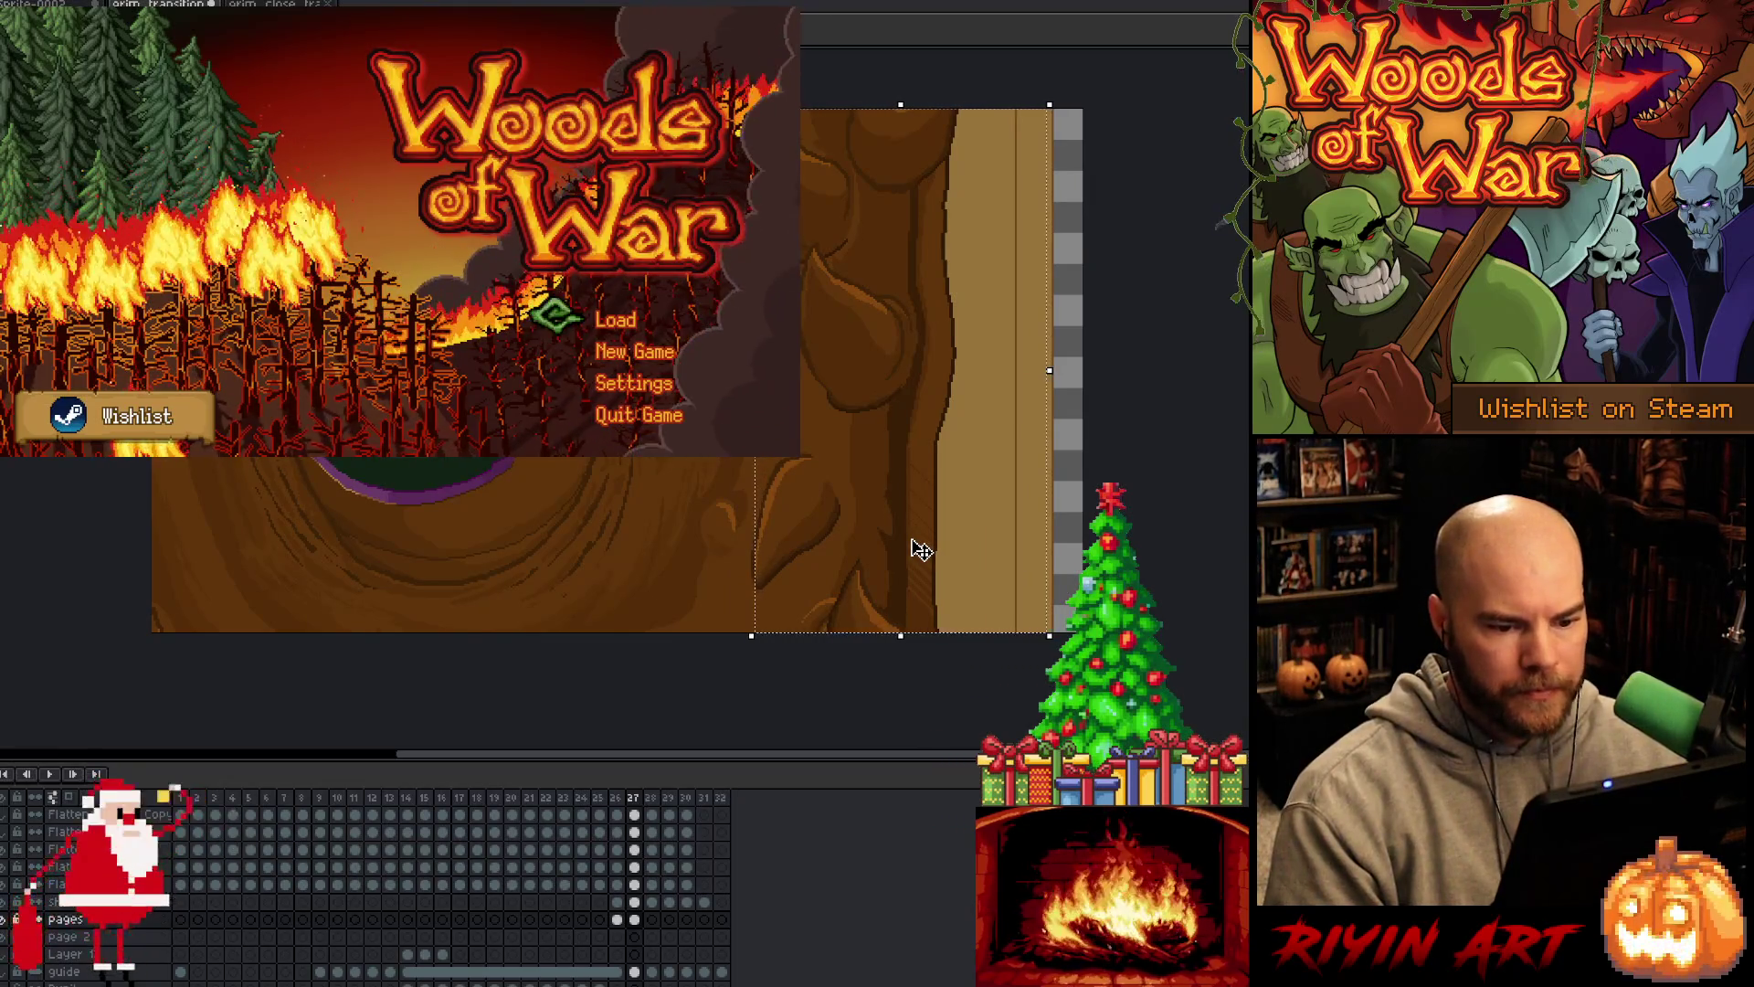
{"action": "key", "text": "Left"}
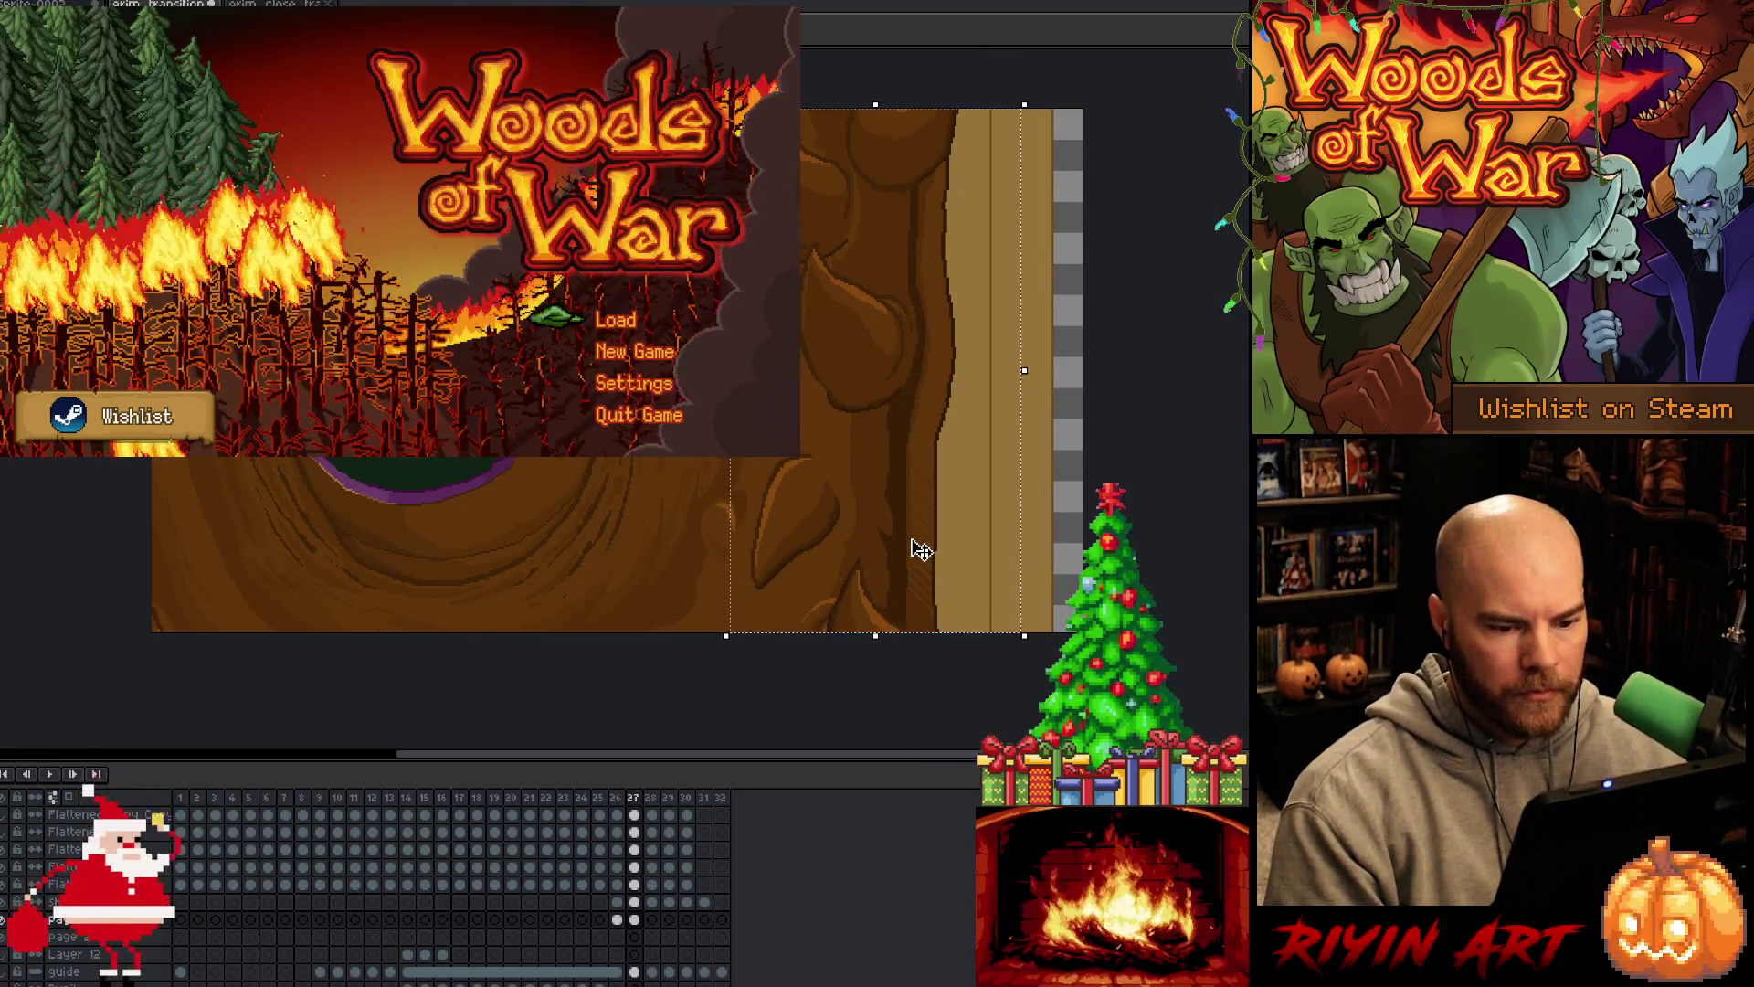
{"action": "key", "text": "Right"}
{"action": "key", "text": "Right"}
{"action": "key", "text": "Right"}
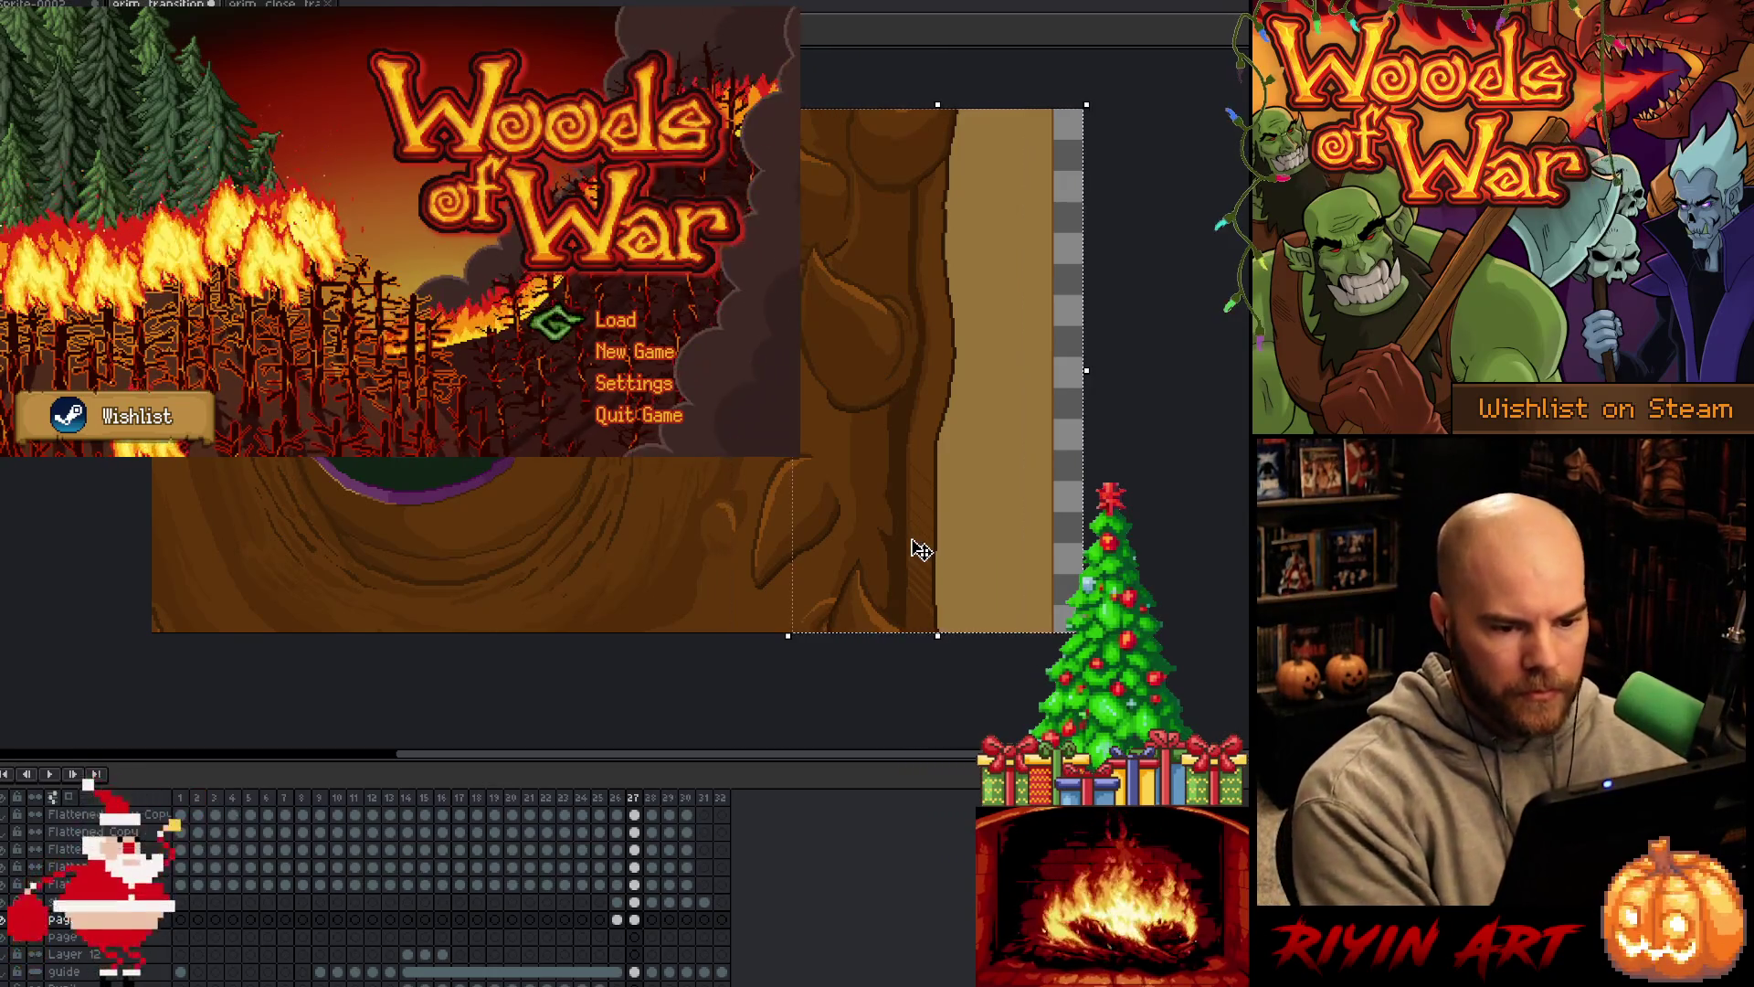
{"action": "key", "text": "Left"}
{"action": "key", "text": "Left"}
{"action": "key", "text": "Left"}
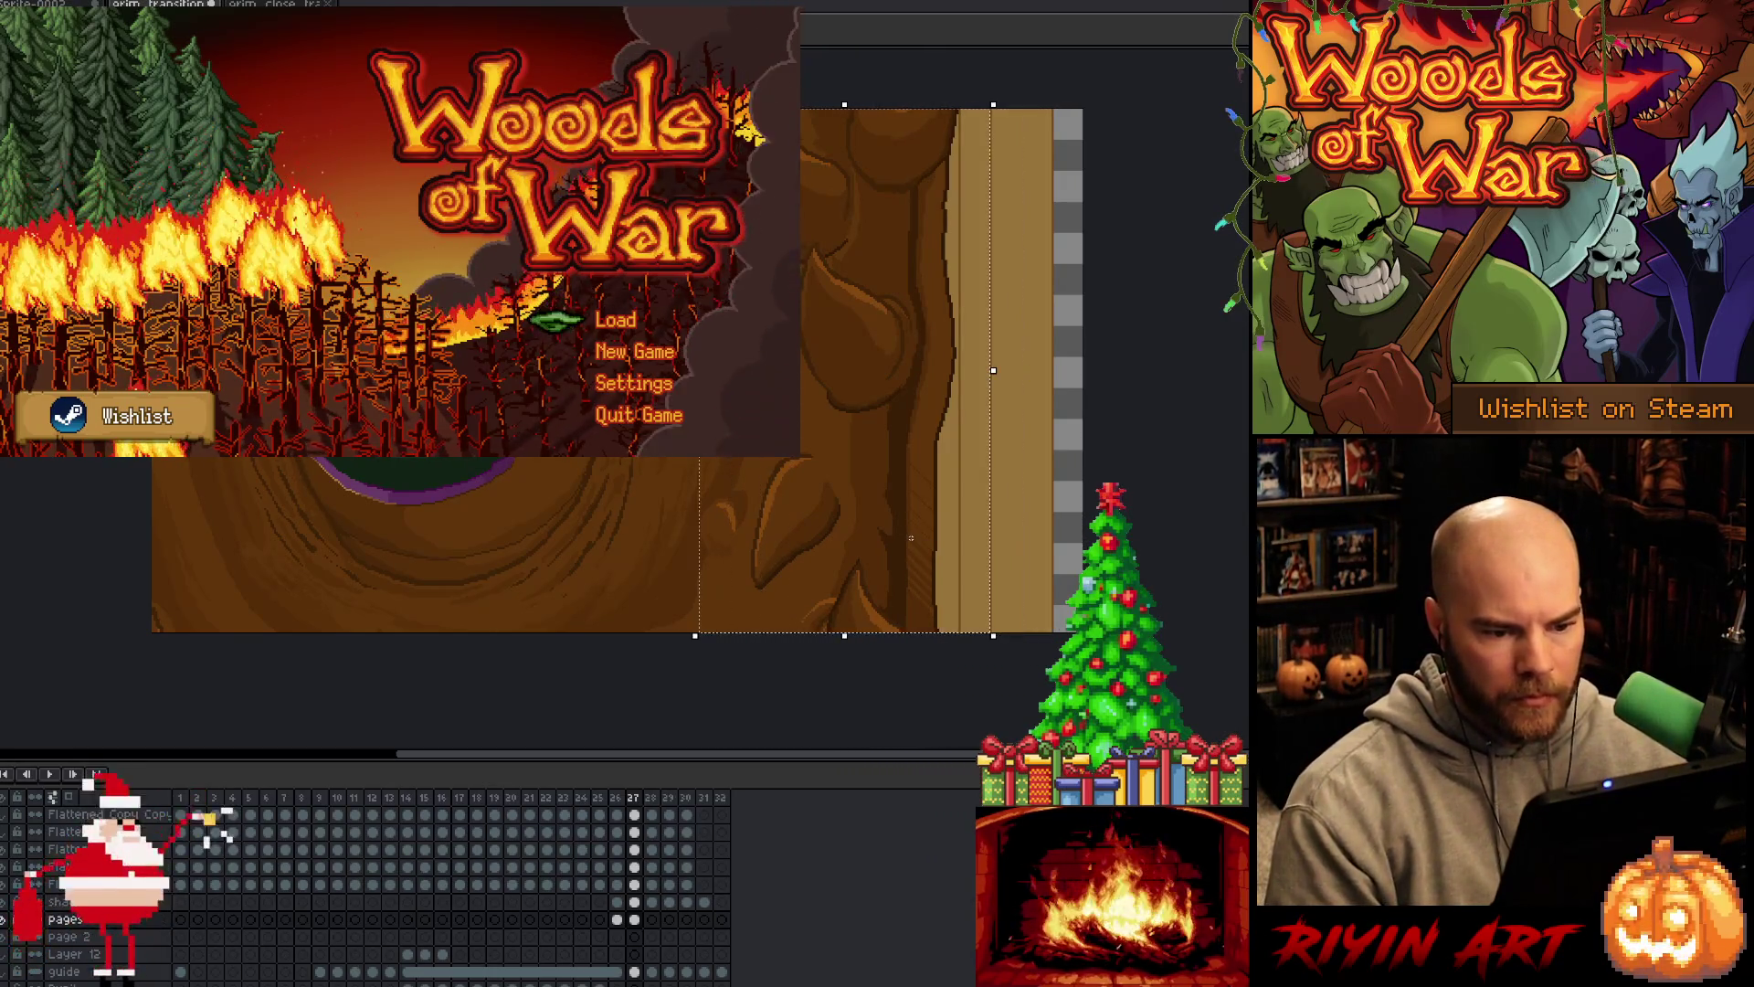
Fine-tune the column position pixel by pixel, commit it, and hide the shading layer
{"action": "key", "text": "Right"}
{"action": "key", "text": "Right"}
{"action": "key", "text": "Right"}
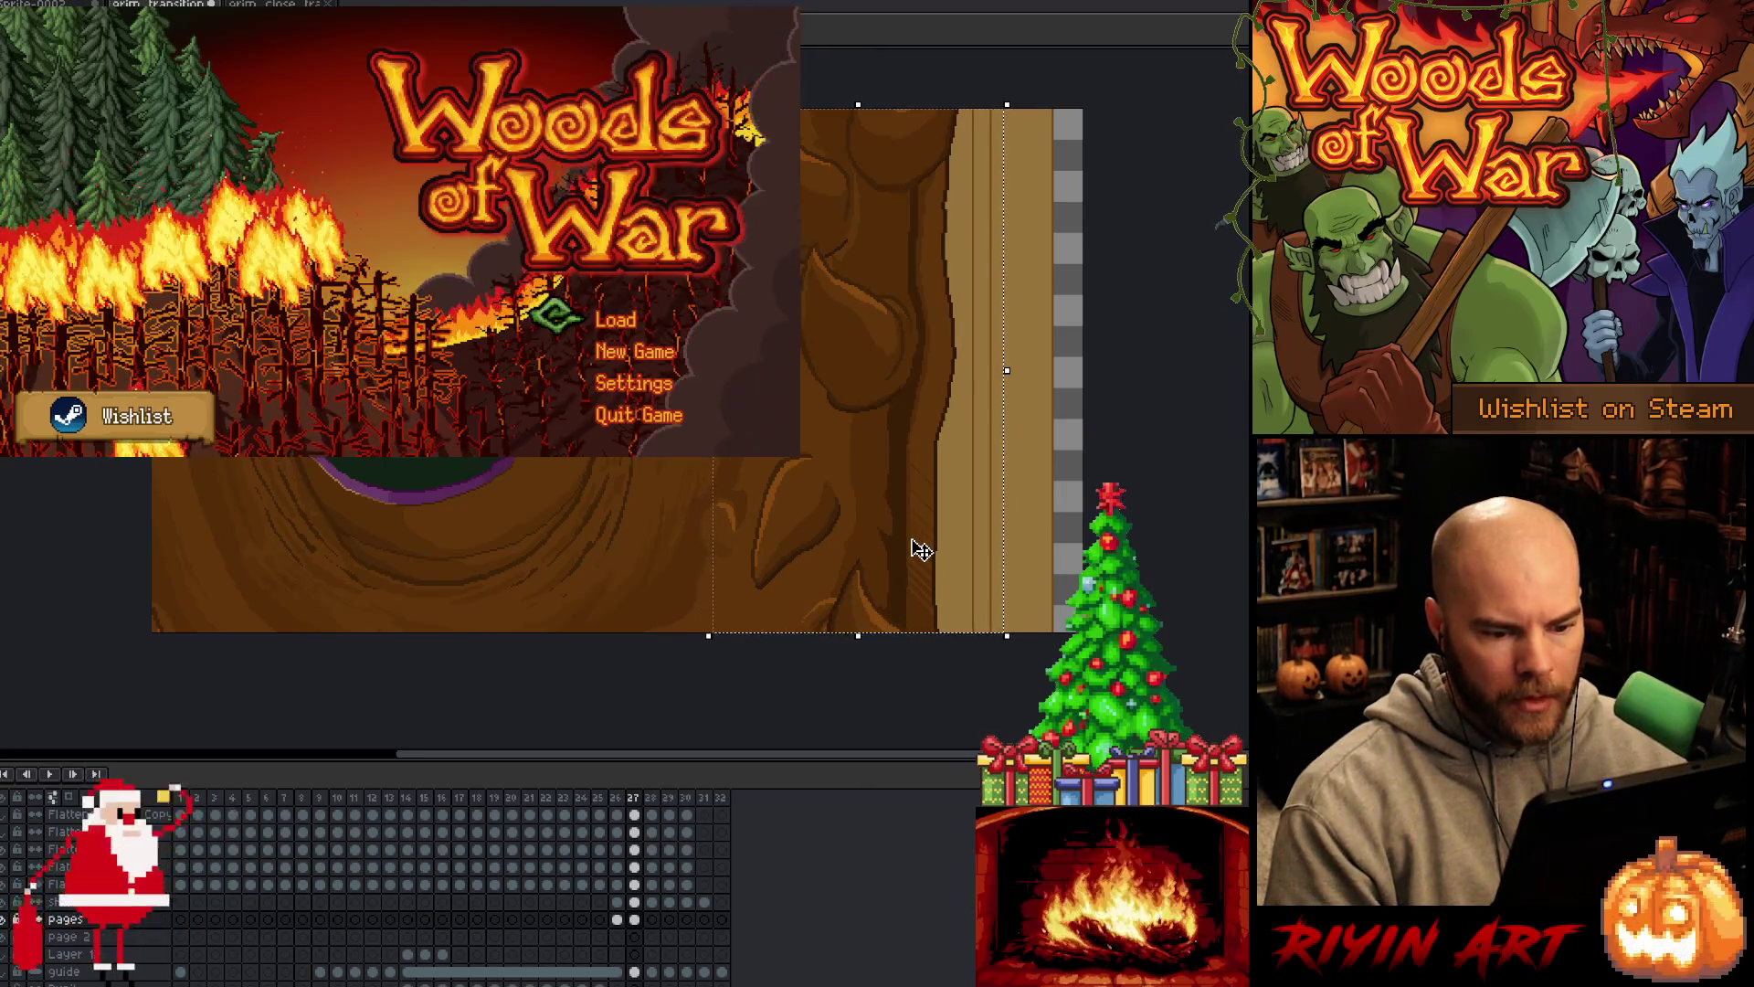
{"action": "key", "text": "Left"}
{"action": "key", "text": "Left"}
{"action": "key", "text": "Left"}
{"action": "key", "text": "Right"}
{"action": "key", "text": "Left"}
{"action": "key", "text": "Right"}
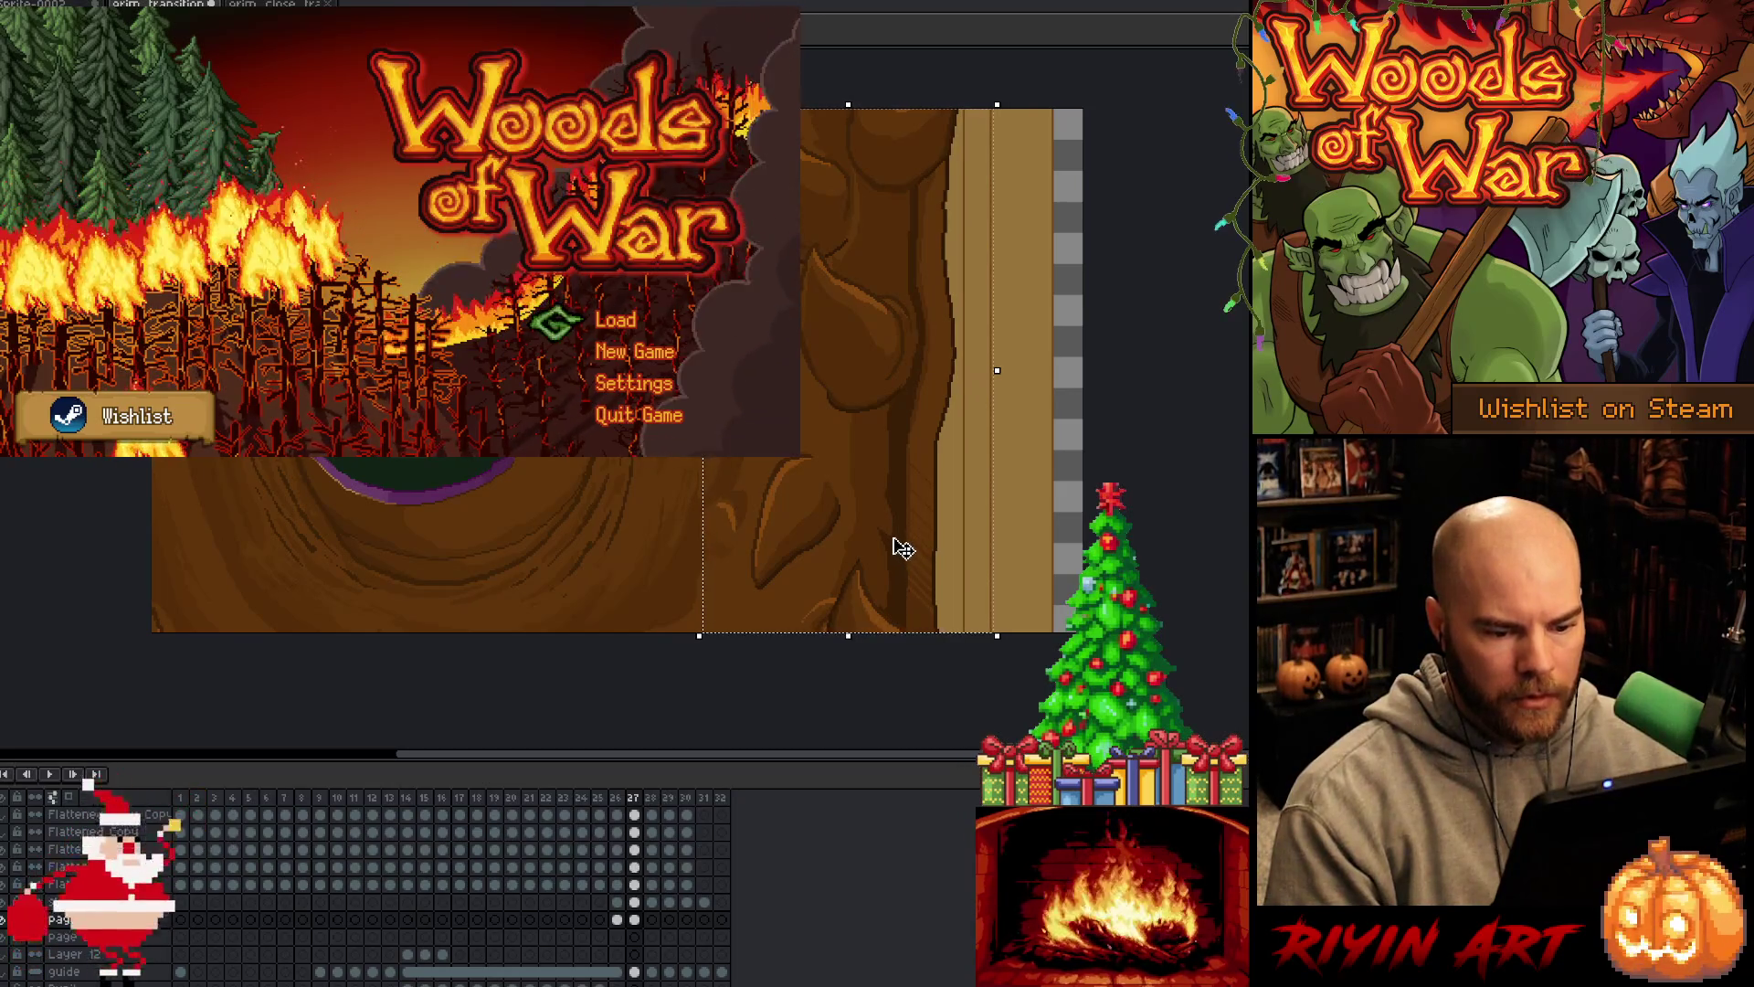
{"action": "key", "text": "Left"}
{"action": "key", "text": "Left"}
{"action": "key", "text": "Left"}
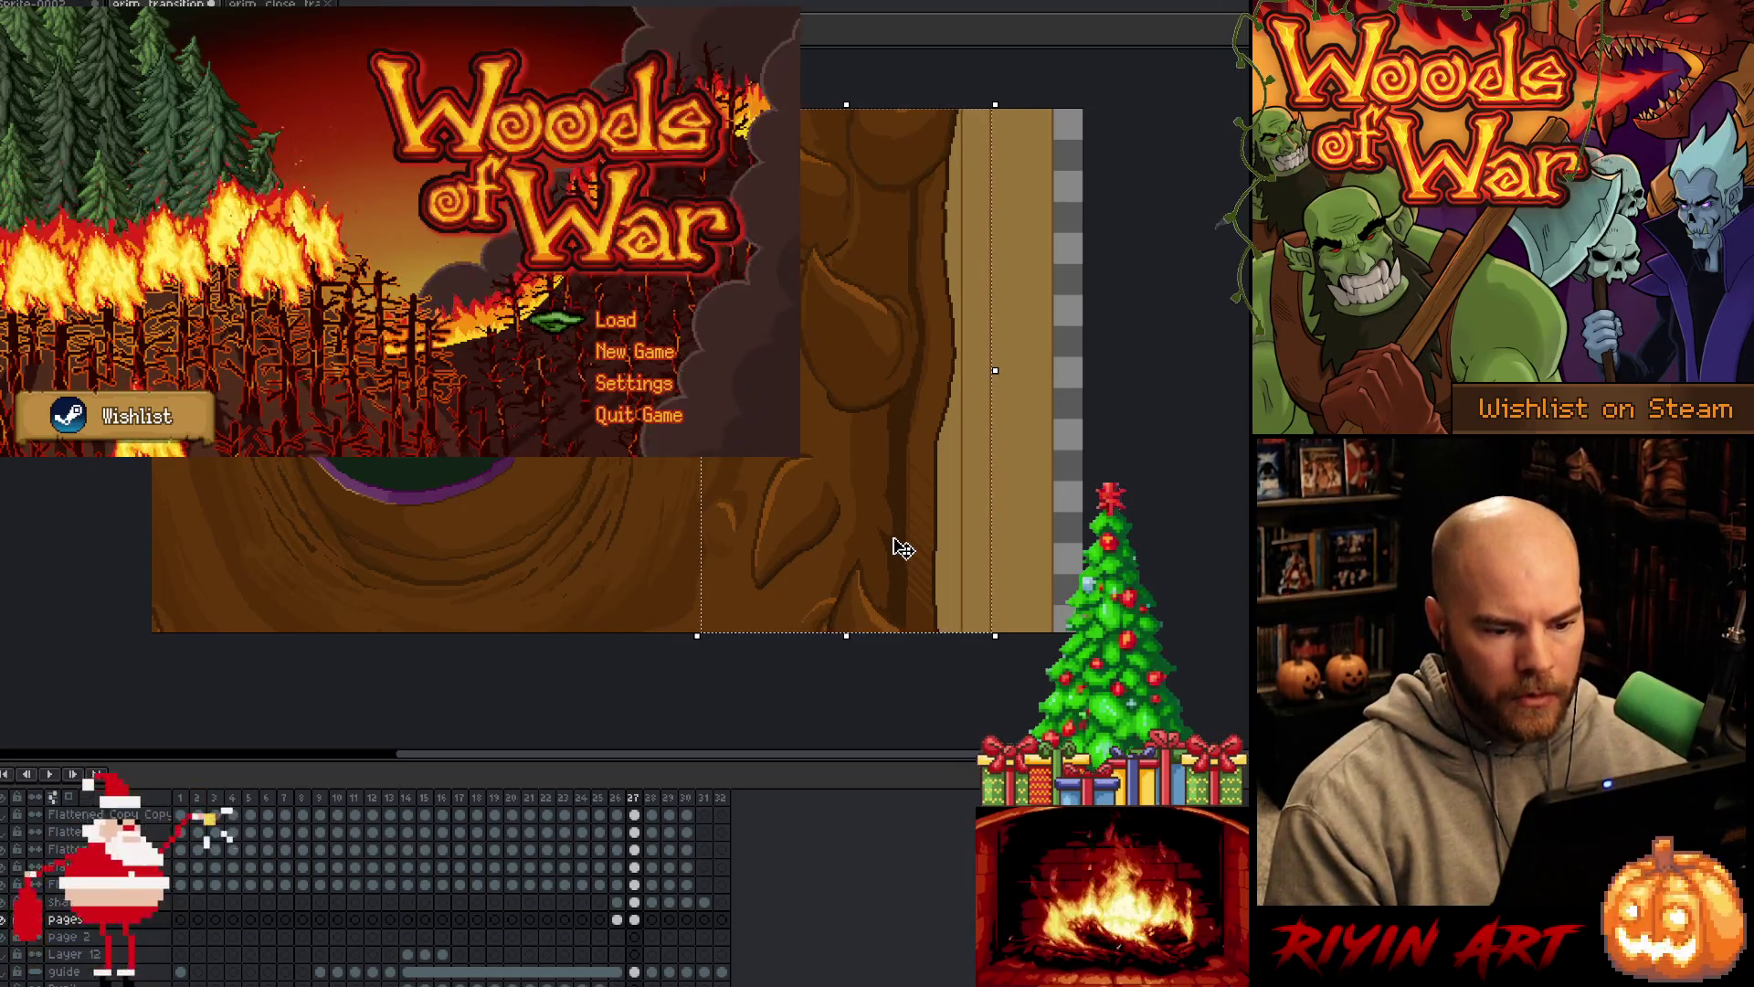
{"action": "key", "text": "Left"}
{"action": "key", "text": "Left"}
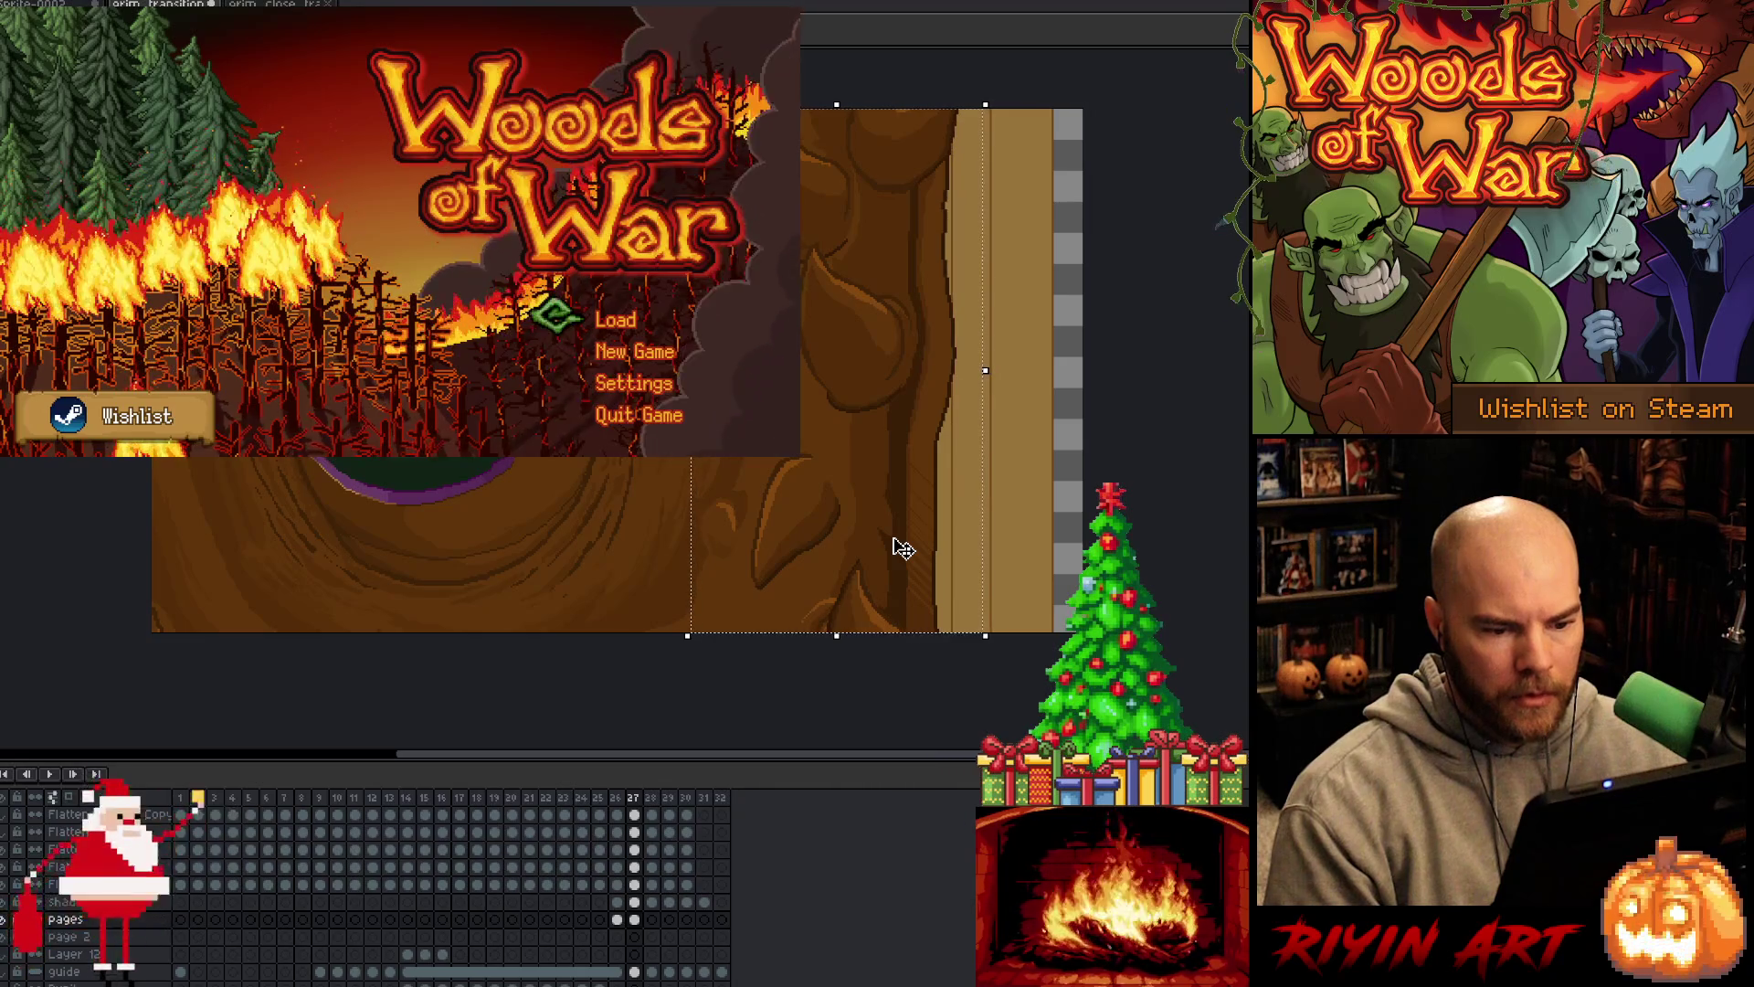
{"action": "key", "text": "Right"}
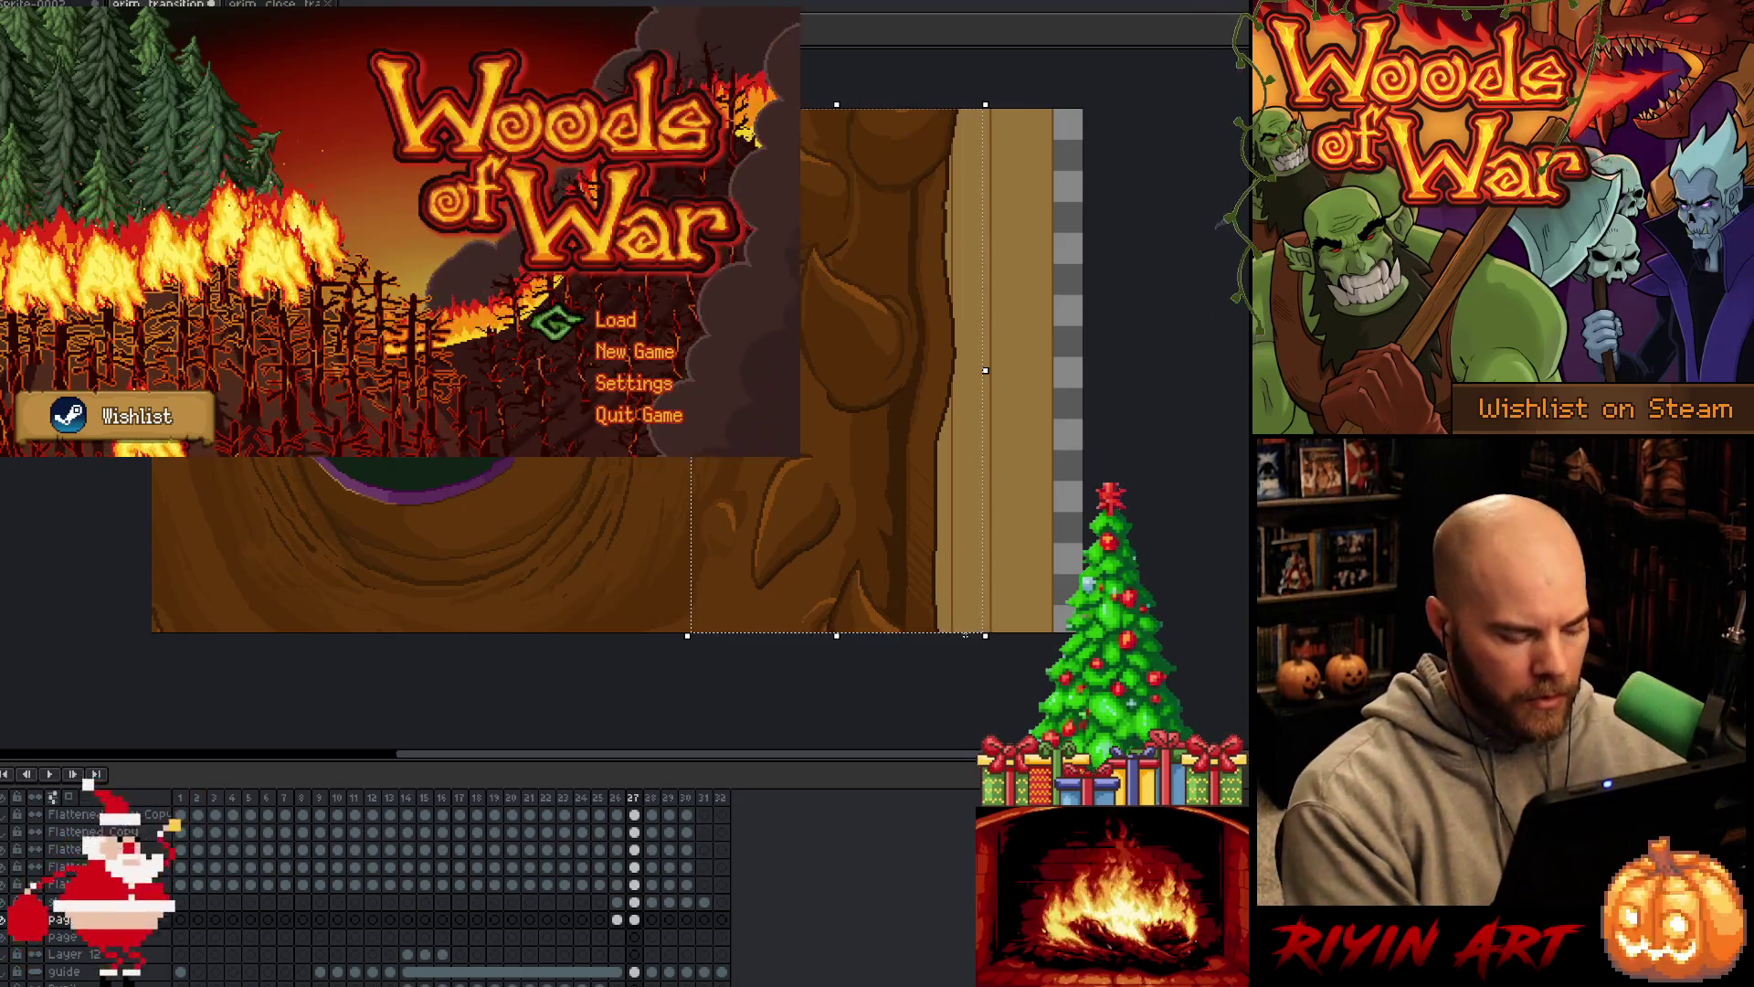
{"action": "key", "text": "ctrl+d"}
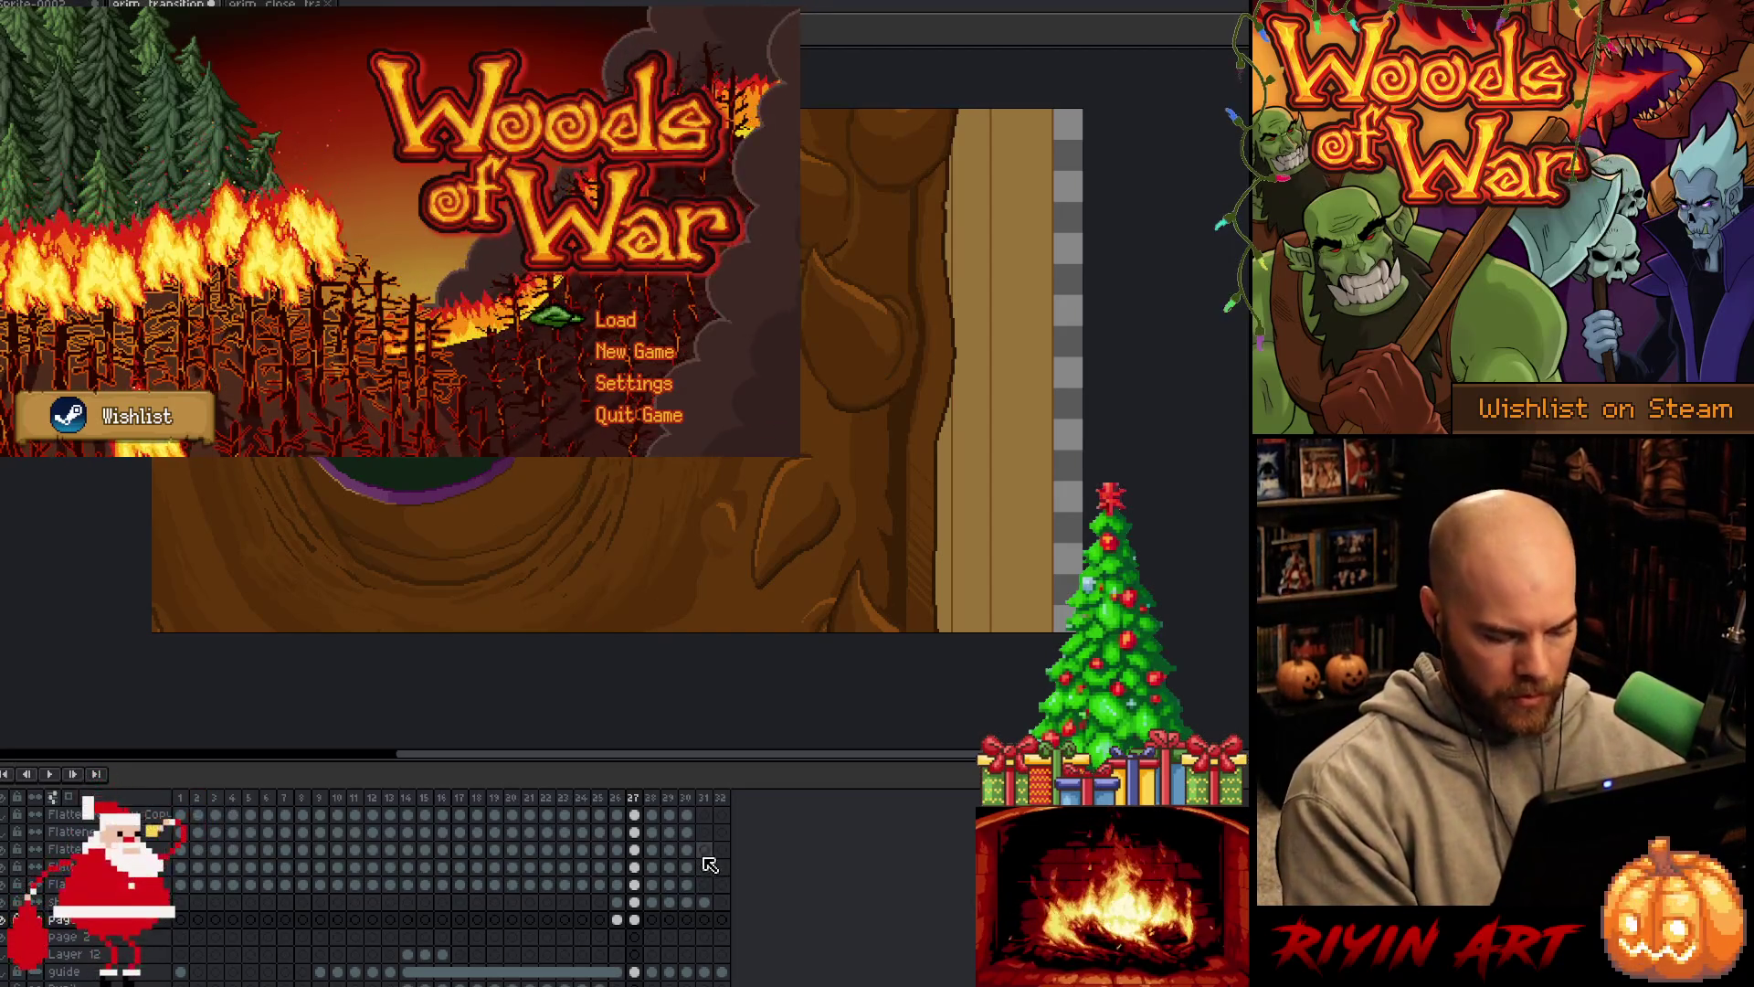
{"action": "left_click", "coordinate": [8, 902]}
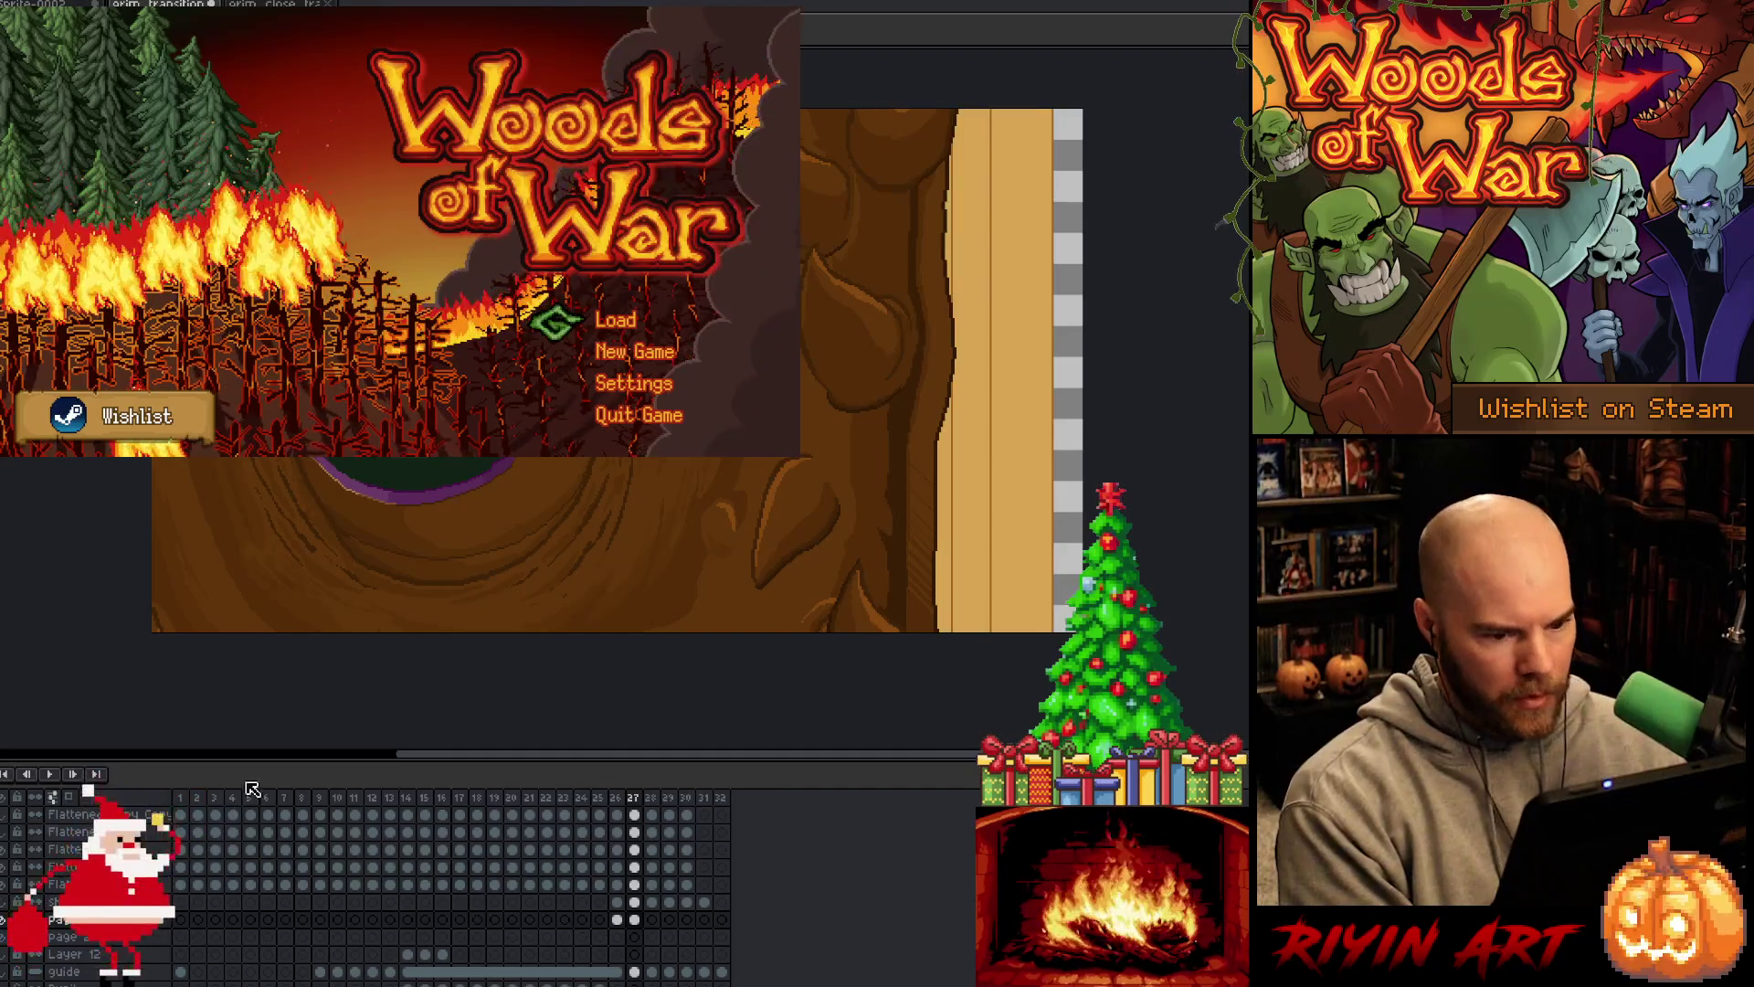
Bucket-fill the transparent gap at frame 27's right edge, then compare frames 26 and 28
{"action": "left_click", "coordinate": [634, 918]}
{"action": "left_click", "coordinate": [1067, 499]}
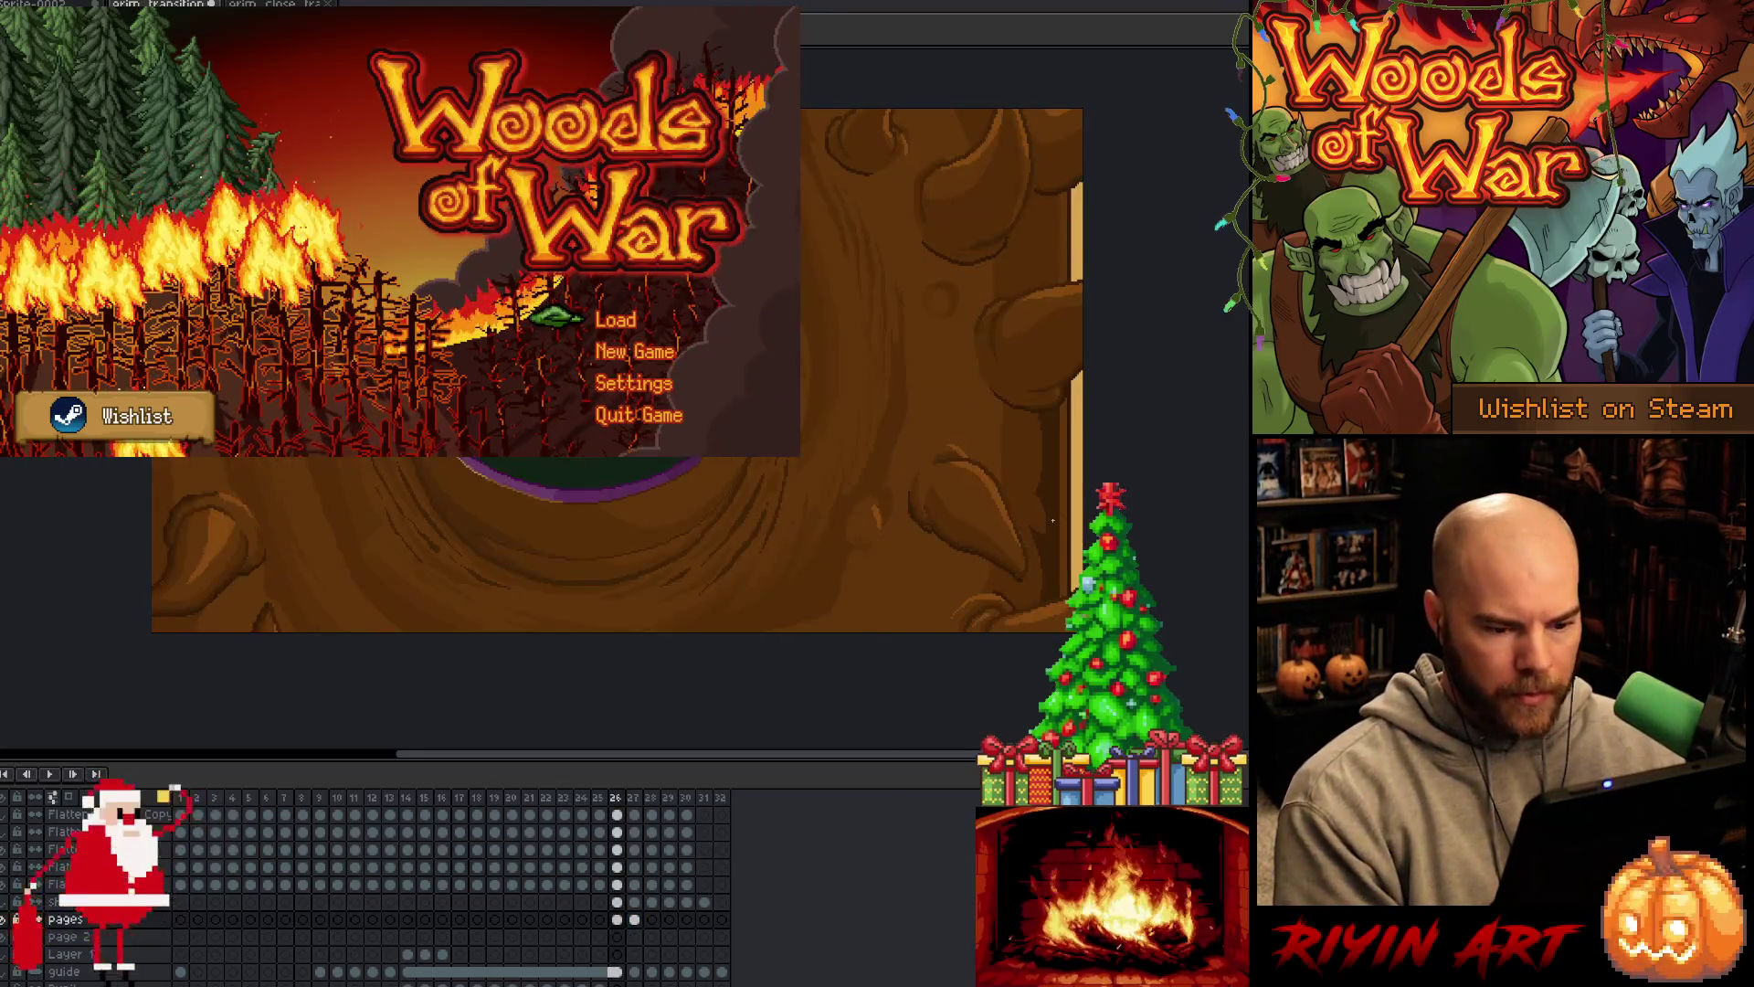
{"action": "key", "text": "Left"}
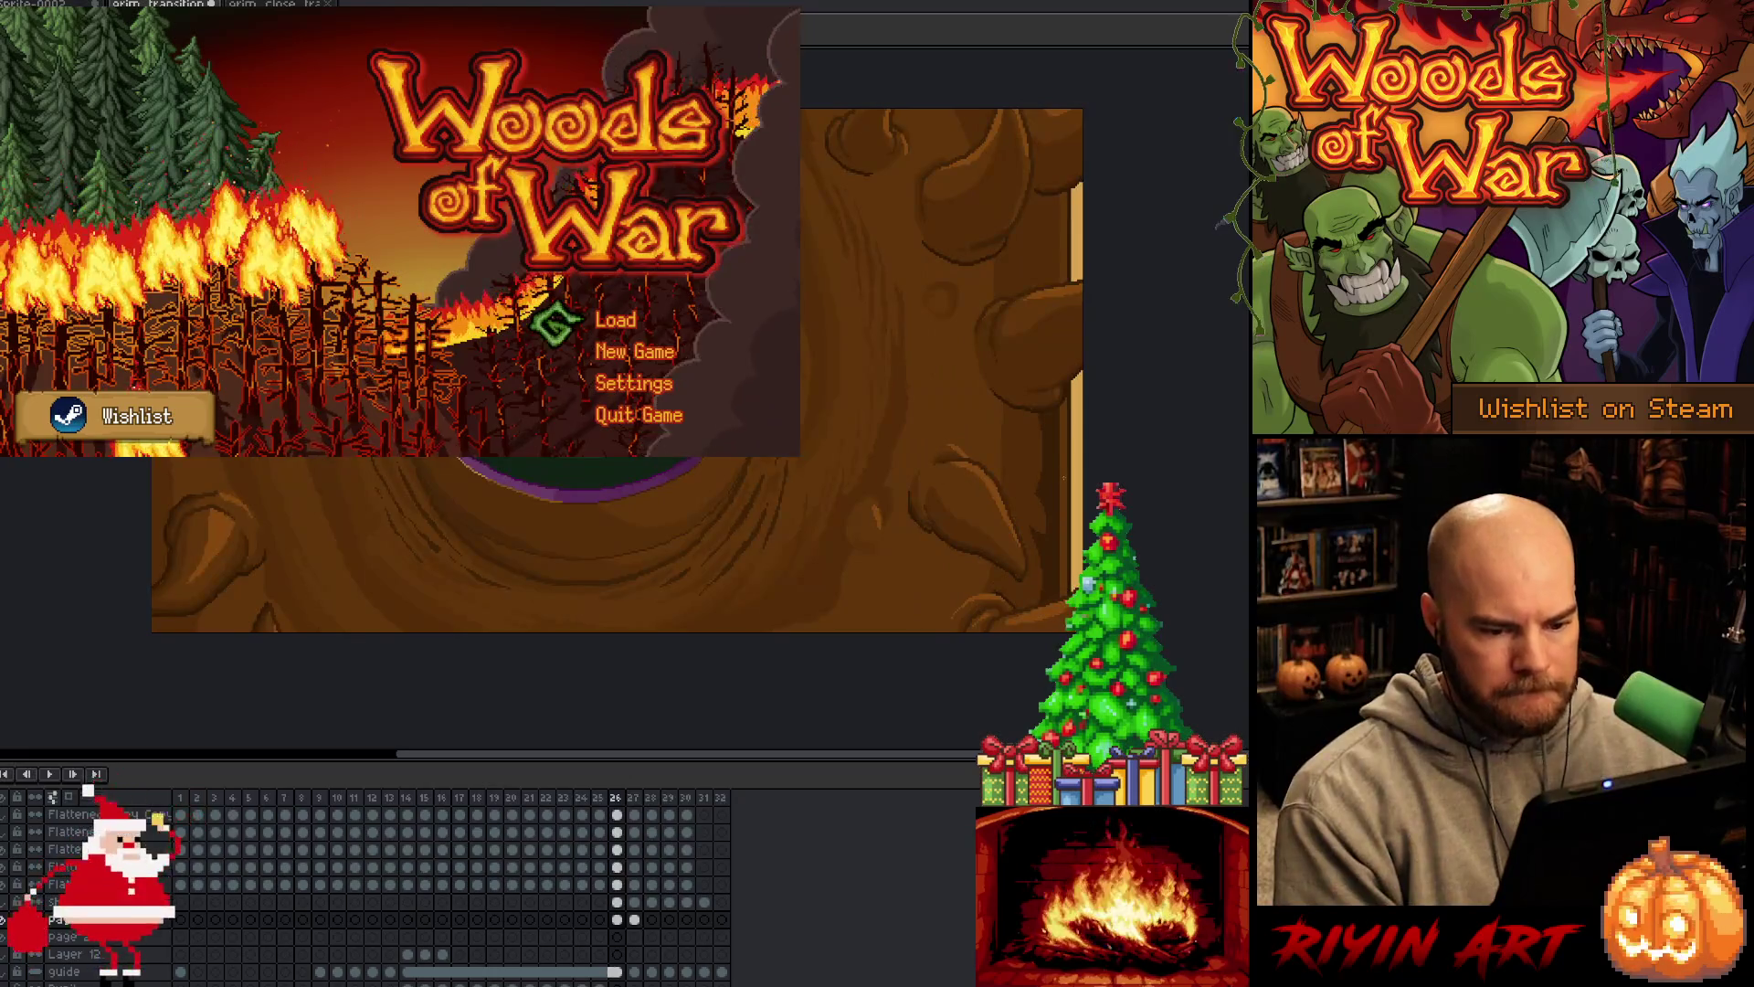
{"action": "key", "text": "Right"}
{"action": "key", "text": "Right"}
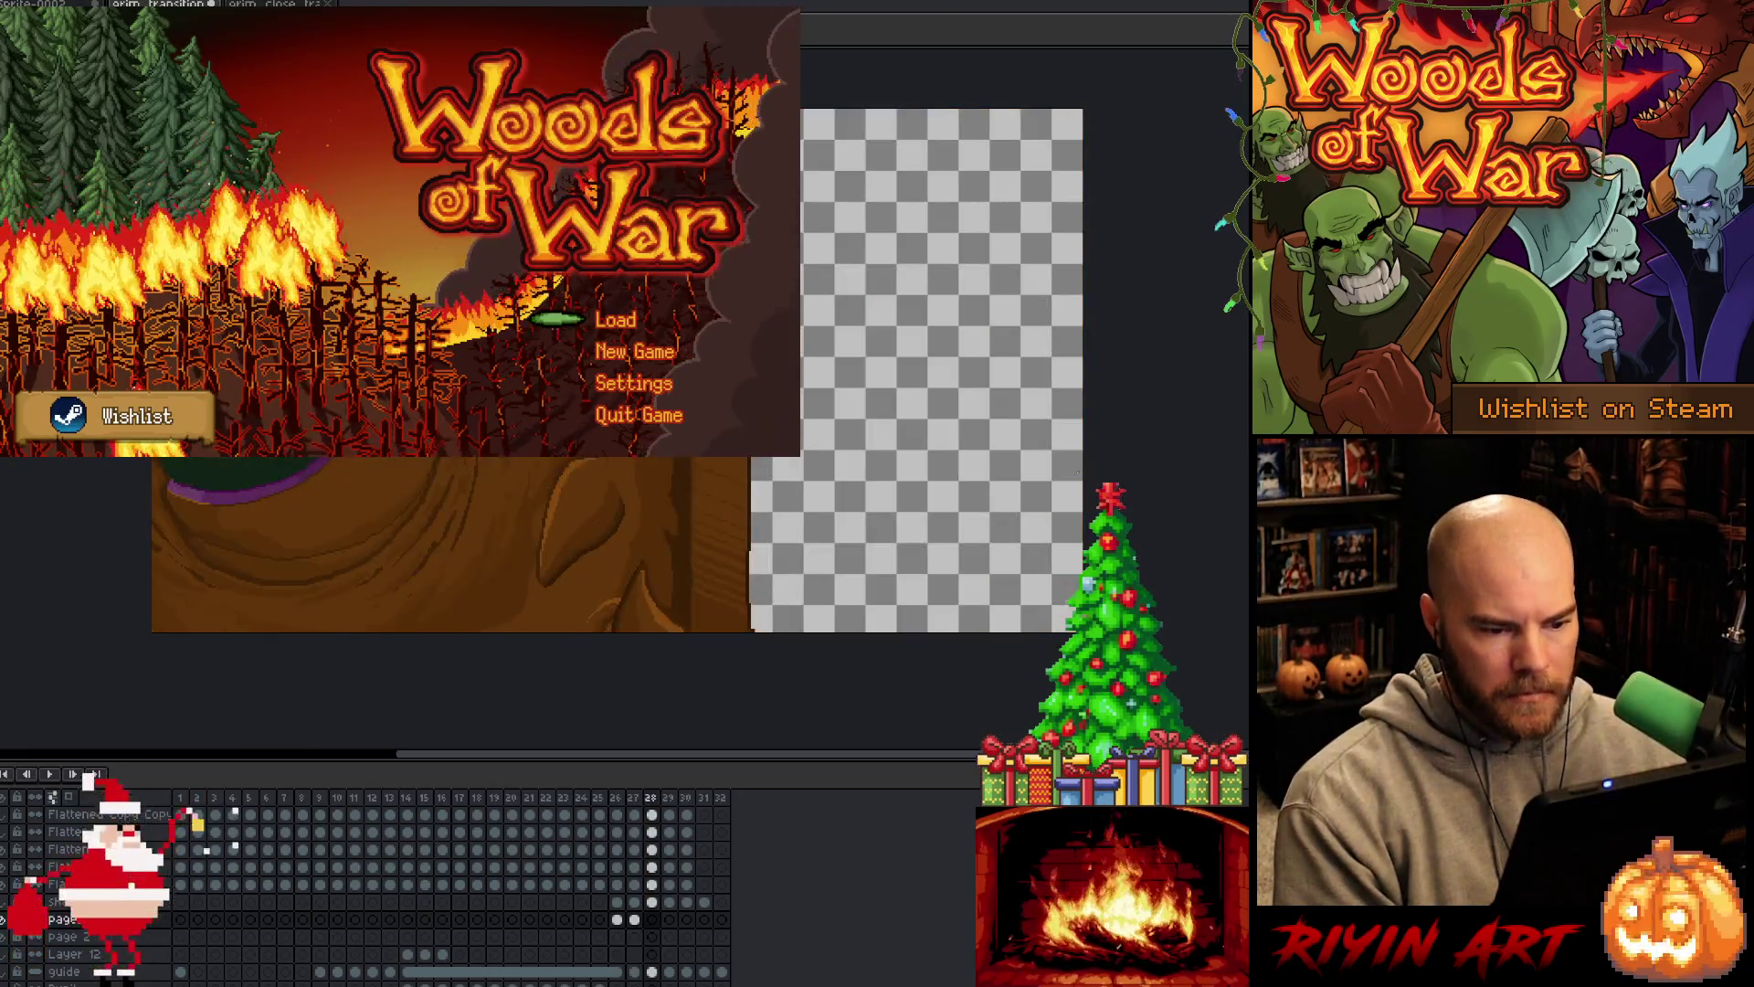
{"action": "key", "text": "Left"}
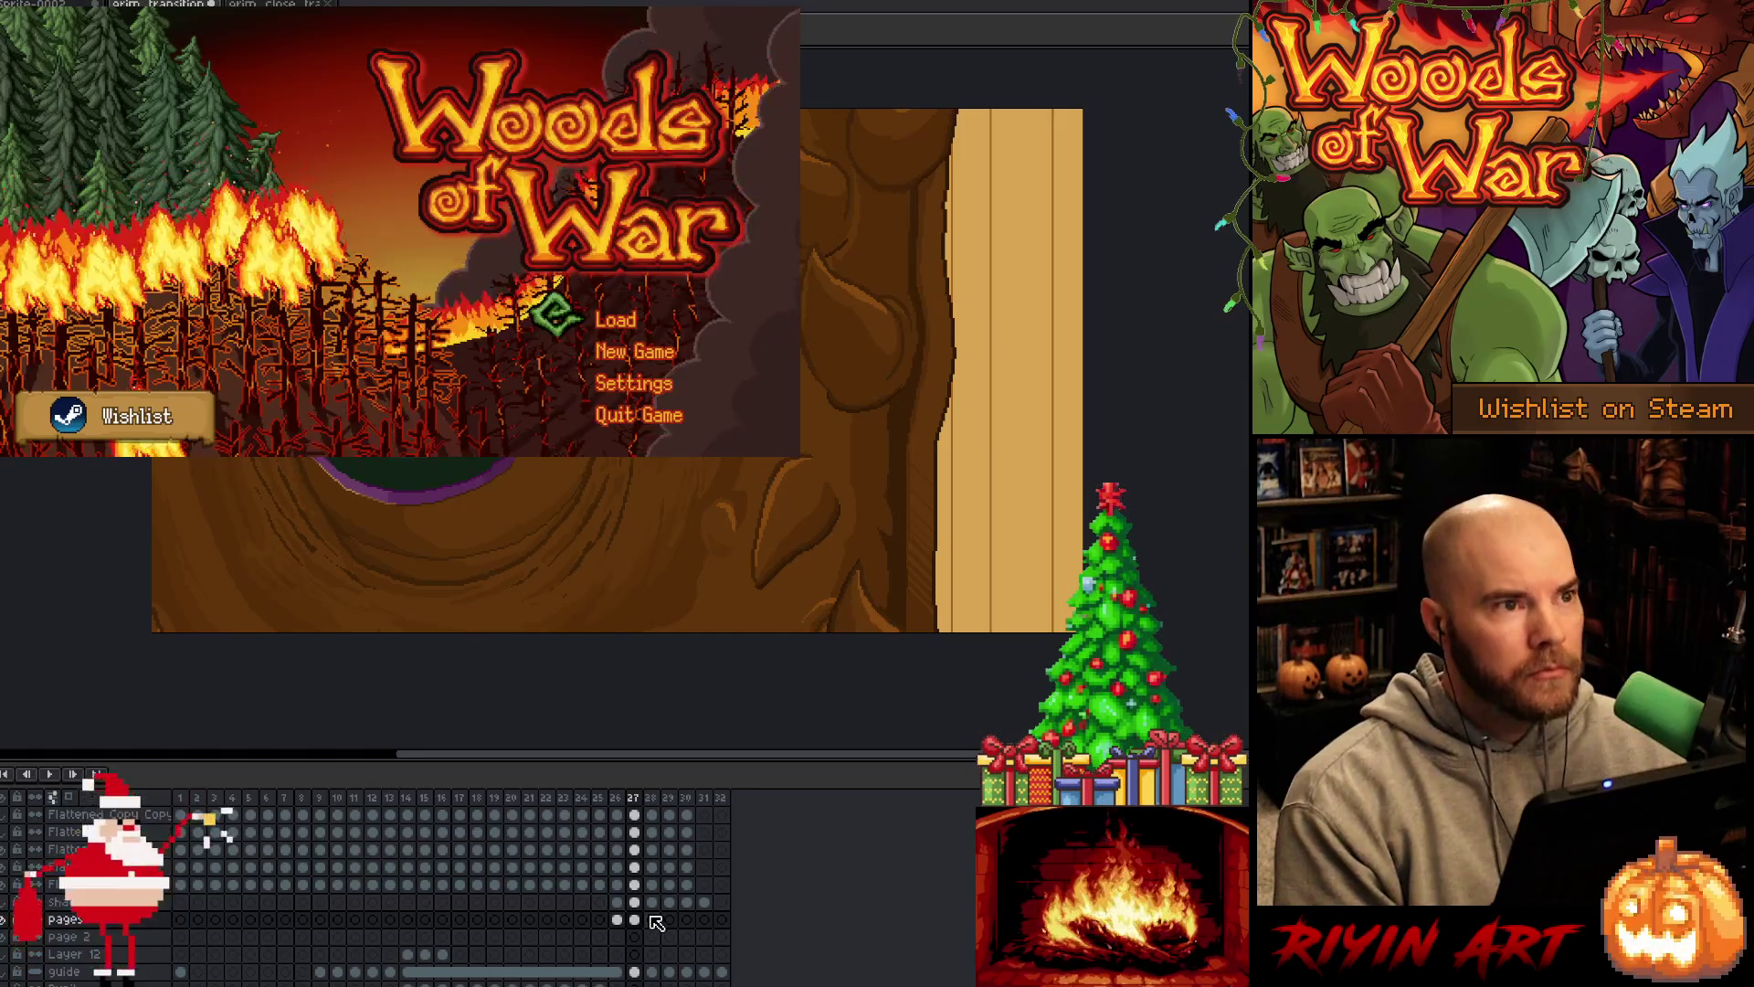
{"action": "left_click", "coordinate": [652, 919]}
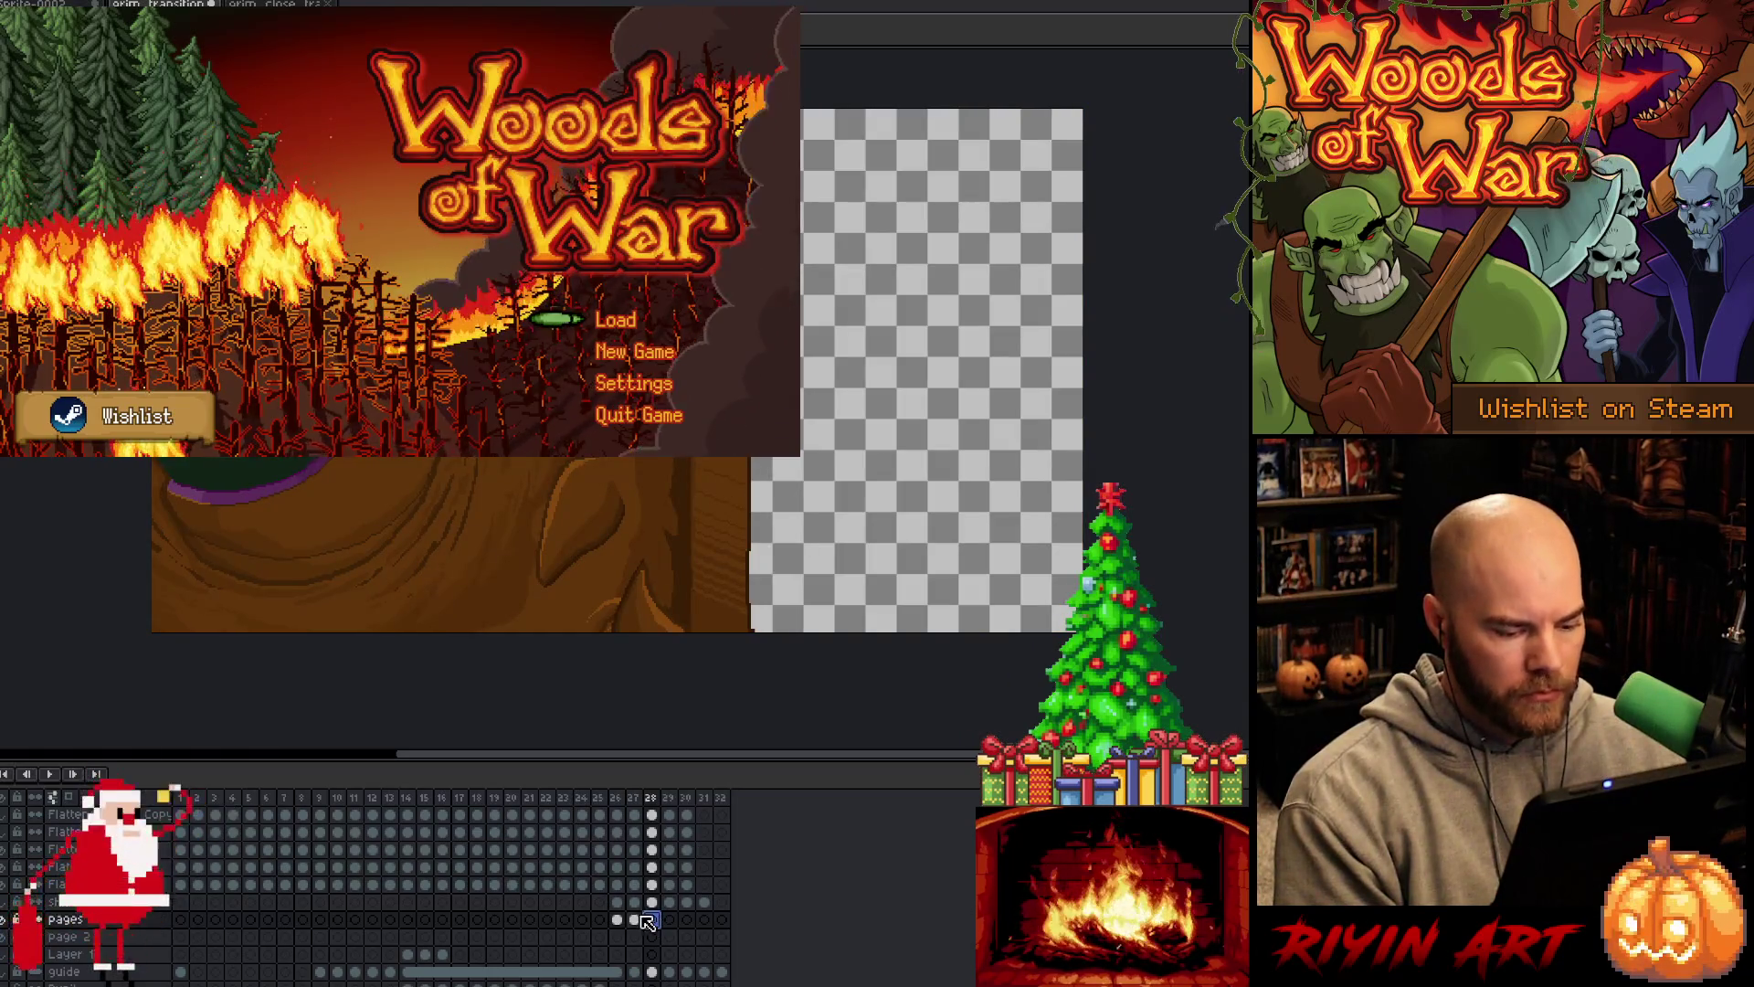
{"action": "left_click", "coordinate": [634, 919]}
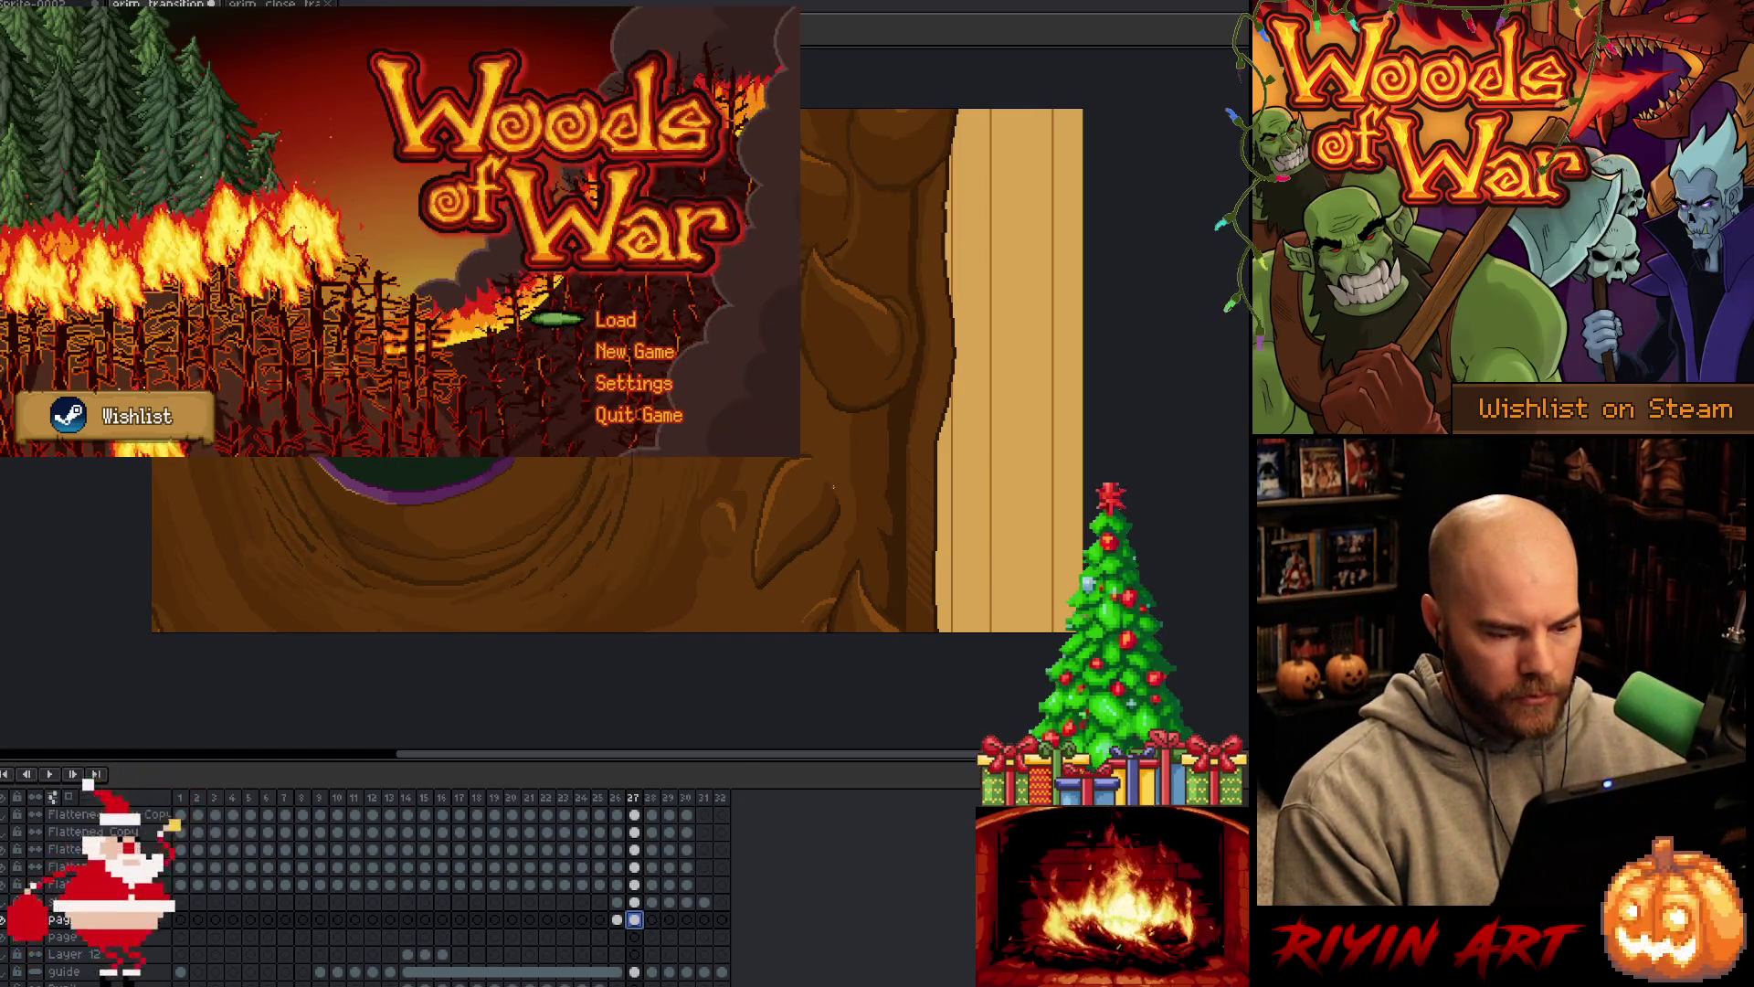
{"action": "key", "text": "period"}
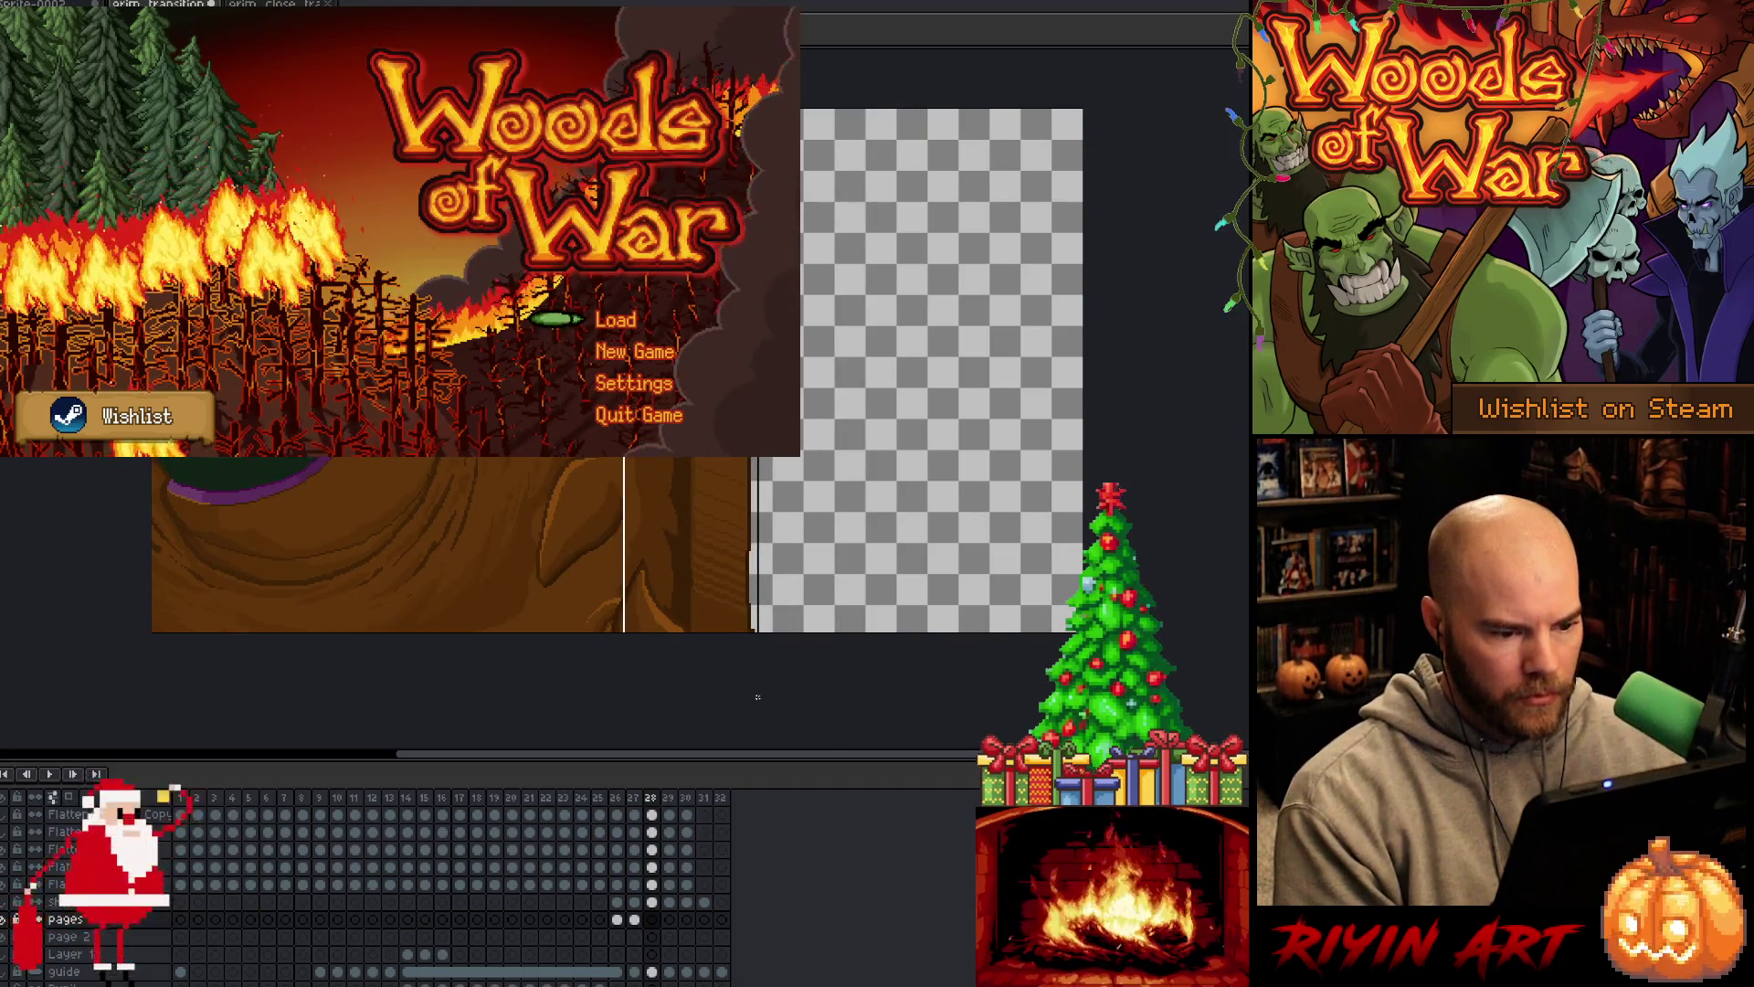
Paste the wooden page strip into frame 28 and apply an outline to it
{"action": "key", "text": "ctrl+v"}
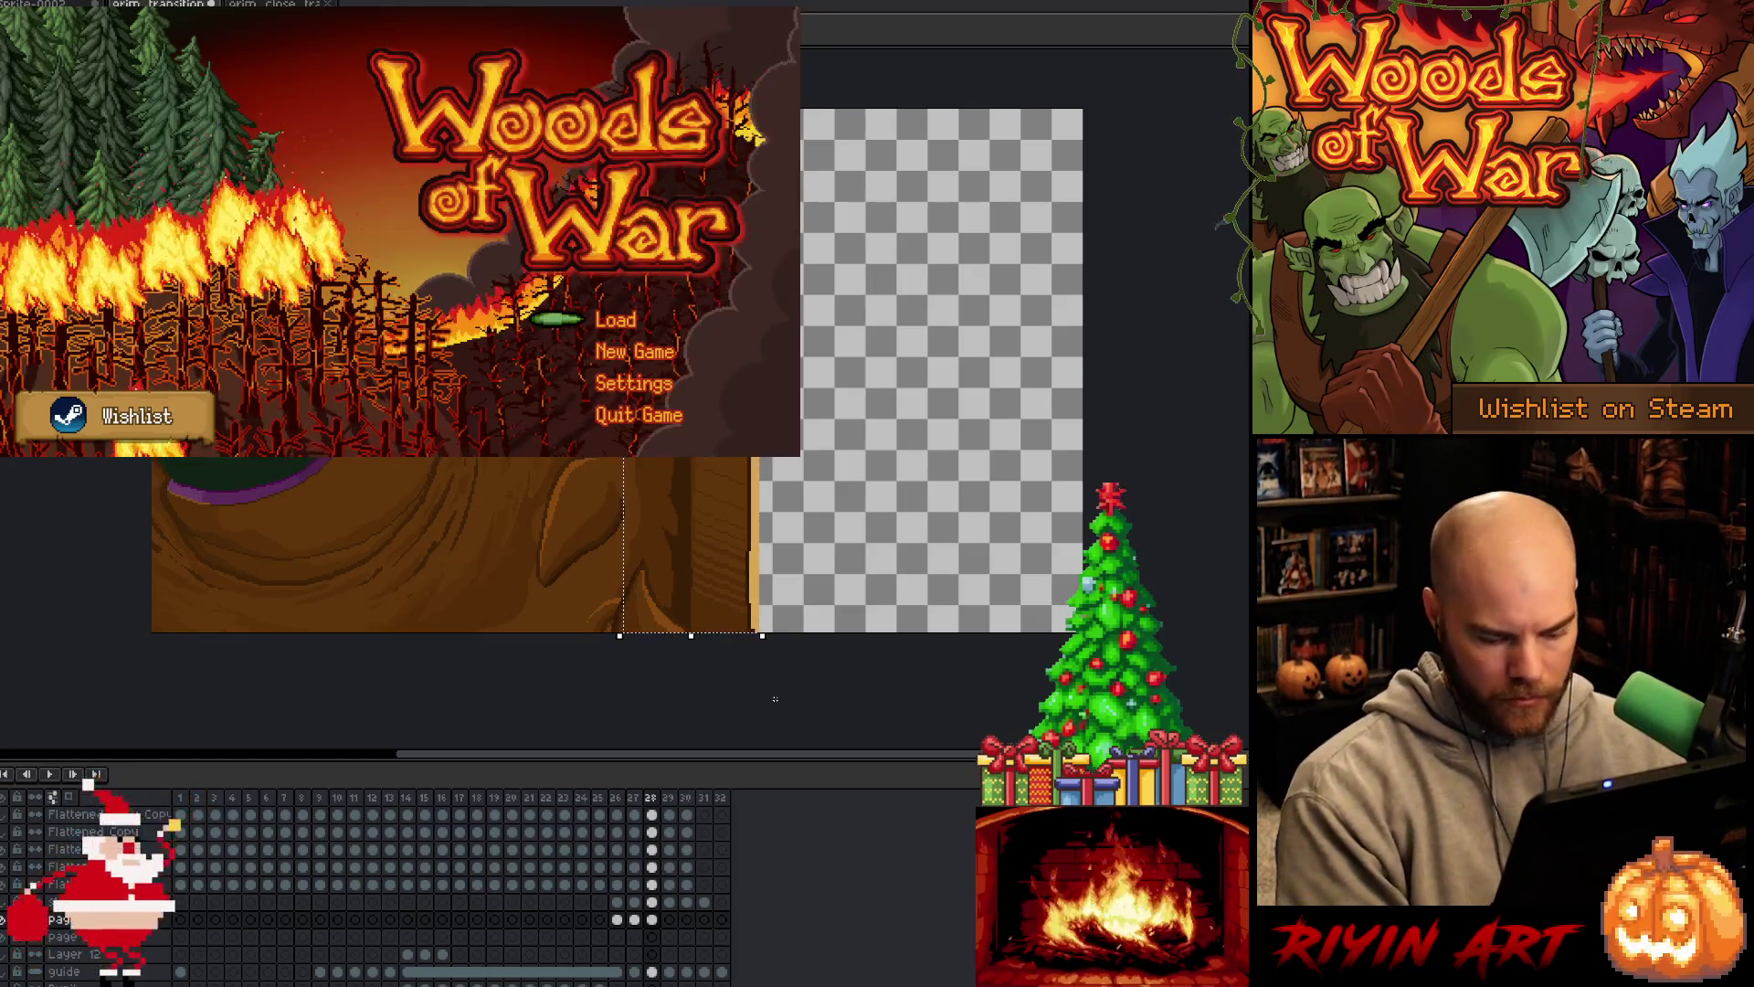
{"action": "key", "text": "shift+o"}
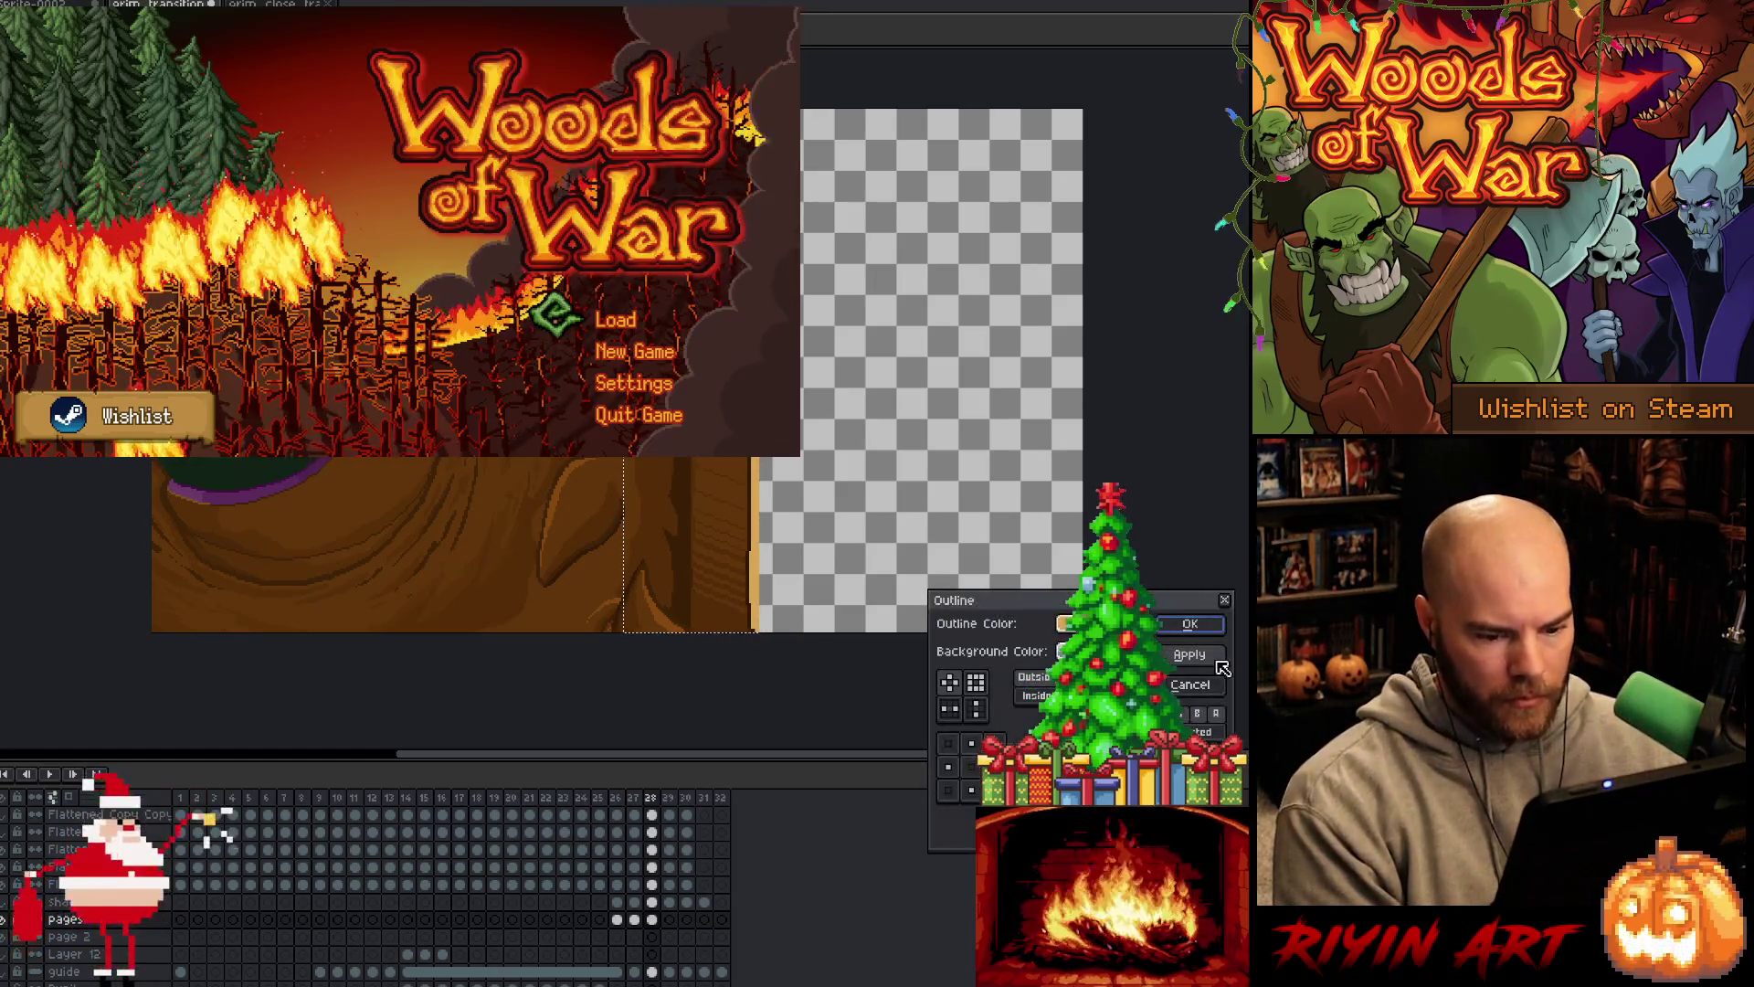
{"action": "left_click", "coordinate": [1218, 664]}
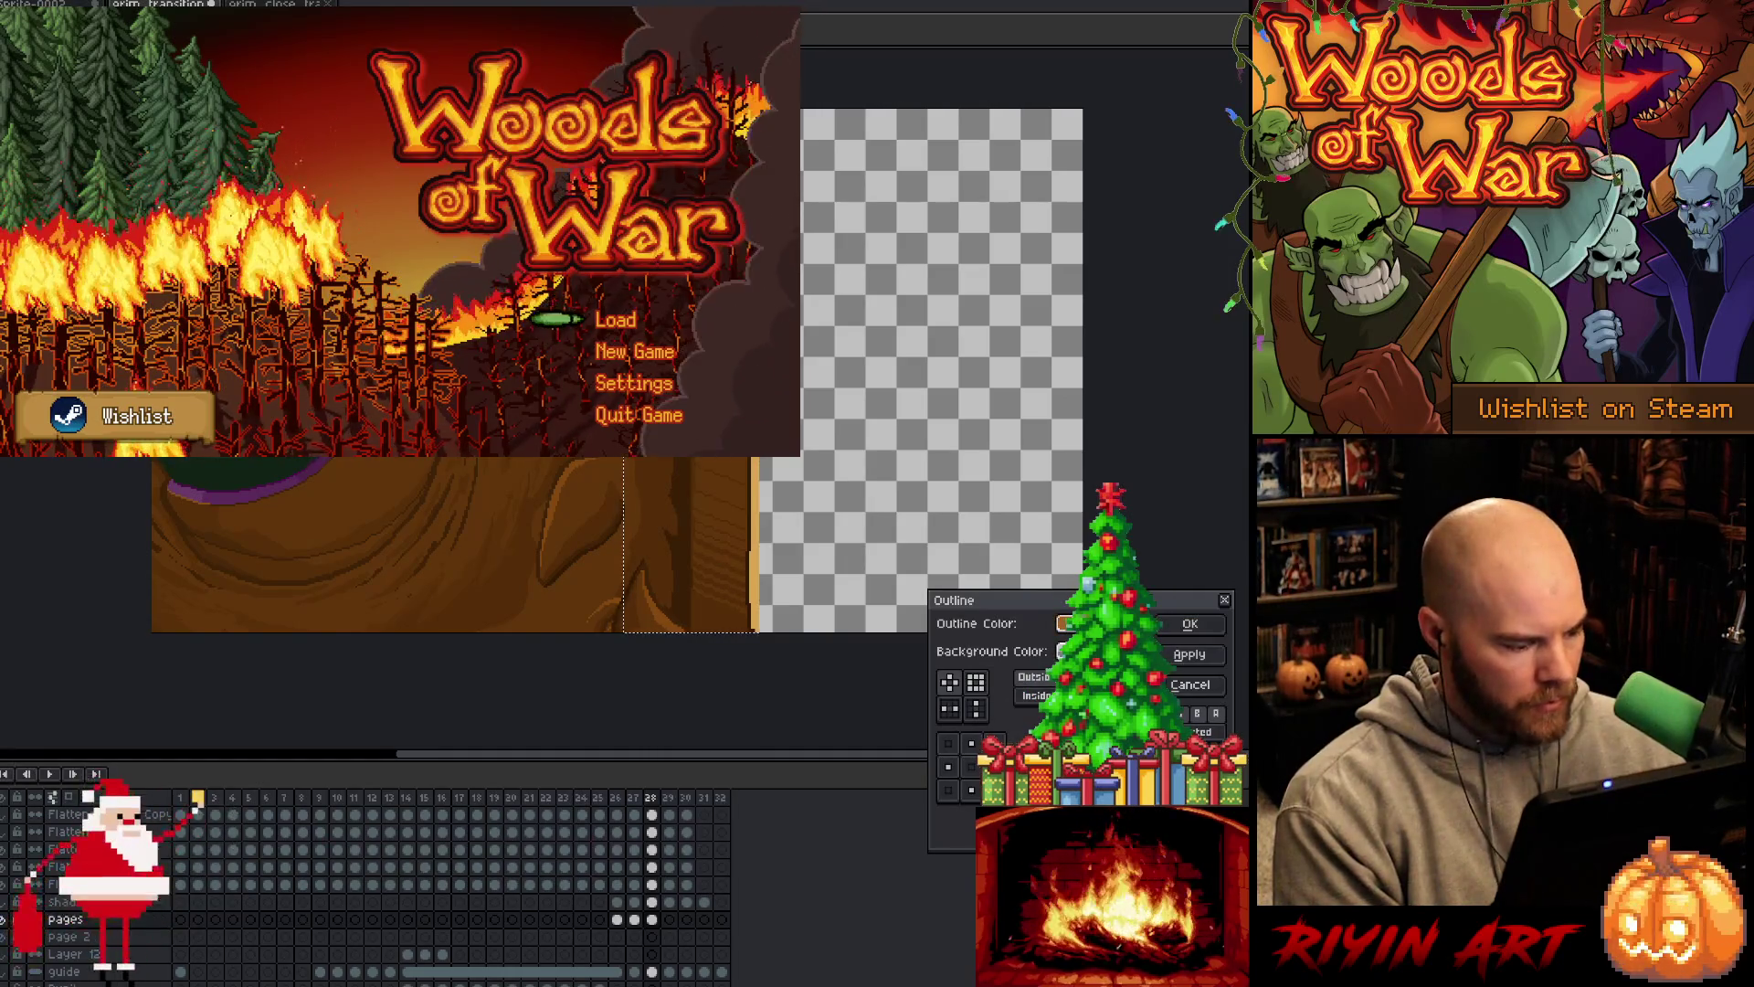
{"action": "left_click", "coordinate": [1197, 623]}
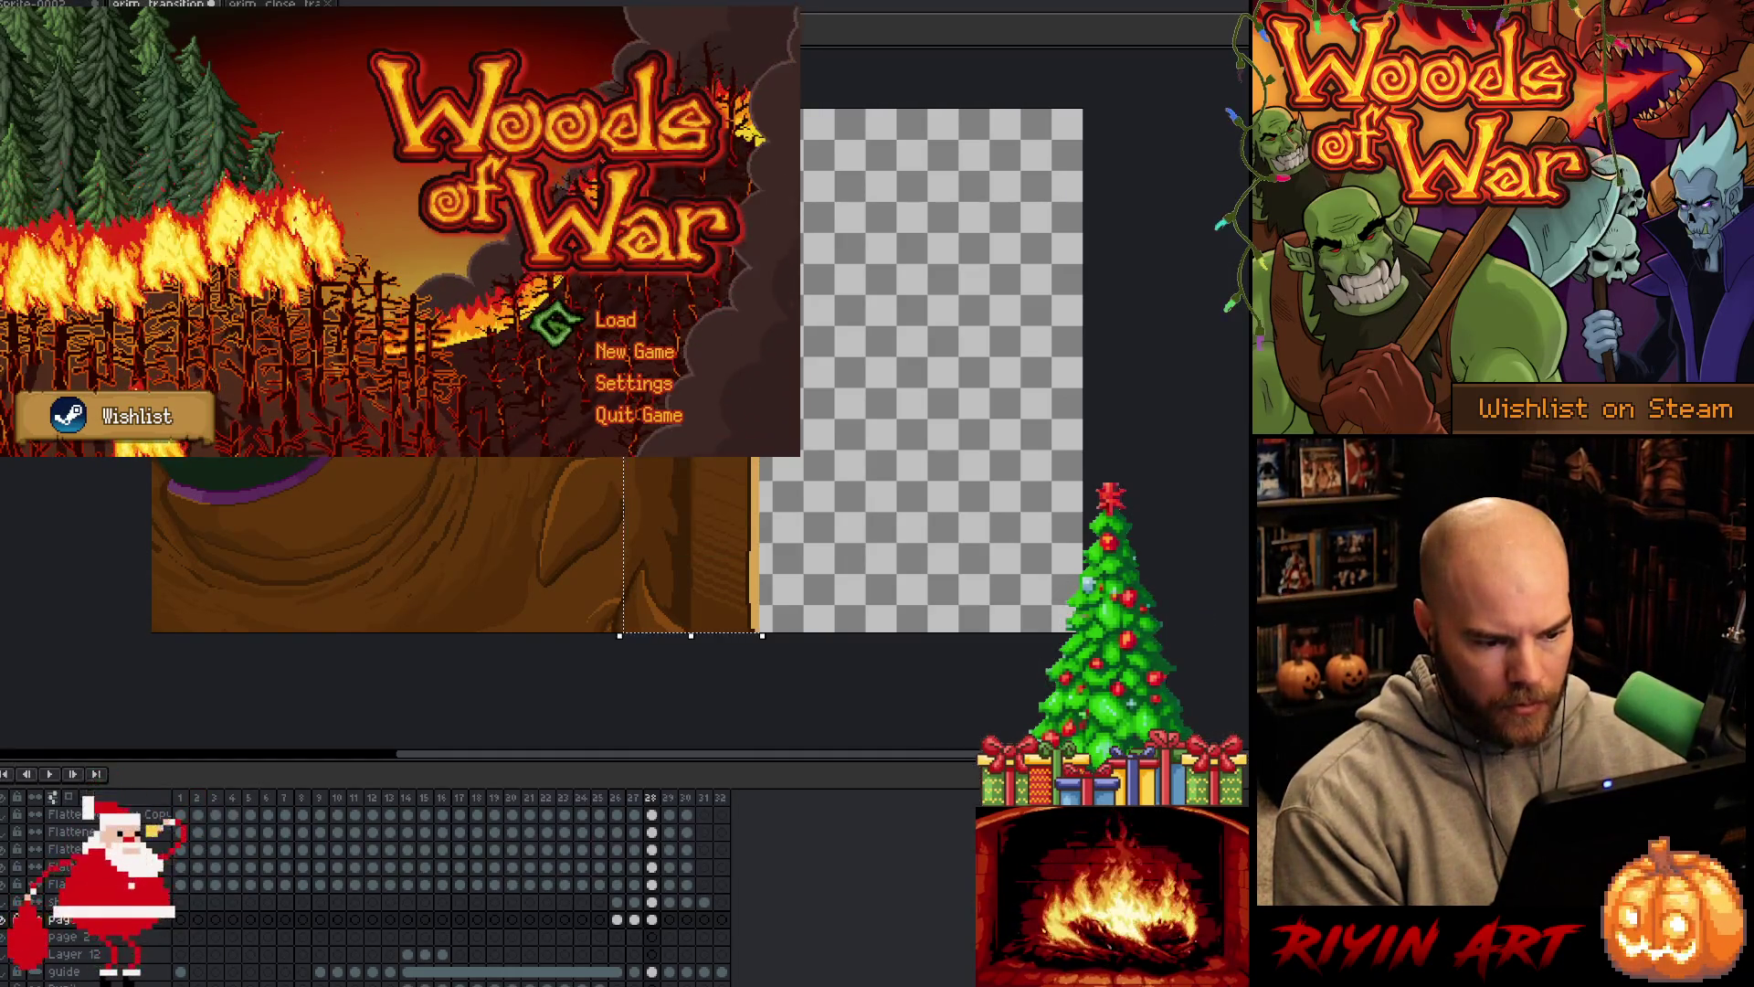
Give the strip a second outline pass, then select a full-height band around it
{"action": "key", "text": "shift+o"}
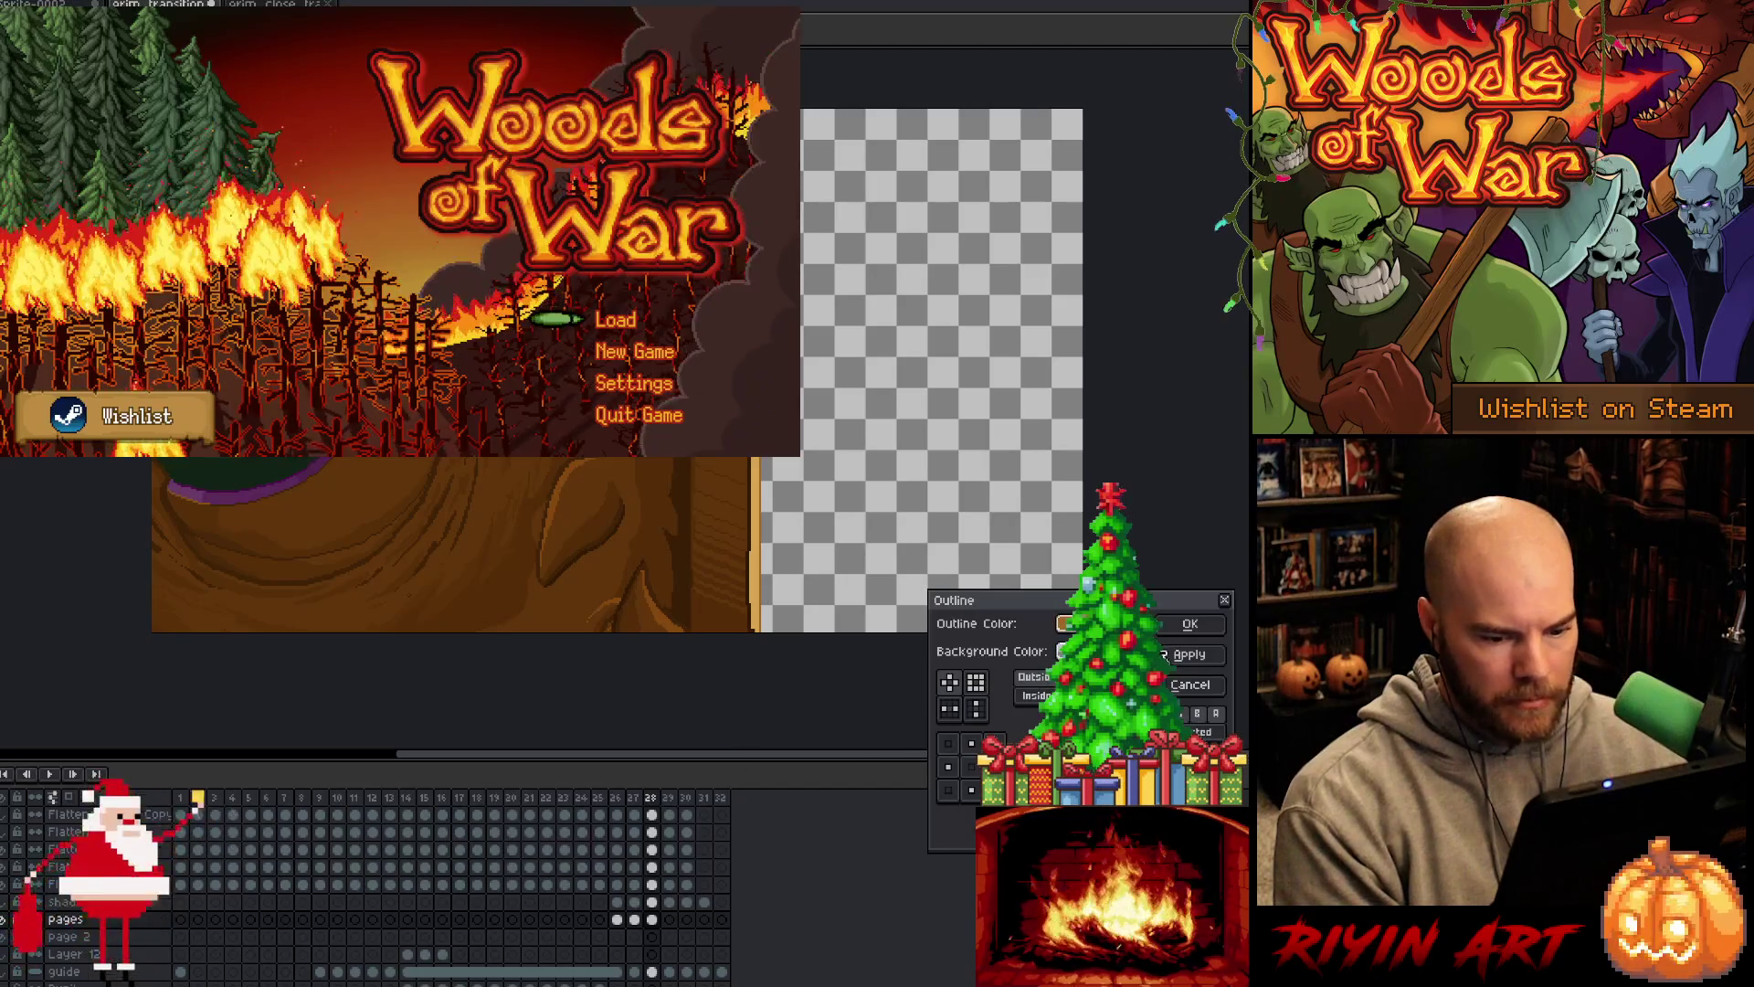
{"action": "left_click", "coordinate": [1190, 624]}
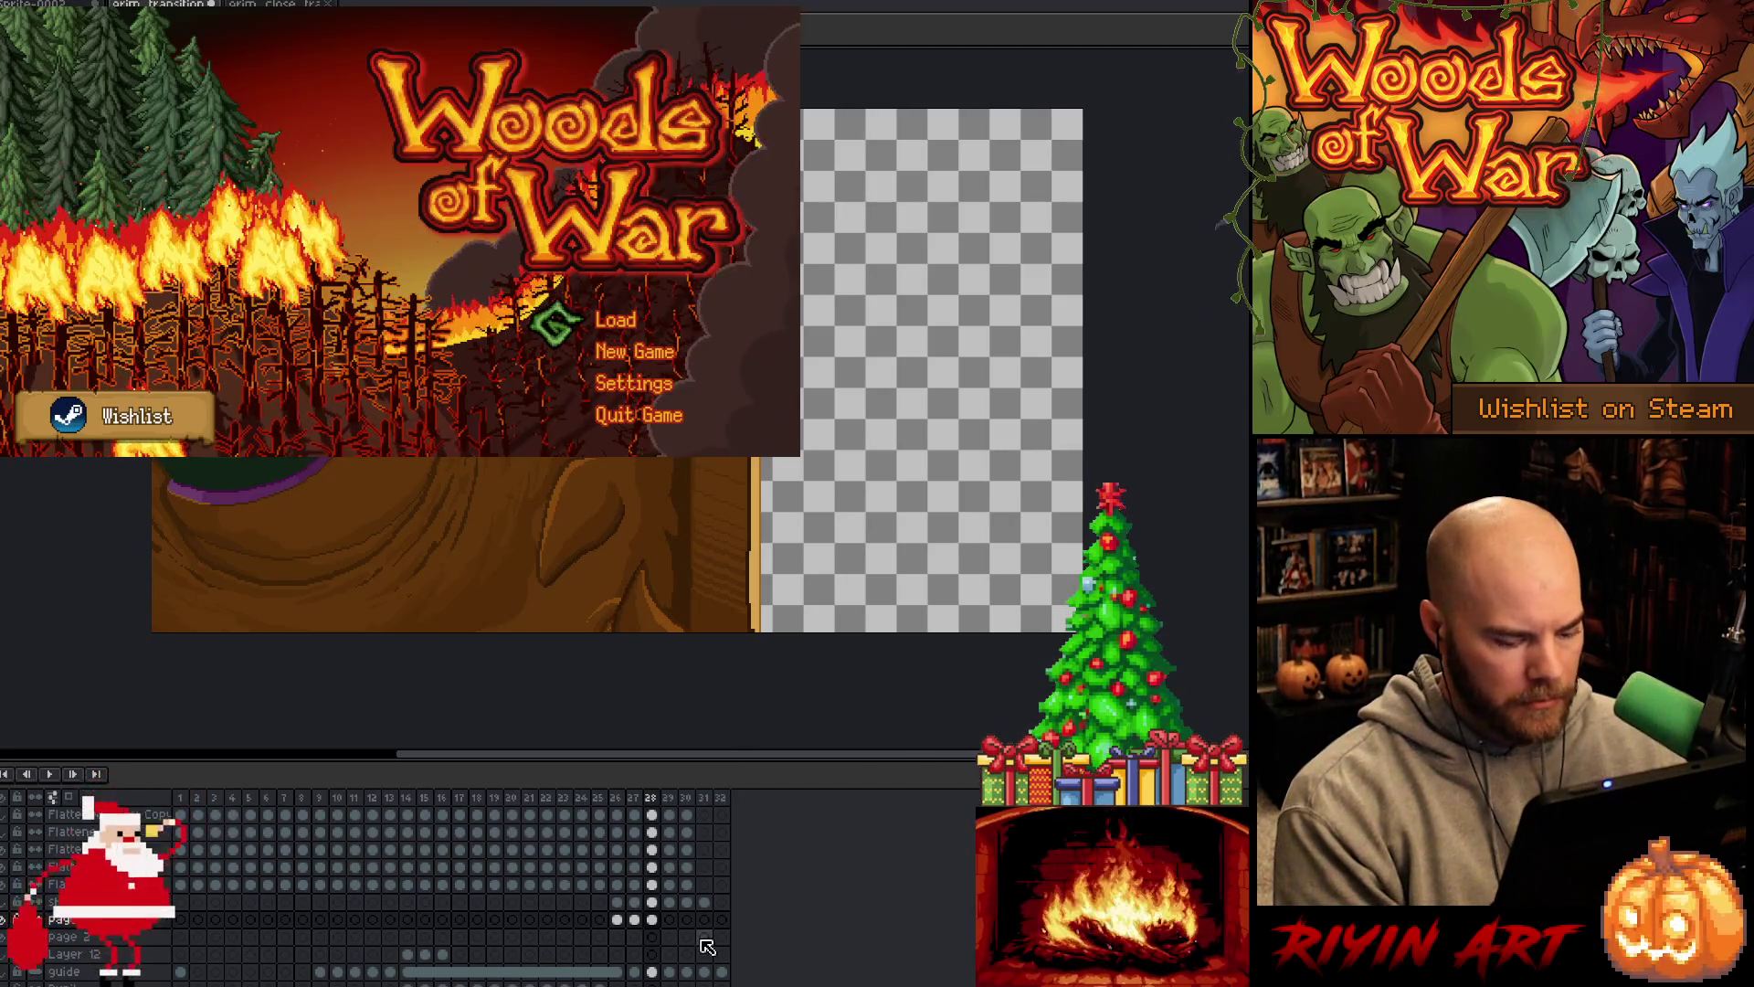
{"action": "left_click_drag", "start_coordinate": [683, 739], "coordinate": [835, 738]}
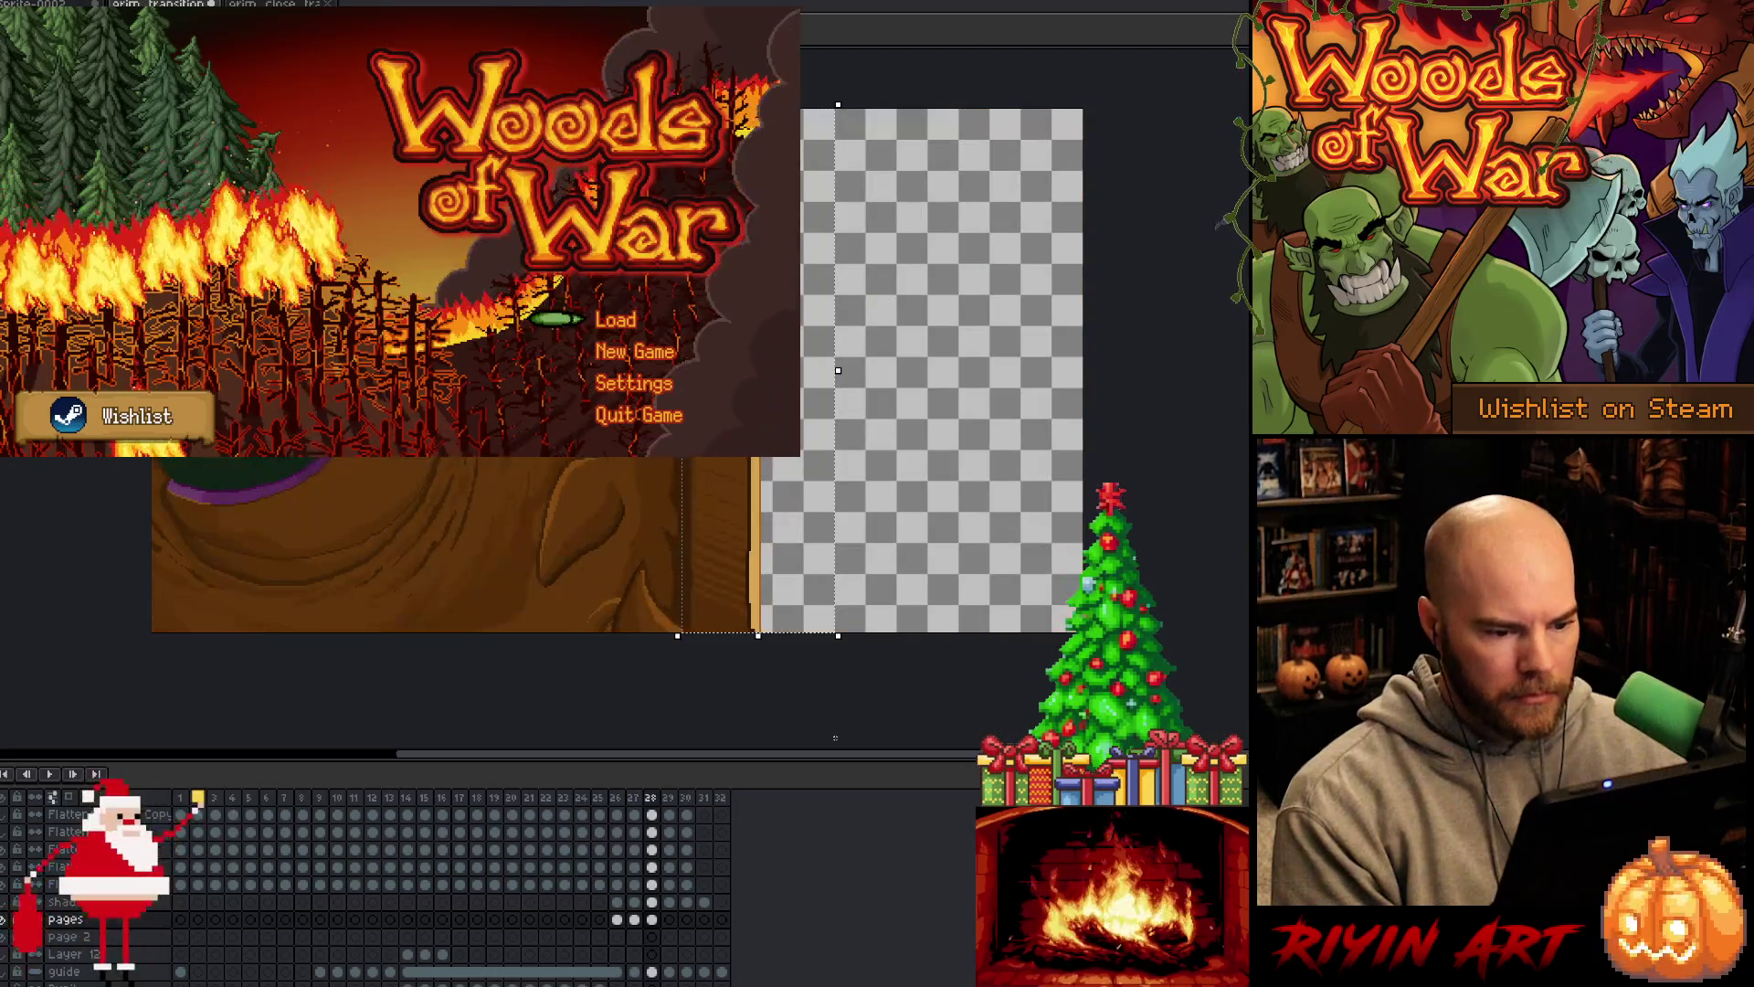